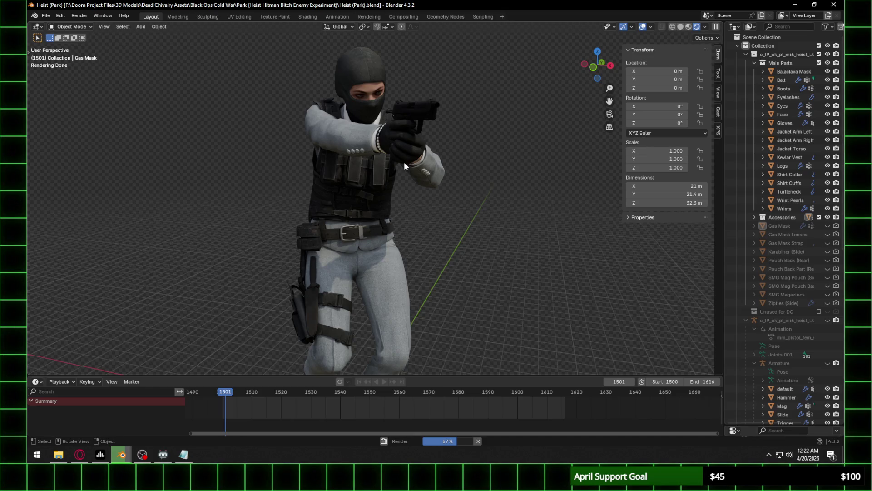
Switch Blender's viewport to Right Orthographic view, then bring up Windows search
{"action": "left_click", "coordinate": [611, 68]}
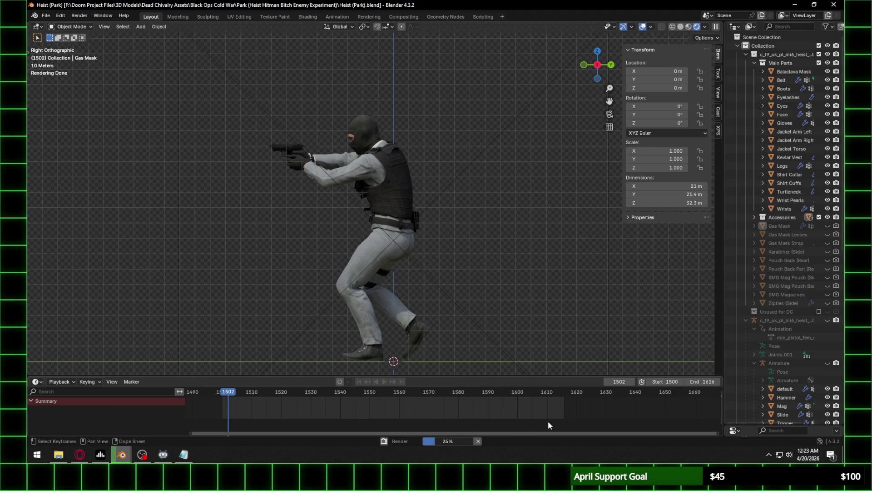
{"action": "left_click", "coordinate": [35, 460]}
Launch SLADE from Start search and open deadchivalry.ipk3 from Recent Files
{"action": "type", "text": "slade"}
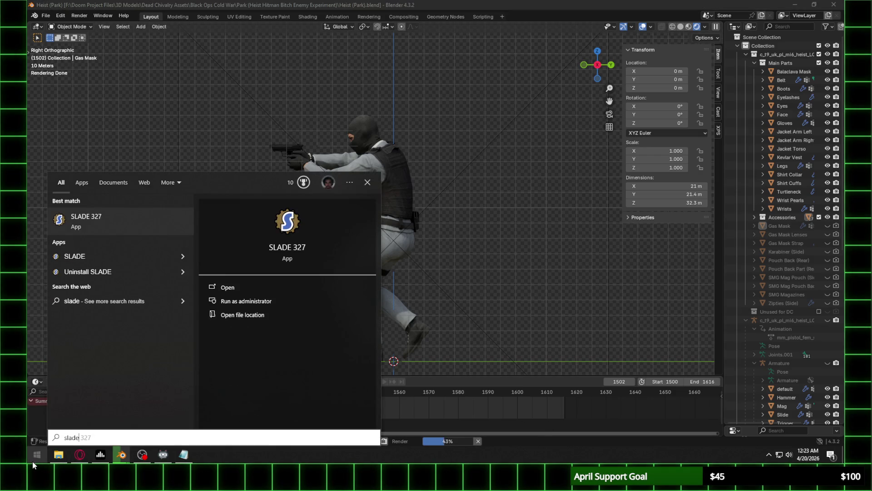
{"action": "left_click", "coordinate": [87, 221]}
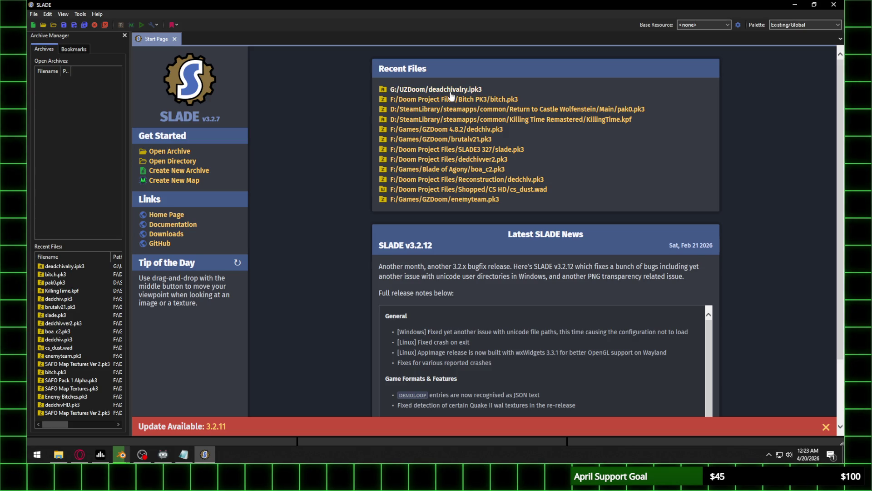
{"action": "left_click", "coordinate": [451, 93]}
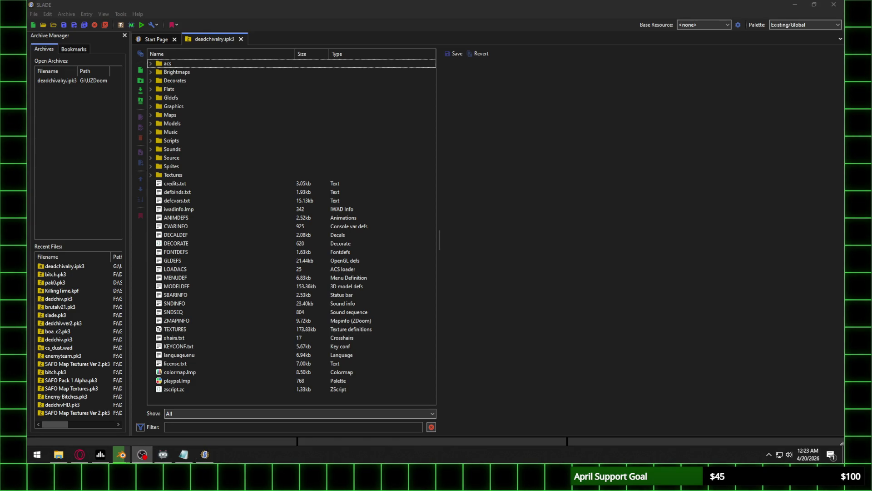
Expand Sprites > Enemies > Armored Enemy > Version 2 > No Helmet in the archive tree
{"action": "left_click", "coordinate": [151, 166]}
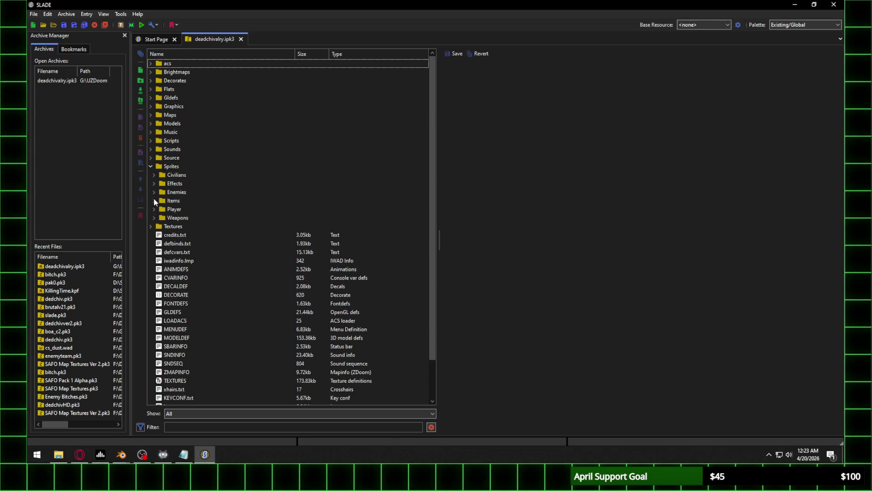
{"action": "left_click", "coordinate": [154, 192]}
{"action": "left_click", "coordinate": [158, 201]}
{"action": "left_click", "coordinate": [88, 457]}
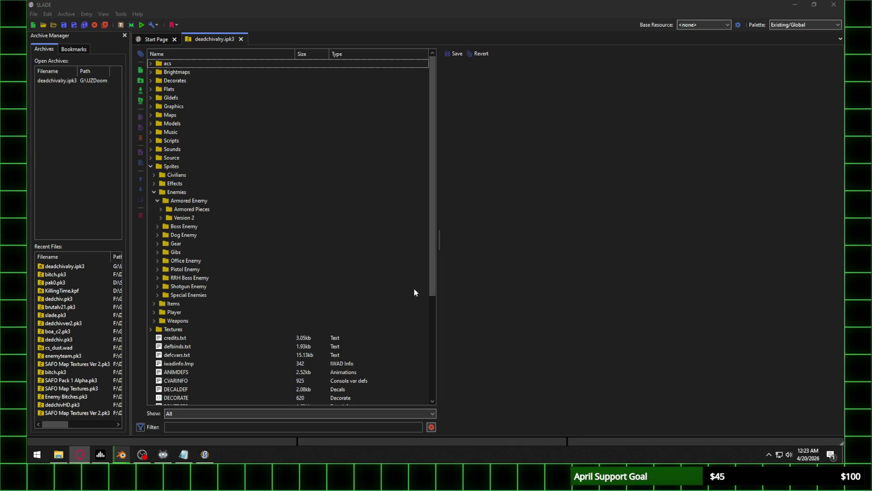
{"action": "left_click", "coordinate": [161, 217]}
{"action": "left_click", "coordinate": [165, 225]}
{"action": "left_click", "coordinate": [165, 226]}
{"action": "left_click", "coordinate": [164, 269]}
{"action": "mouse_move", "coordinate": [447, 69]}
{"action": "left_mouse_down"}
{"action": "mouse_move", "coordinate": [404, 286]}
{"action": "mouse_move", "coordinate": [410, 279]}
{"action": "mouse_move", "coordinate": [422, 353]}
{"action": "left_mouse_up"}
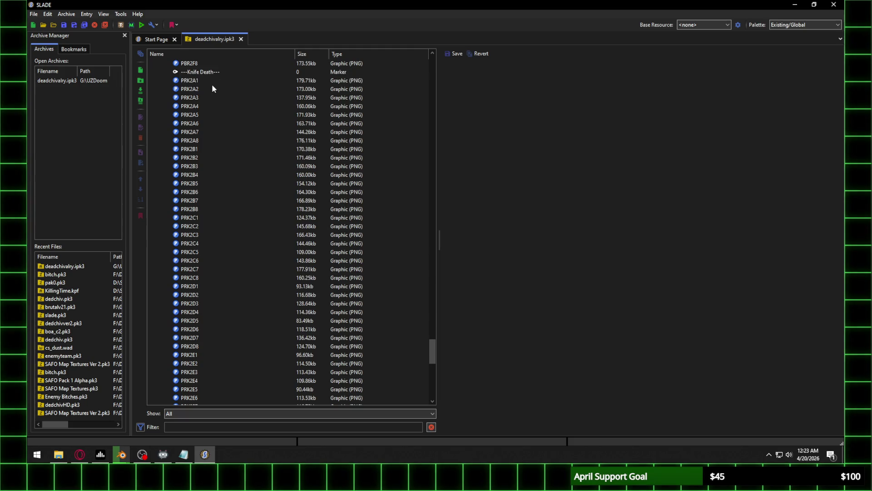
Preview sprites PRK2A1, PRK2B1, PRK2C1, PRK2A2, PRK2B2, PRK2C2 and PRK2D2
{"action": "left_click", "coordinate": [212, 81]}
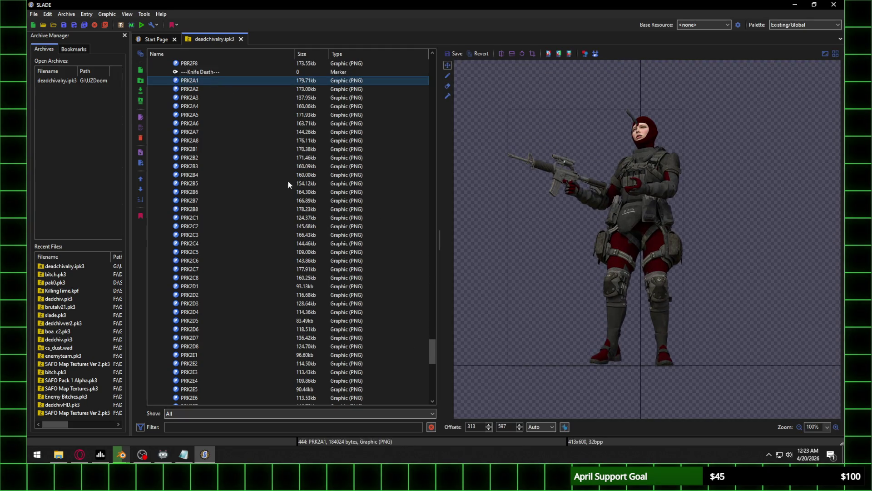
{"action": "left_click", "coordinate": [200, 149]}
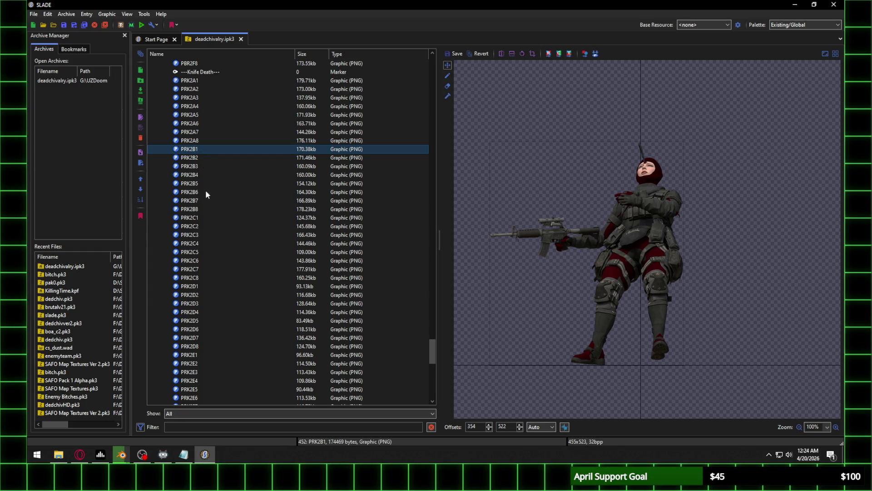
{"action": "left_click", "coordinate": [198, 217]}
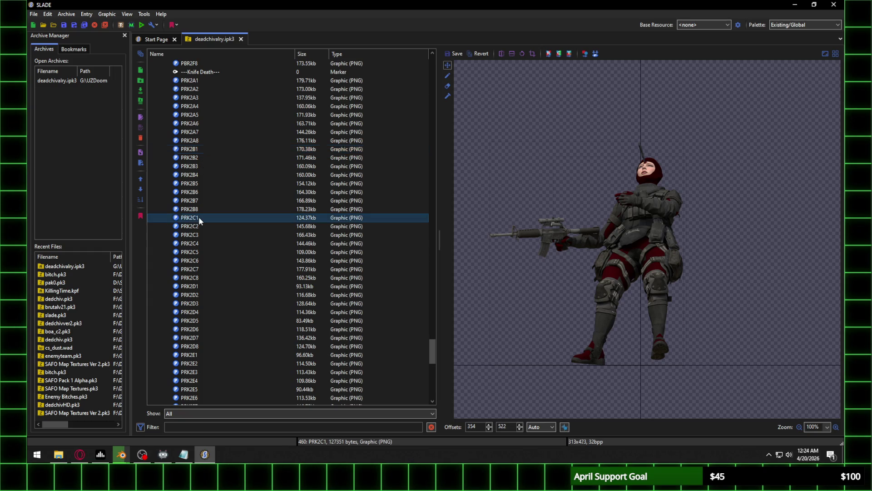
{"action": "left_click", "coordinate": [199, 90]}
{"action": "left_click", "coordinate": [199, 157]}
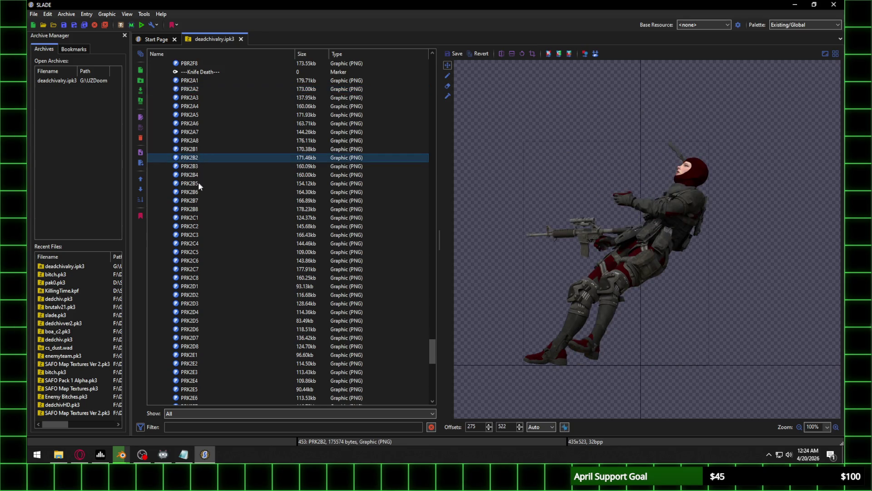
{"action": "left_click", "coordinate": [202, 226]}
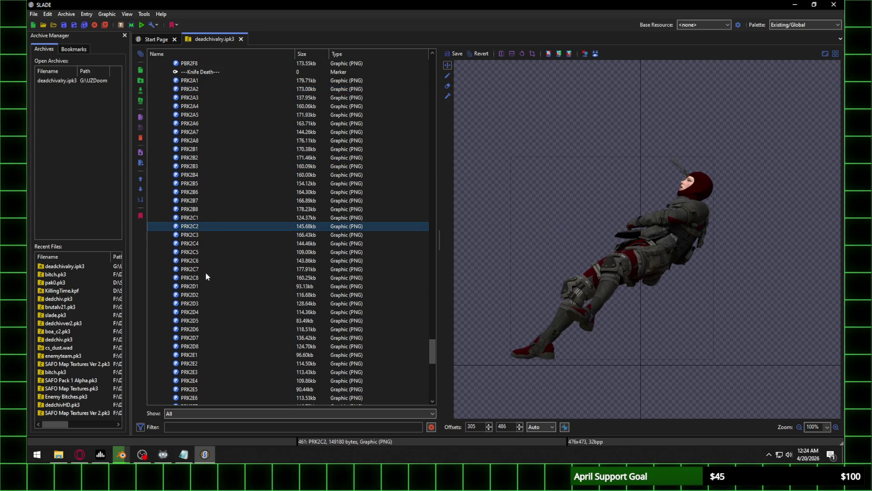
{"action": "left_click", "coordinate": [199, 292]}
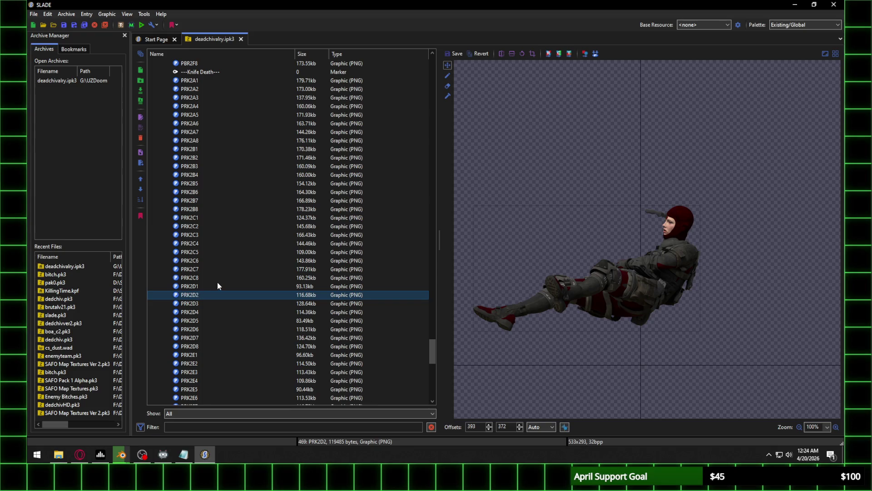
Preview PRK2E2, PRK2F2 and PRK2G2, then minimize SLADE
{"action": "scroll", "coordinate": [217, 285], "scroll_direction": "down", "scroll_amount": 2}
{"action": "left_click", "coordinate": [200, 312]}
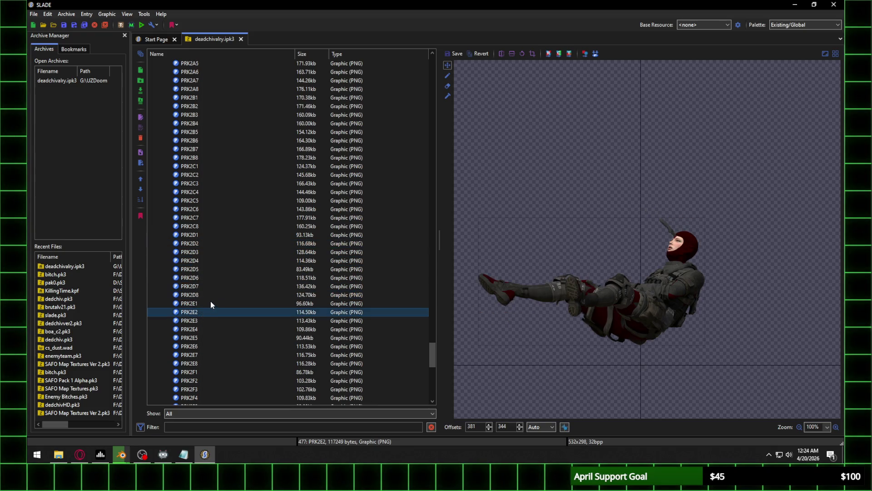
{"action": "scroll", "coordinate": [210, 304], "scroll_direction": "down", "scroll_amount": 3}
{"action": "left_click", "coordinate": [197, 301]}
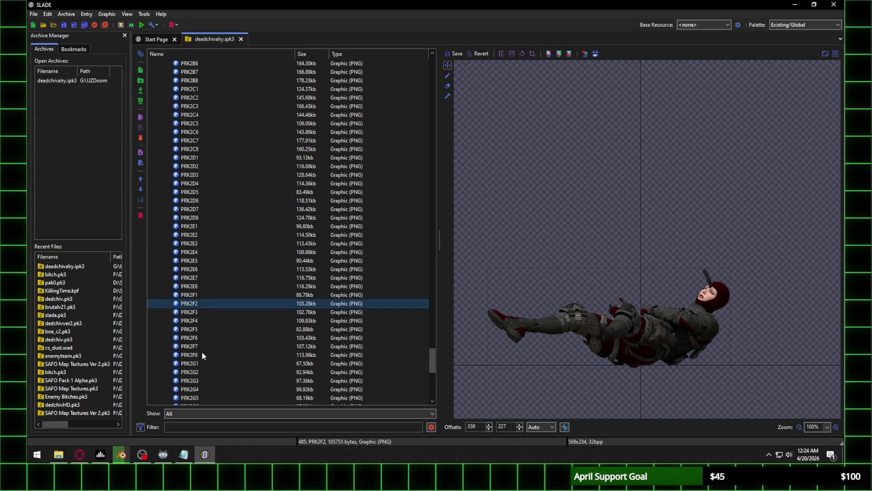
{"action": "left_click", "coordinate": [198, 373]}
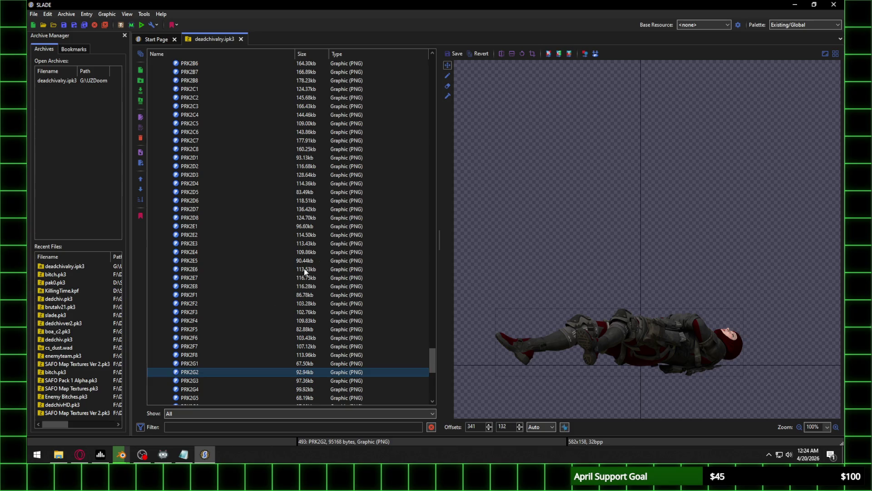
{"action": "left_click", "coordinate": [795, 4]}
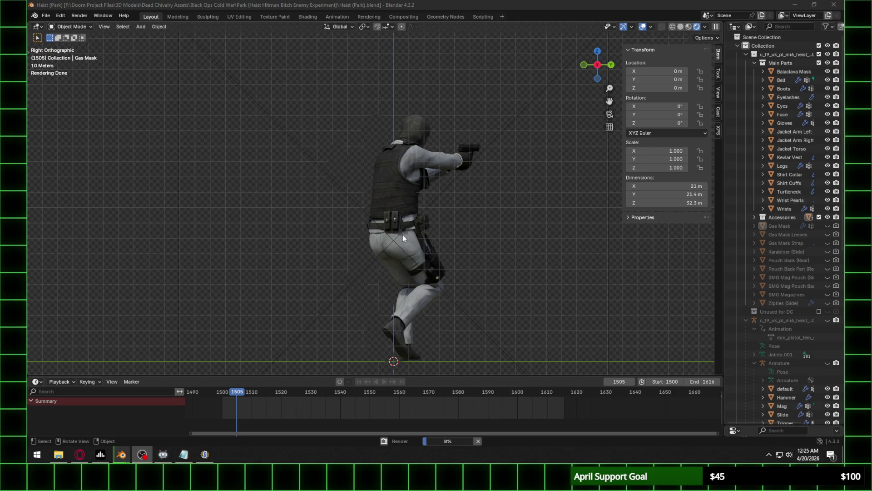
Bring up Windows search to look for Photoshop
{"action": "left_click", "coordinate": [39, 460]}
Launch Adobe Photoshop 2026 from Start search and return to Blender
{"action": "type", "text": "photosho"}
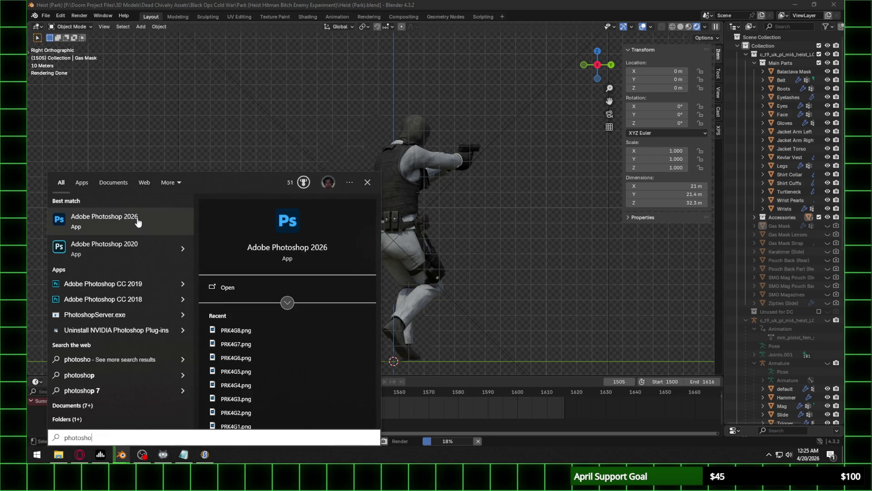
{"action": "left_click", "coordinate": [129, 224]}
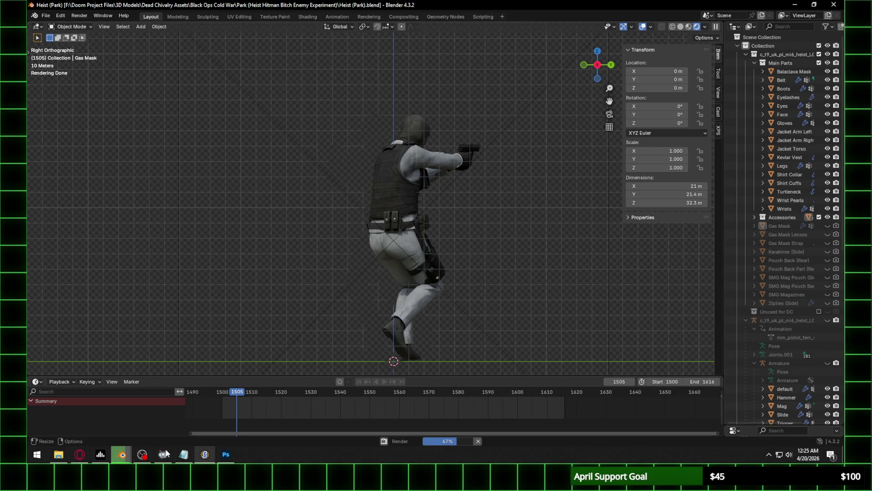
{"action": "left_click", "coordinate": [142, 454]}
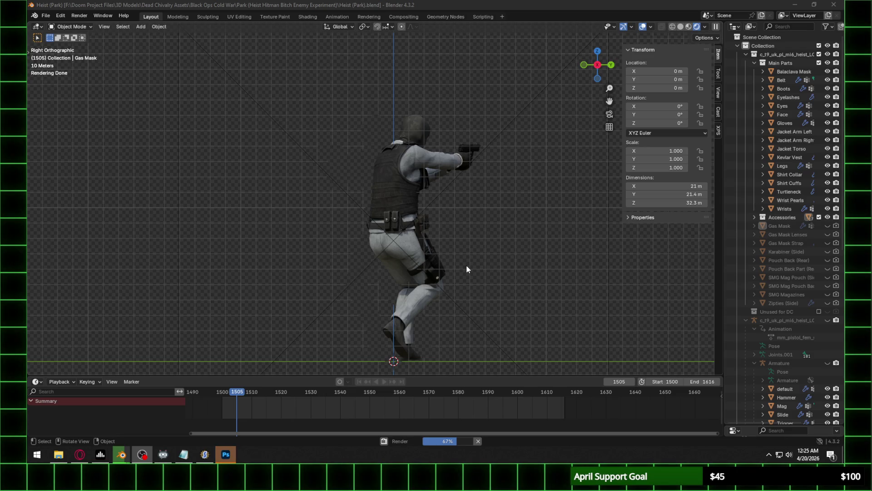
Zoom Blender's viewport in and out on the character
{"action": "scroll", "coordinate": [451, 256], "scroll_direction": "down", "scroll_amount": 2}
{"action": "scroll", "coordinate": [451, 257], "scroll_direction": "up", "scroll_amount": 2}
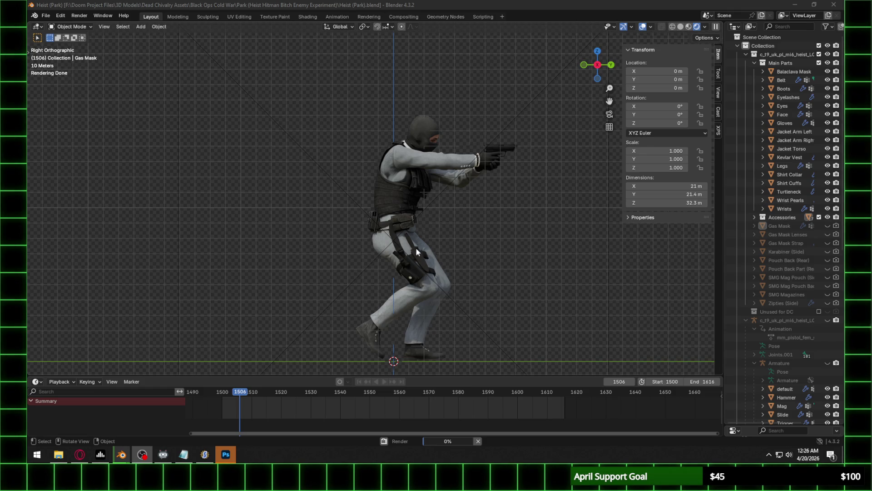
{"action": "scroll", "coordinate": [410, 244], "scroll_direction": "up", "scroll_amount": 2}
{"action": "scroll", "coordinate": [409, 244], "scroll_direction": "up", "scroll_amount": 2}
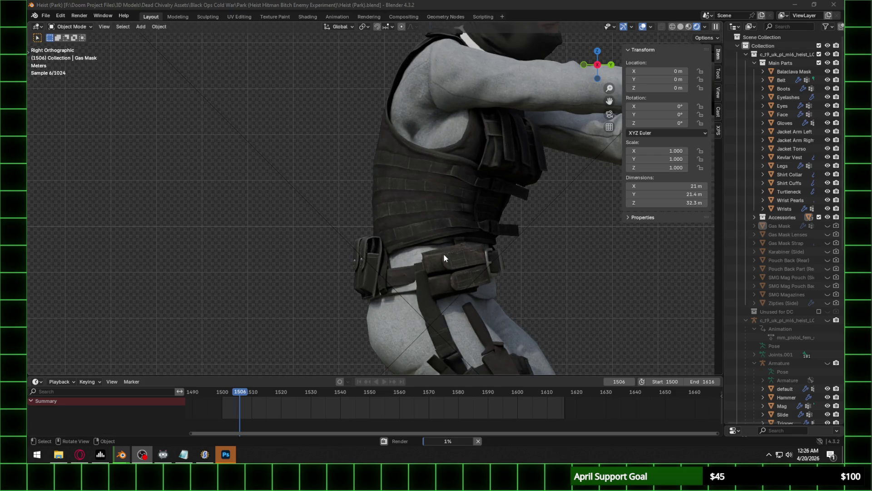
{"action": "scroll", "coordinate": [444, 254], "scroll_direction": "down", "scroll_amount": 4}
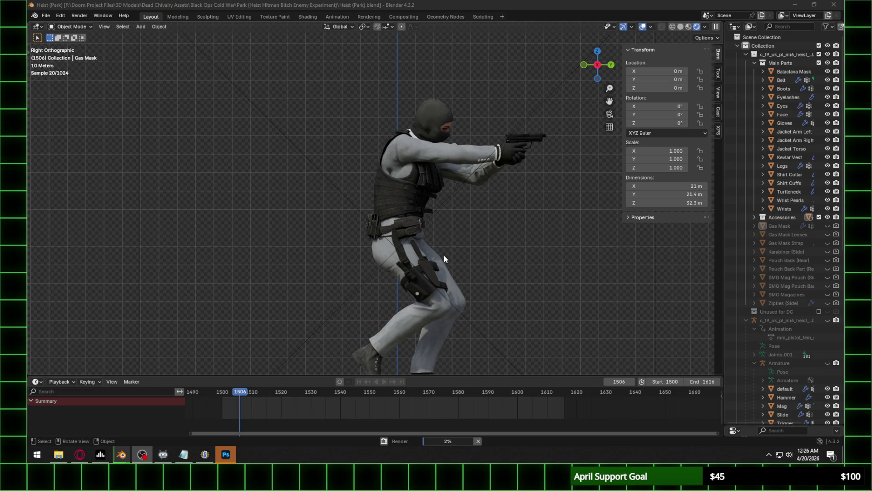
{"action": "scroll", "coordinate": [444, 257], "scroll_direction": "down", "scroll_amount": 2}
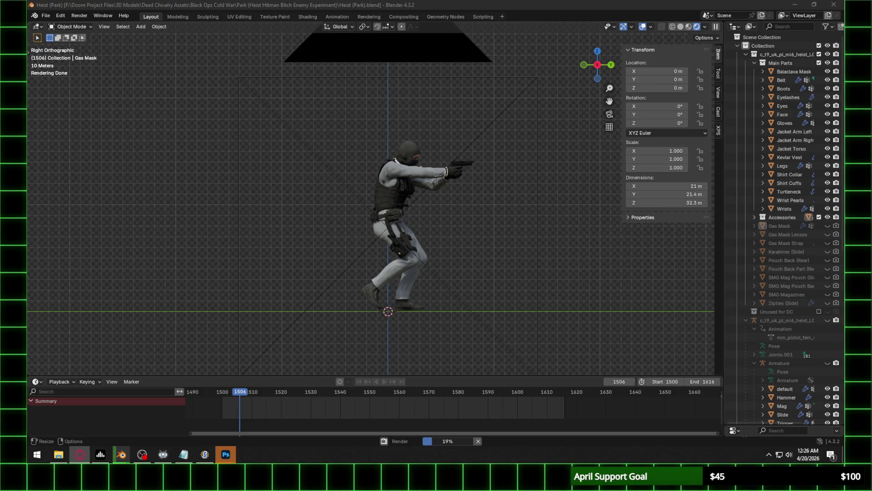
{"action": "left_click", "coordinate": [226, 454]}
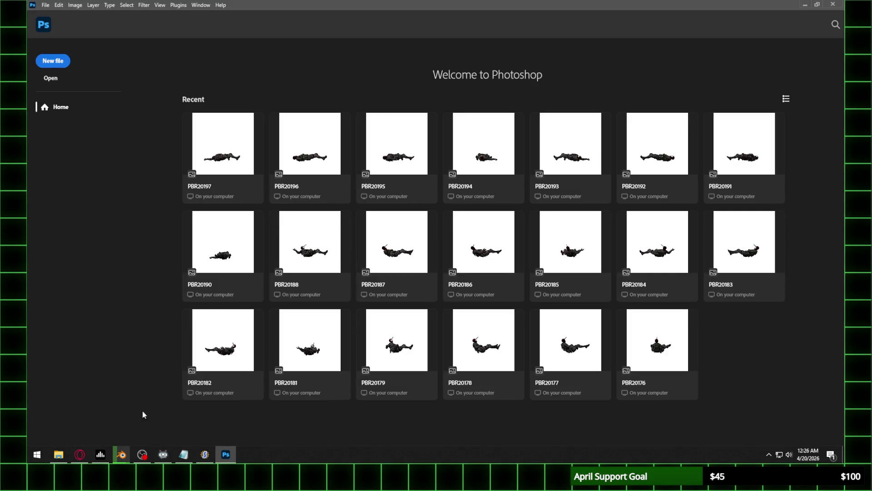
{"action": "left_click", "coordinate": [59, 455]}
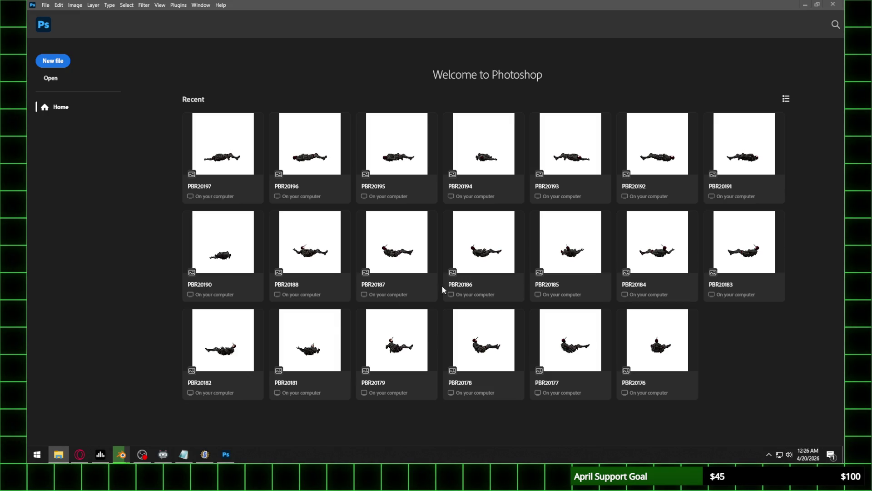
{"action": "mouse_move", "coordinate": [121, 455]}
{"action": "left_click", "coordinate": [145, 413]}
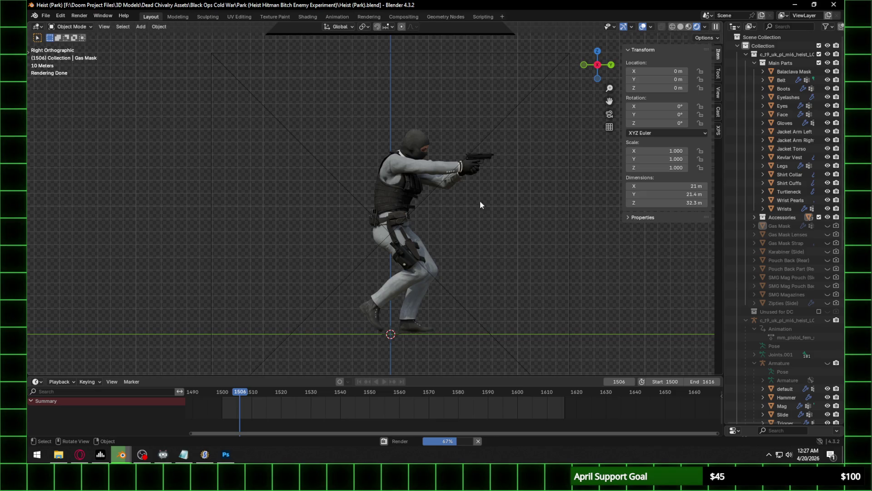
In Blender, zoom the viewport and advance one frame, then switch to Photoshop
{"action": "left_click", "coordinate": [142, 454]}
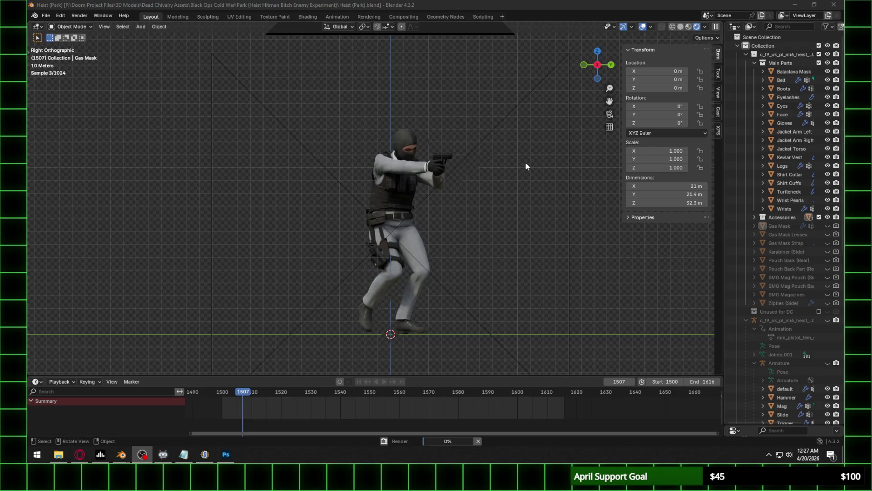
{"action": "scroll", "coordinate": [519, 159], "scroll_direction": "up", "scroll_amount": 3}
{"action": "scroll", "coordinate": [519, 182], "scroll_direction": "up", "scroll_amount": 1}
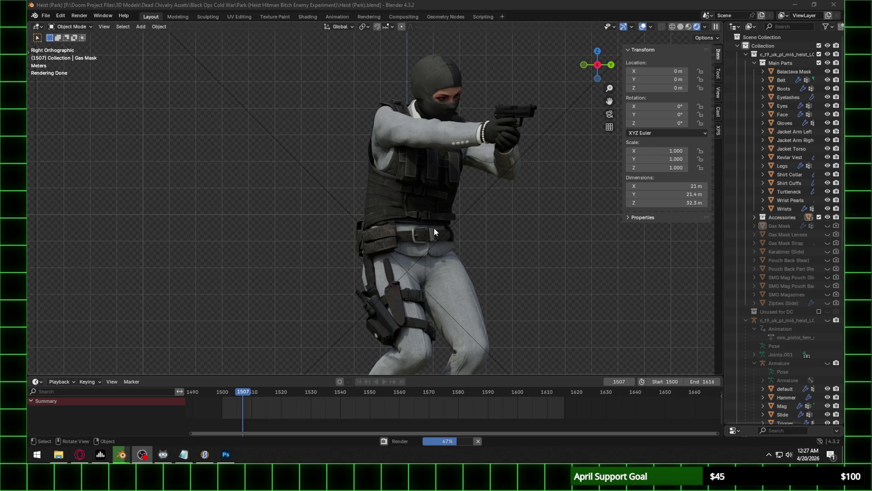
{"action": "scroll", "coordinate": [440, 226], "scroll_direction": "down", "scroll_amount": 1}
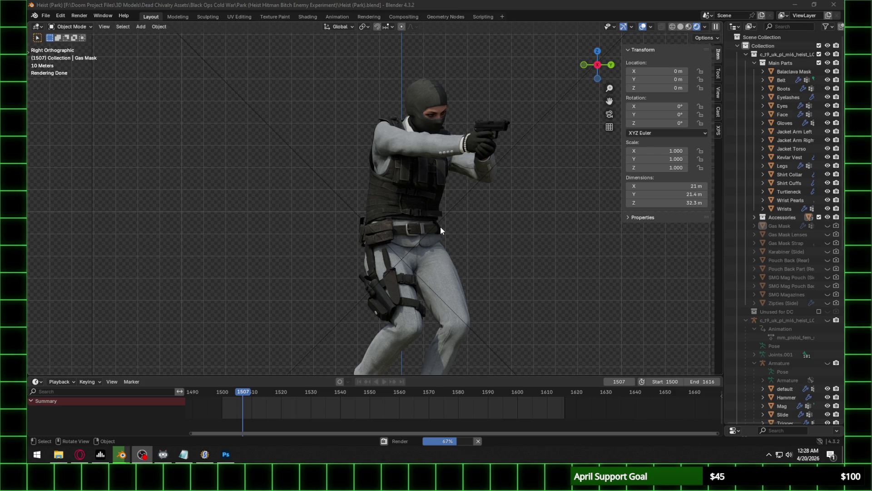
{"action": "key", "text": "Right"}
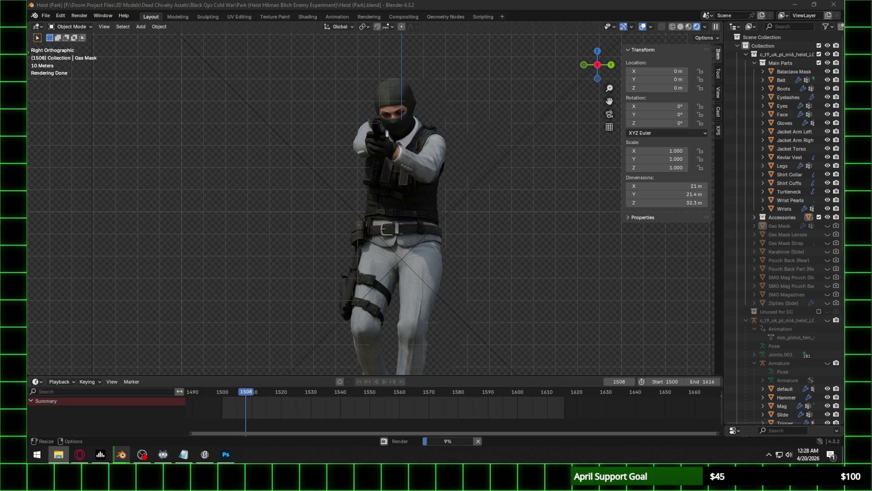
{"action": "key", "text": "alt+Tab"}
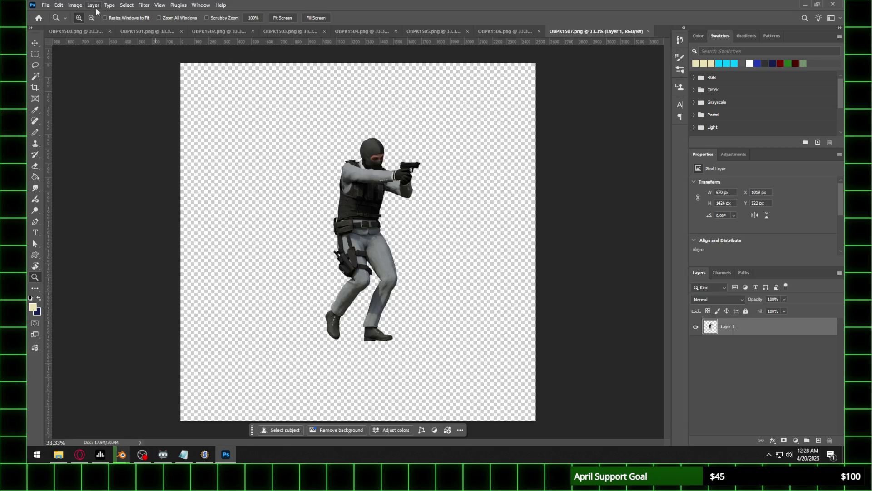
Copy the standing figure from OBPK1500 into new document OBPKA1 and close OBPK1500
{"action": "left_click", "coordinate": [75, 31]}
{"action": "key", "text": "m"}
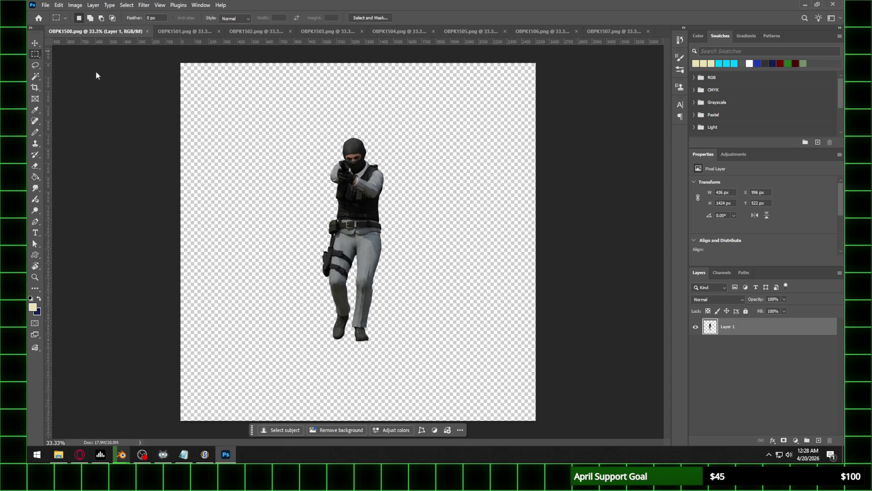
{"action": "mouse_move", "coordinate": [278, 123]}
{"action": "left_mouse_down"}
{"action": "mouse_move", "coordinate": [443, 355]}
{"action": "mouse_move", "coordinate": [429, 365]}
{"action": "left_mouse_up"}
{"action": "left_click", "coordinate": [46, 5]}
{"action": "left_click", "coordinate": [53, 14]}
{"action": "type", "text": "OBPKA1"}
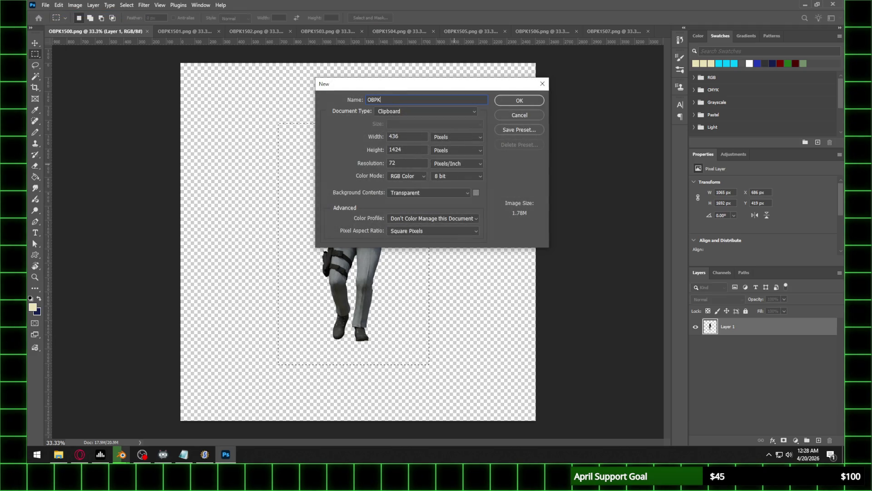
{"action": "key", "text": "Return"}
{"action": "key", "text": "ctrl+v"}
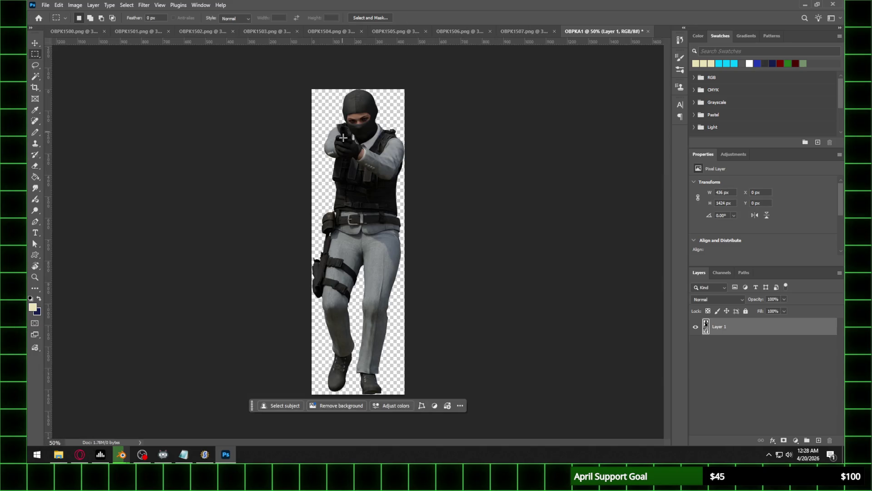
{"action": "left_click", "coordinate": [74, 32]}
{"action": "left_click", "coordinate": [147, 31]}
Copy the crouching figure from OBPK1501 into new document OBPKA2 and close OBPK1501
{"action": "left_click", "coordinate": [71, 33]}
{"action": "mouse_move", "coordinate": [236, 113]}
{"action": "left_mouse_down"}
{"action": "mouse_move", "coordinate": [455, 336]}
{"action": "mouse_move", "coordinate": [437, 367]}
{"action": "left_mouse_up"}
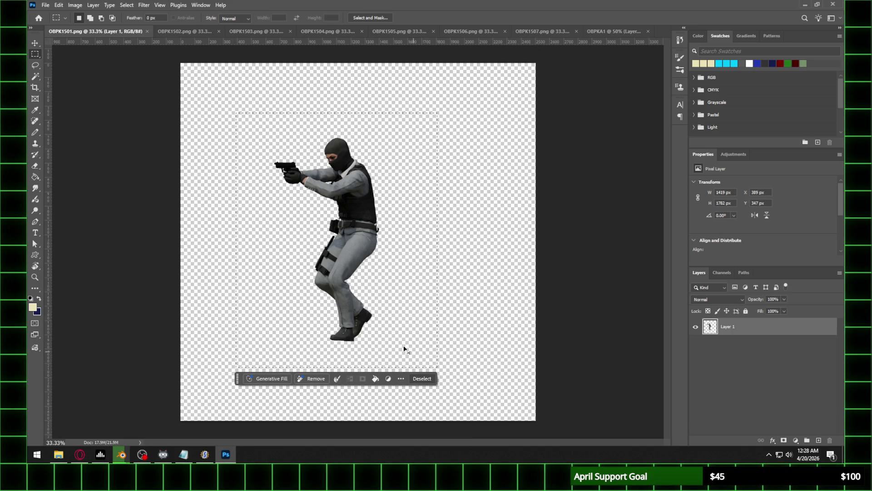
{"action": "left_click", "coordinate": [46, 5]}
{"action": "left_click", "coordinate": [49, 15]}
{"action": "type", "text": "OBPKA2"}
{"action": "key", "text": "Return"}
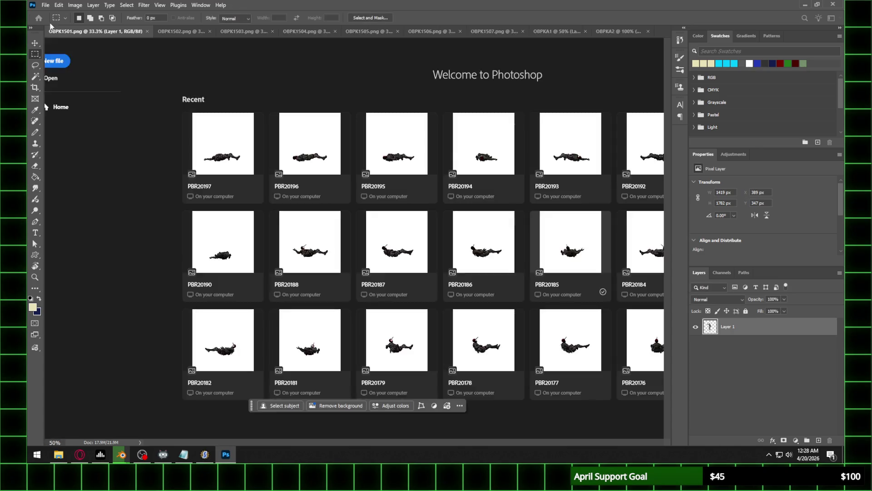
{"action": "key", "text": "ctrl+v"}
{"action": "key", "text": "ctrl+b"}
{"action": "left_click", "coordinate": [521, 199]}
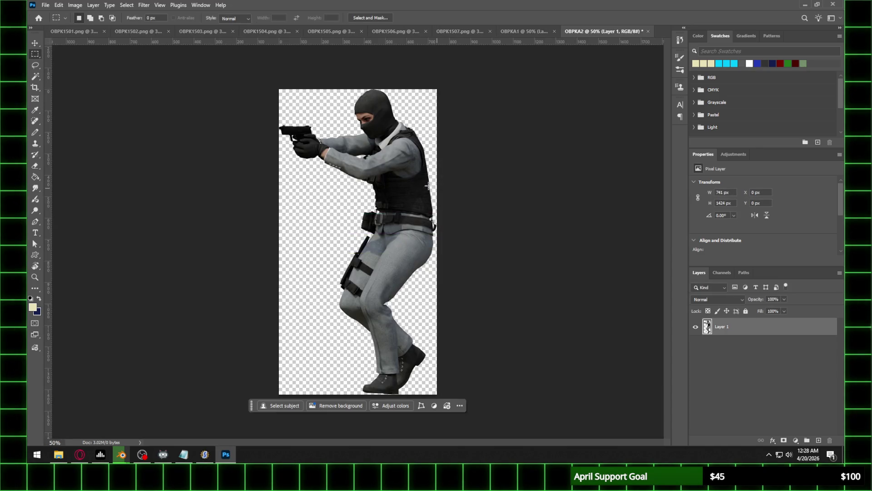
{"action": "left_click", "coordinate": [104, 31]}
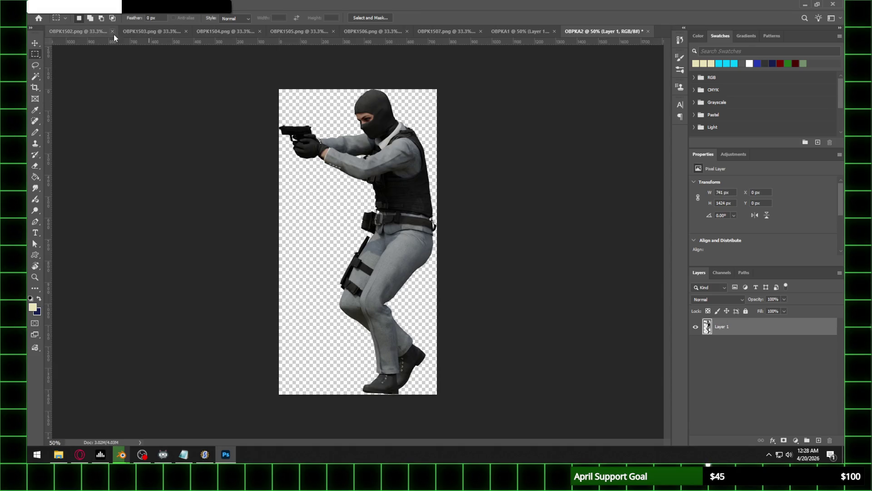
Copy the side-view figure from OBPK1502 into new document OBPKA3
{"action": "left_click", "coordinate": [113, 34]}
{"action": "left_click_drag", "start_coordinate": [197, 110], "coordinate": [458, 371]}
{"action": "left_click", "coordinate": [46, 5]}
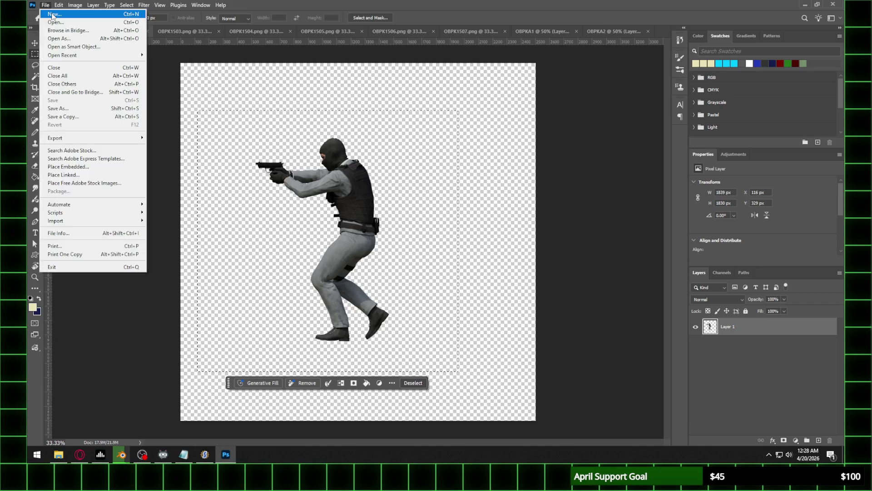
{"action": "left_click", "coordinate": [50, 14]}
{"action": "type", "text": "OBPKA3"}
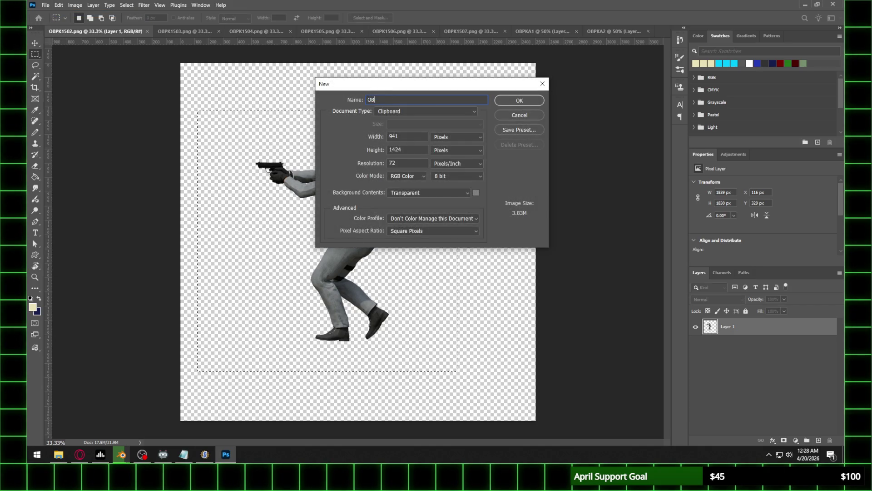
{"action": "key", "text": "Return"}
{"action": "key", "text": "ctrl+v"}
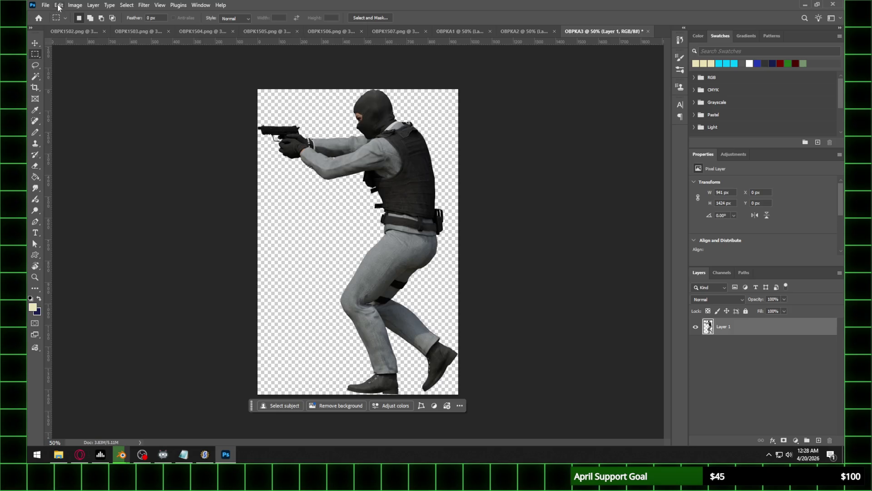
Resize OBPKA3 to 45% (423 × 641 px) via Image Size
{"action": "left_click", "coordinate": [75, 5]}
{"action": "left_click", "coordinate": [94, 69]}
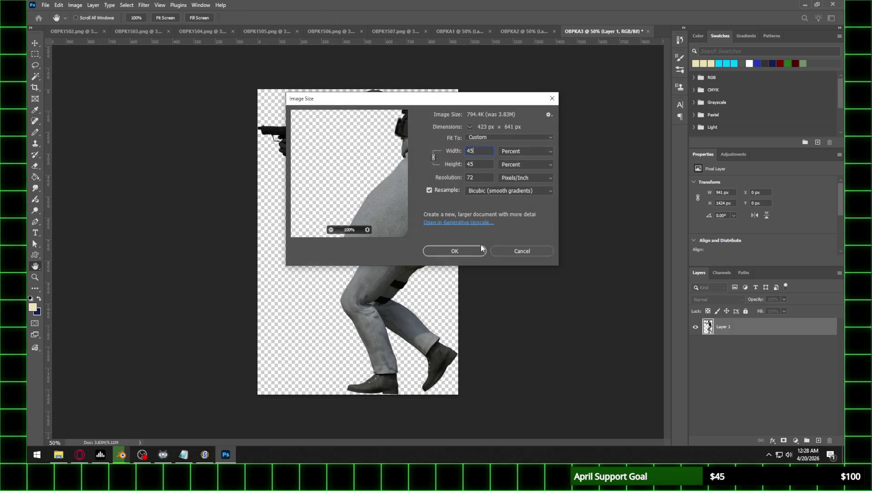
{"action": "key", "text": "Return"}
Zoom in and compare OBPKA3 with OBPKA1 and OBPKA2, then return to OBPK1502
{"action": "key", "text": "z"}
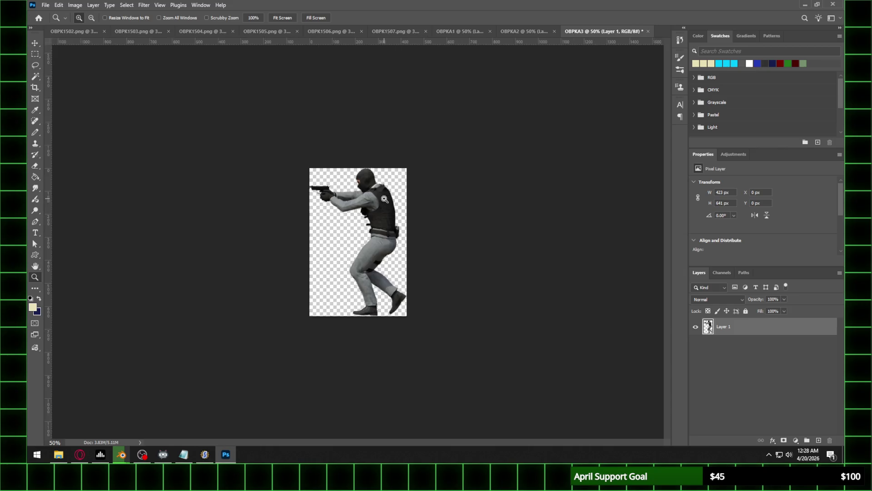
{"action": "left_click", "coordinate": [384, 199]}
{"action": "left_click", "coordinate": [385, 198]}
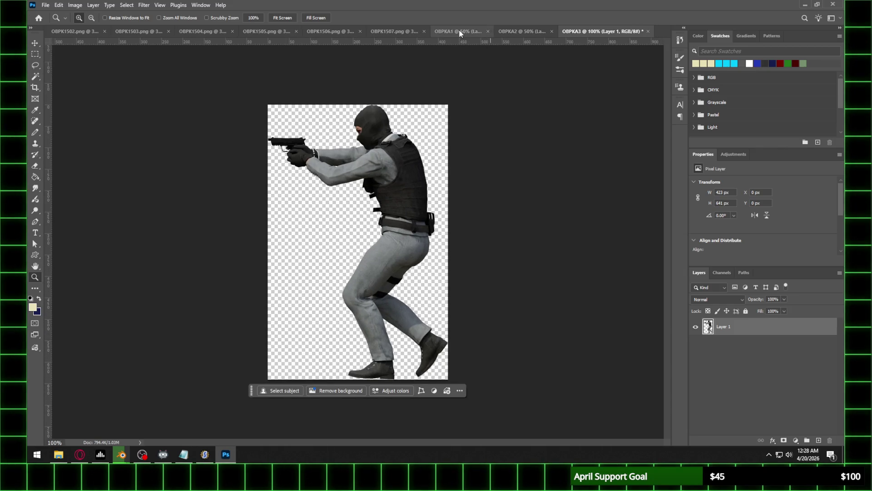
{"action": "left_click", "coordinate": [456, 31]}
{"action": "left_click", "coordinate": [550, 31]}
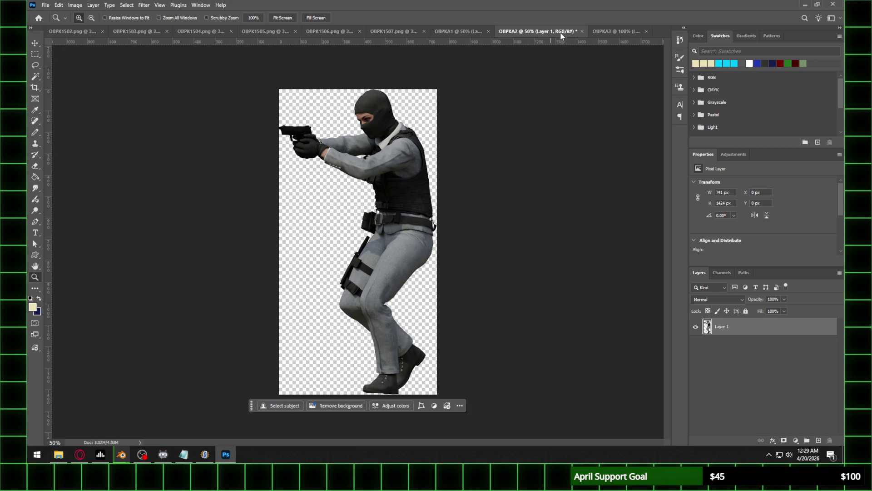
{"action": "left_click", "coordinate": [617, 28]}
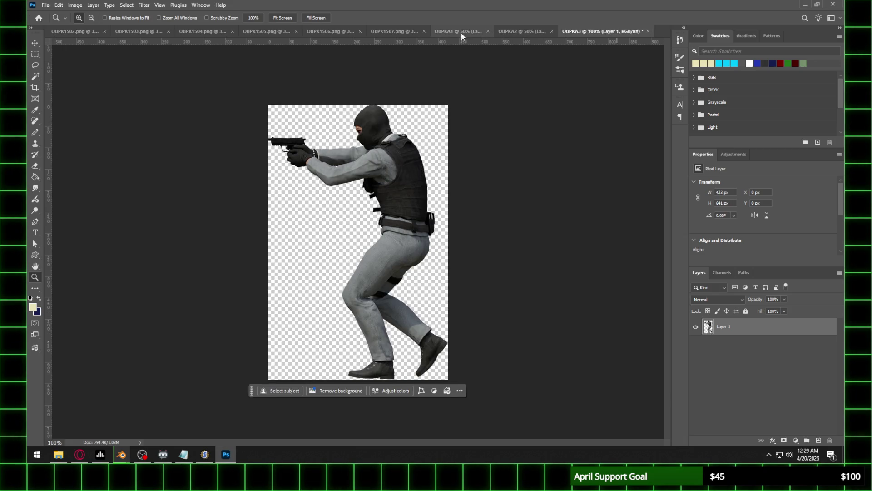
{"action": "left_click", "coordinate": [457, 32]}
{"action": "left_click", "coordinate": [68, 32]}
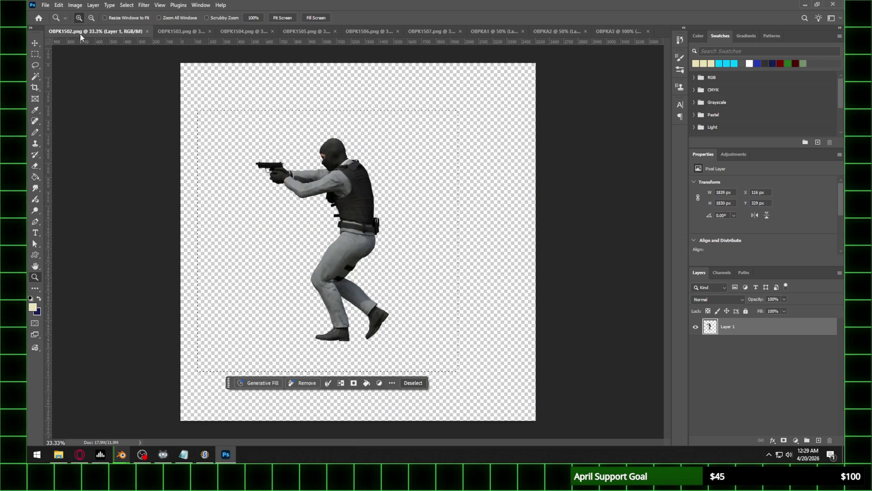
Close OBPK1502, copy the OBPK1503 rear-view figure into new document OBPKA4, and close OBPK1503
{"action": "left_click", "coordinate": [76, 32]}
{"action": "key", "text": "m"}
{"action": "mouse_move", "coordinate": [224, 88]}
{"action": "left_mouse_down"}
{"action": "mouse_move", "coordinate": [473, 348]}
{"action": "mouse_move", "coordinate": [471, 381]}
{"action": "left_mouse_up"}
{"action": "key", "text": "ctrl+c"}
{"action": "key", "text": "ctrl+n"}
{"action": "type", "text": "OBPKA4"}
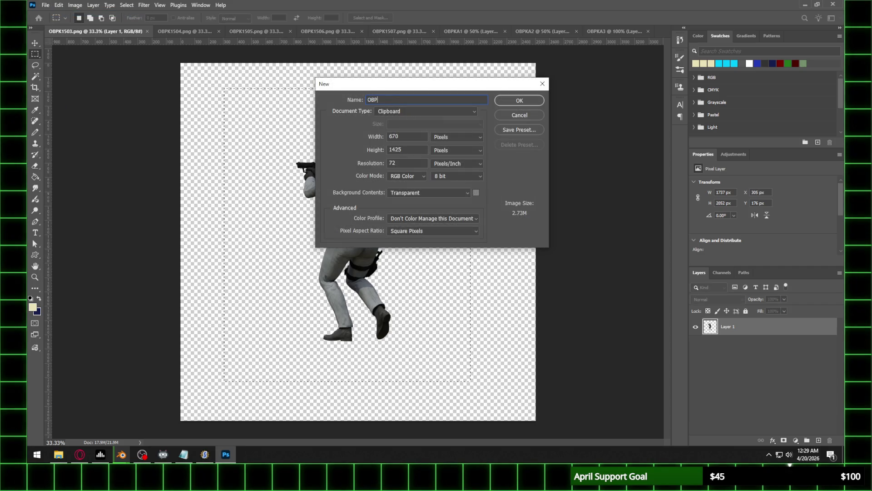
{"action": "key", "text": "Return"}
{"action": "key", "text": "ctrl+v"}
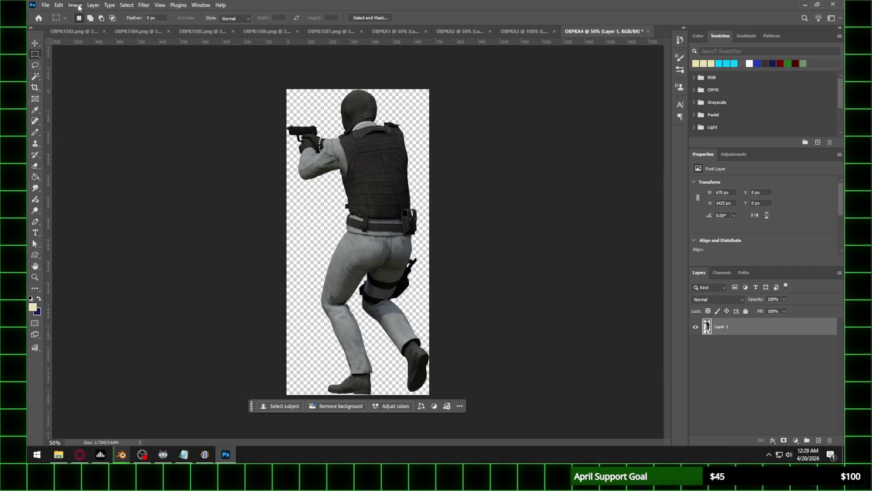
{"action": "left_click", "coordinate": [75, 5]}
{"action": "left_click", "coordinate": [88, 38]}
{"action": "left_click", "coordinate": [88, 35]}
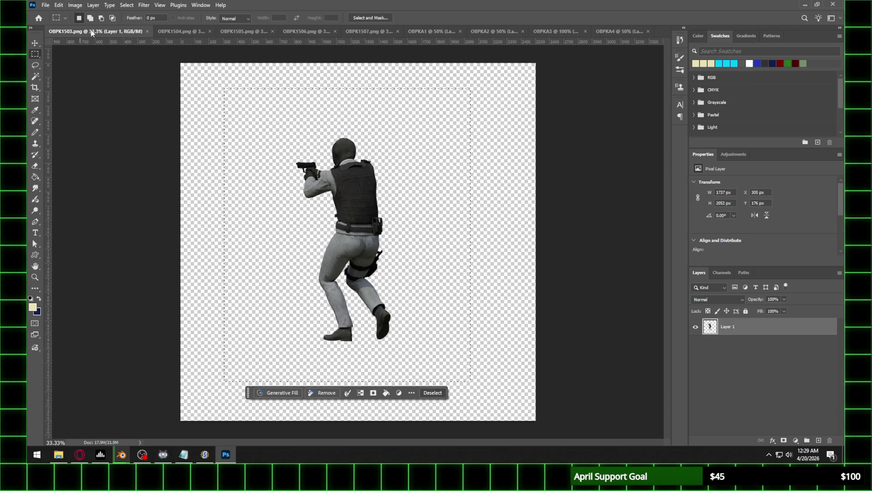
{"action": "key", "text": "ctrl+w"}
Copy the OBPK1504 back-facing figure into new document OBPKA5 and close OBPK1504
{"action": "left_click", "coordinate": [75, 32]}
{"action": "mouse_move", "coordinate": [304, 115]}
{"action": "left_mouse_down"}
{"action": "mouse_move", "coordinate": [427, 339]}
{"action": "mouse_move", "coordinate": [427, 366]}
{"action": "left_mouse_up"}
{"action": "left_click", "coordinate": [44, 5]}
{"action": "left_click", "coordinate": [57, 15]}
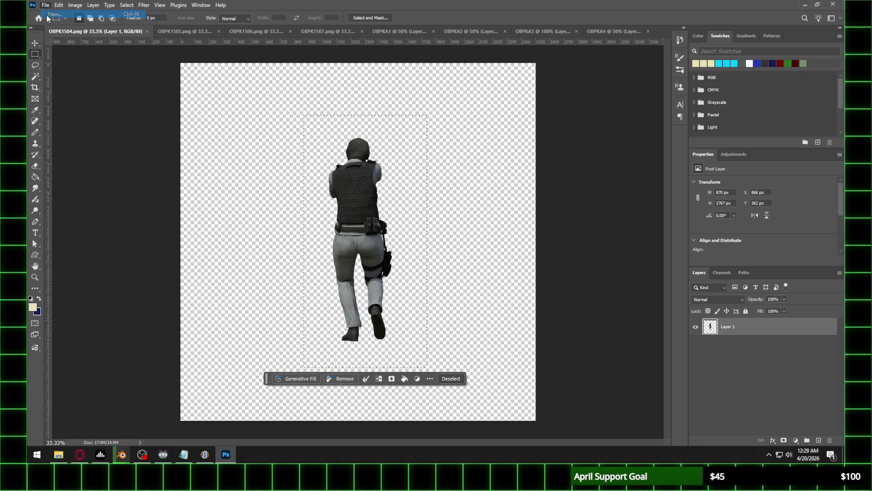
{"action": "type", "text": "OBPKA5"}
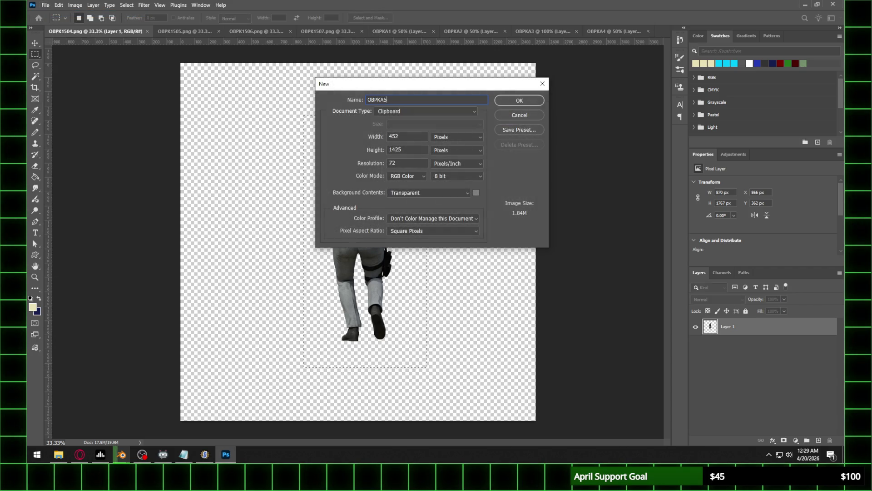
{"action": "key", "text": "Return"}
{"action": "left_click", "coordinate": [82, 32]}
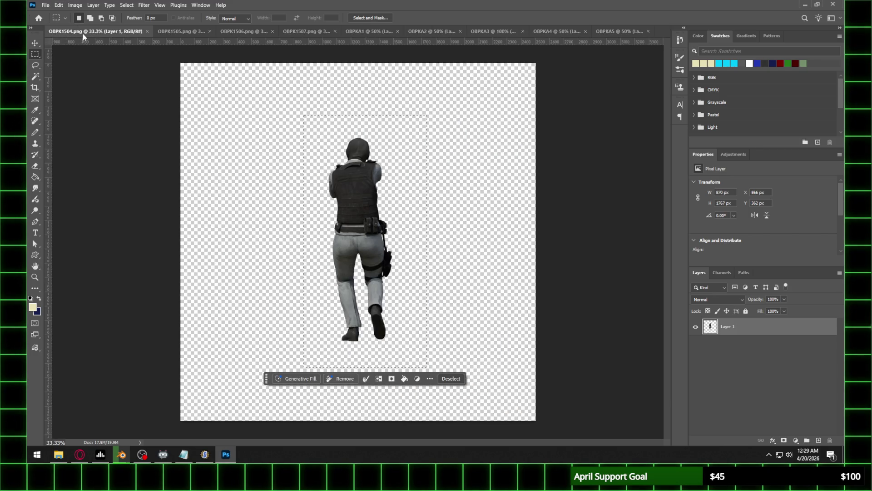
{"action": "left_click", "coordinate": [147, 32]}
Copy the OBPK1505 figure into new document OBPKA6 and close OBPK1505
{"action": "mouse_move", "coordinate": [267, 123]}
{"action": "left_mouse_down"}
{"action": "mouse_move", "coordinate": [462, 341]}
{"action": "mouse_move", "coordinate": [472, 367]}
{"action": "left_mouse_up"}
{"action": "left_click", "coordinate": [58, 7]}
{"action": "left_click", "coordinate": [52, 71]}
{"action": "key", "text": "ctrl+n"}
{"action": "type", "text": "OBPKA6"}
{"action": "key", "text": "Return"}
{"action": "key", "text": "ctrl+v"}
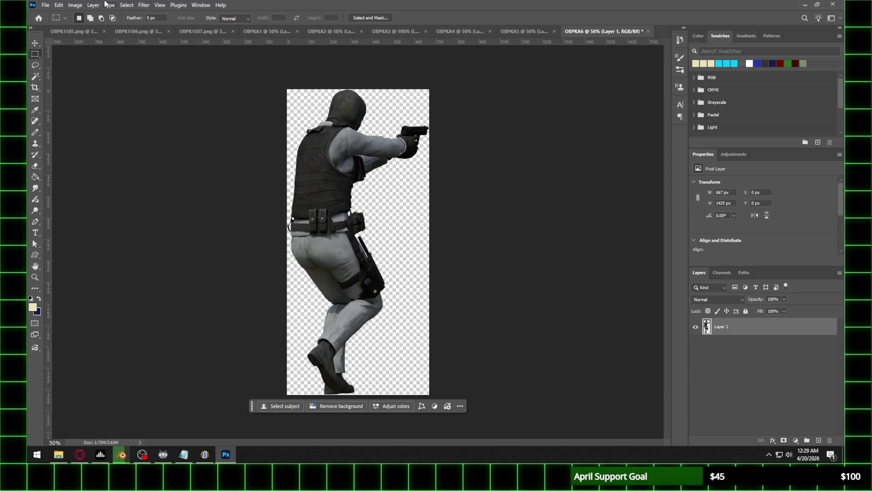
{"action": "left_click", "coordinate": [72, 32]}
{"action": "left_click", "coordinate": [148, 32]}
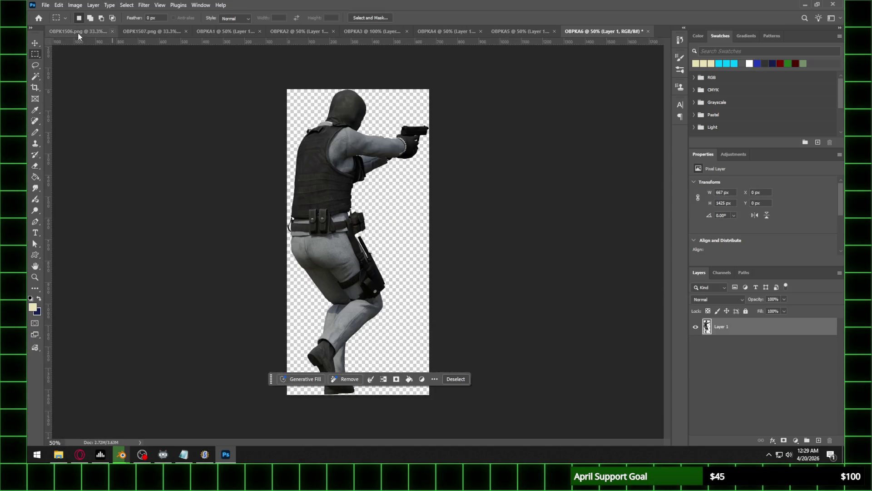
Copy the OBPK1506 figure into new document OBPKA7
{"action": "left_click", "coordinate": [83, 33]}
{"action": "mouse_move", "coordinate": [259, 103]}
{"action": "left_mouse_down"}
{"action": "mouse_move", "coordinate": [489, 342]}
{"action": "mouse_move", "coordinate": [495, 373]}
{"action": "left_mouse_up"}
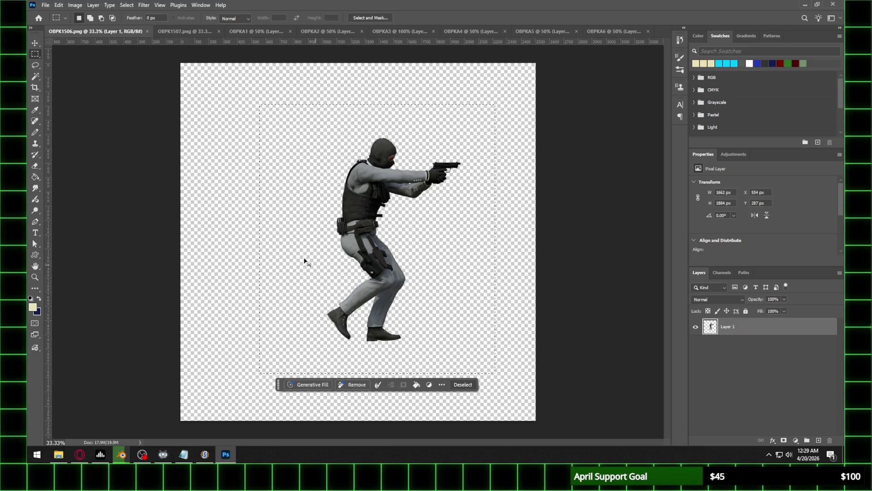
{"action": "left_click", "coordinate": [47, 5]}
{"action": "left_click", "coordinate": [51, 14]}
{"action": "type", "text": "OB"}
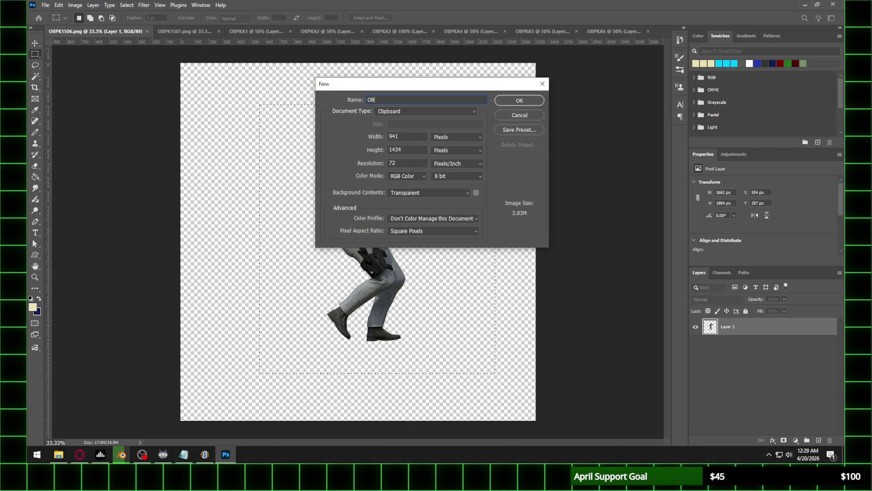
{"action": "type", "text": "PKA7"}
{"action": "key", "text": "Return"}
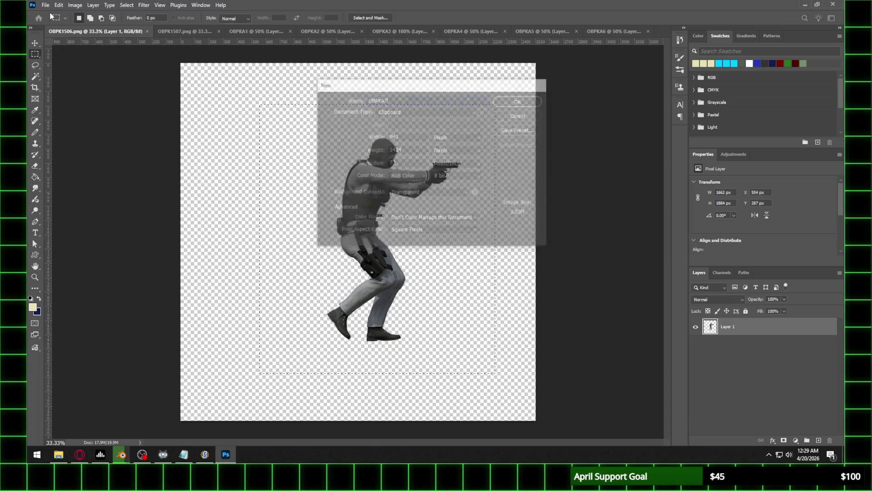
{"action": "key", "text": "ctrl+v"}
{"action": "left_click", "coordinate": [75, 5]}
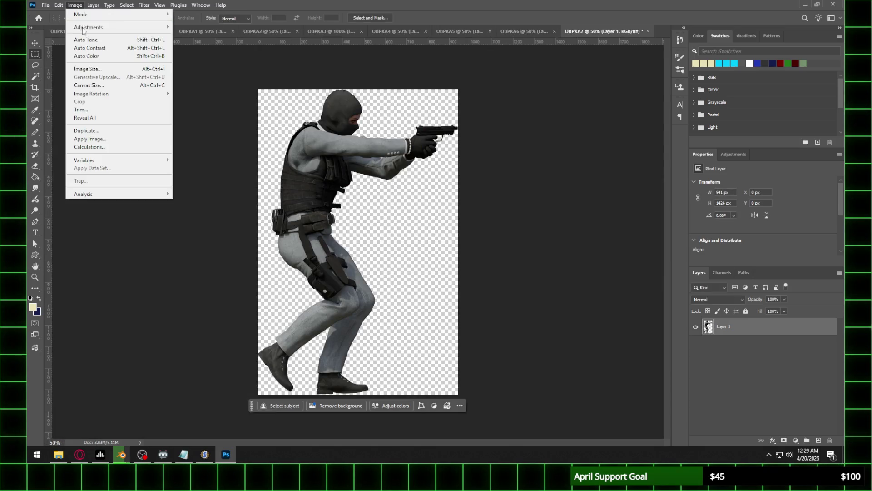
Resize OBPKA7 to 45% and compare it with OBPKA6 at several zoom levels
{"action": "left_click", "coordinate": [84, 68]}
{"action": "left_click", "coordinate": [455, 251]}
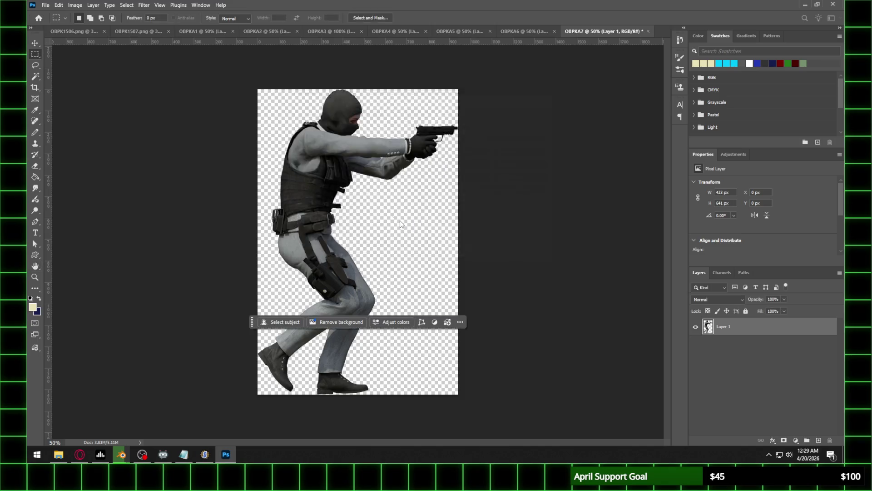
{"action": "key", "text": "z"}
{"action": "left_click", "coordinate": [385, 183]}
{"action": "left_click", "coordinate": [385, 183]}
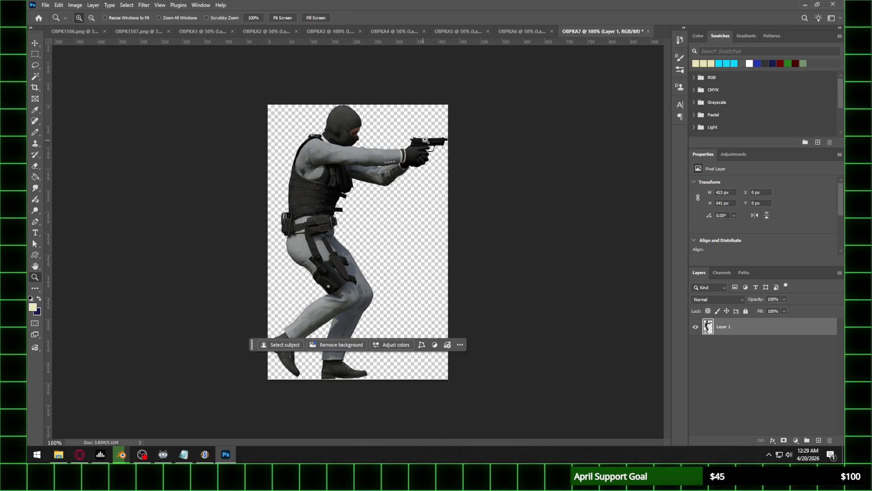
{"action": "left_click", "coordinate": [404, 163], "text": "alt"}
{"action": "left_click", "coordinate": [404, 163], "text": "alt"}
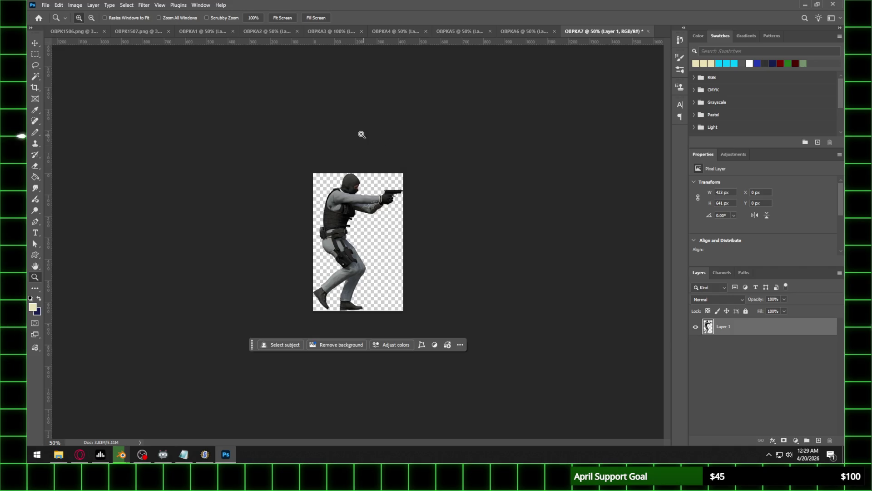
{"action": "left_click", "coordinate": [530, 33]}
{"action": "left_click", "coordinate": [612, 29]}
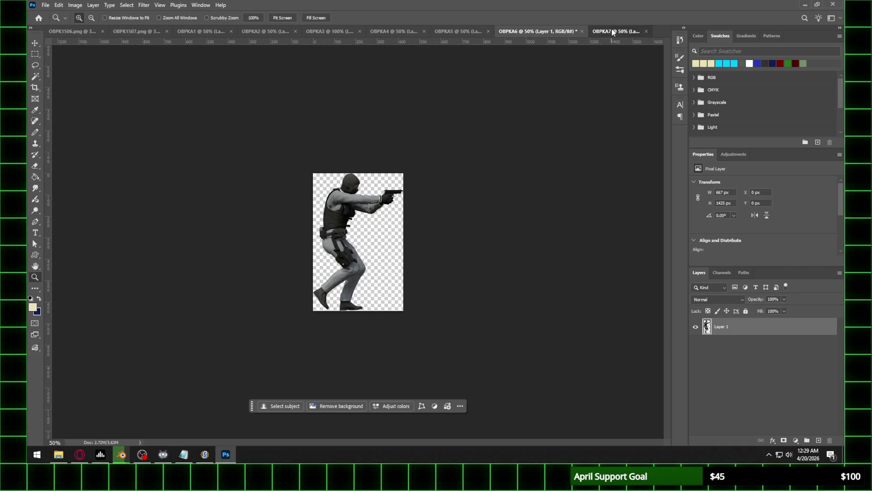
{"action": "left_click", "coordinate": [679, 43]}
{"action": "key", "text": "ctrl+z"}
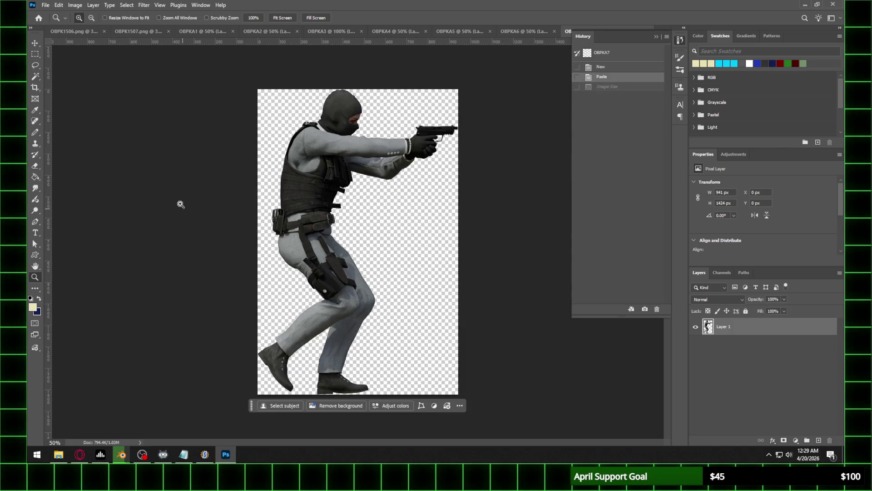
Close OBPK1506.png and draw a rectangular marquee around the whole figure in OBPK1507.png
{"action": "left_click", "coordinate": [84, 32]}
{"action": "left_click", "coordinate": [148, 31]}
{"action": "left_click", "coordinate": [87, 31]}
{"action": "key", "text": "m"}
{"action": "mouse_move", "coordinate": [325, 106]}
{"action": "left_mouse_down"}
{"action": "mouse_move", "coordinate": [365, 145]}
{"action": "mouse_move", "coordinate": [451, 368]}
{"action": "left_mouse_up"}
{"action": "left_click_drag", "start_coordinate": [294, 126], "coordinate": [451, 353]}
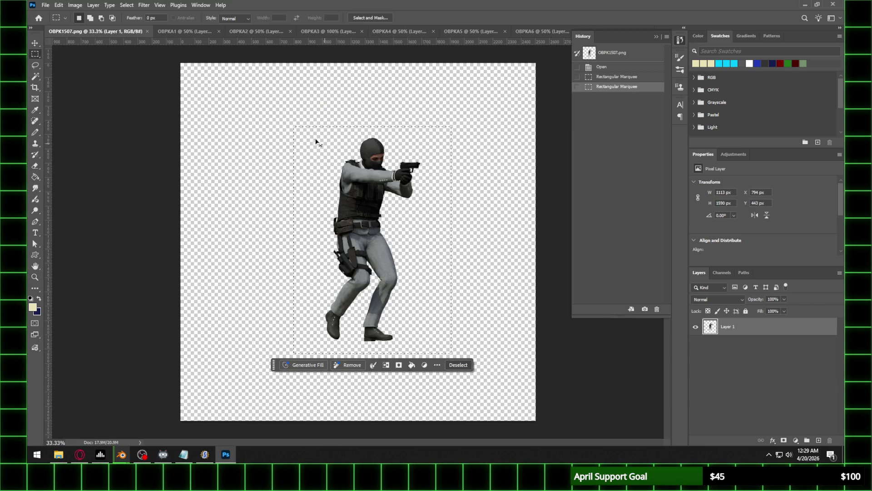
Create a new 670×1424 document named OBPKA8 and paste the copied OBPK1507 figure into it
{"action": "left_click", "coordinate": [46, 5]}
{"action": "left_click", "coordinate": [50, 14]}
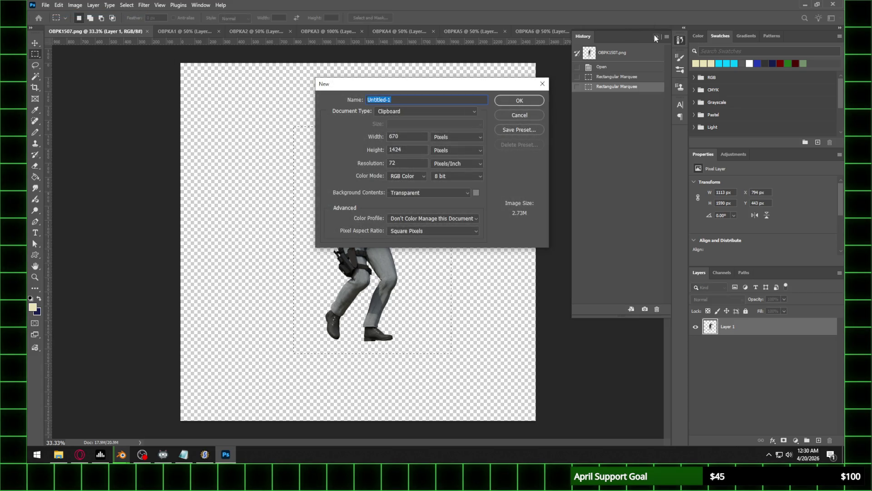
{"action": "type", "text": "O"}
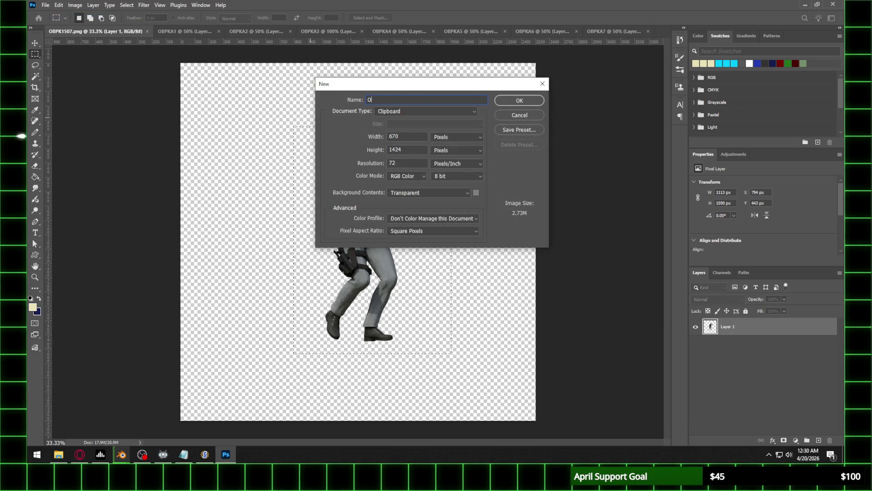
{"action": "type", "text": "BPKA78"}
{"action": "key", "text": "BackSpace"}
{"action": "type", "text": "8"}
{"action": "key", "text": "Return"}
{"action": "key", "text": "ctrl+v"}
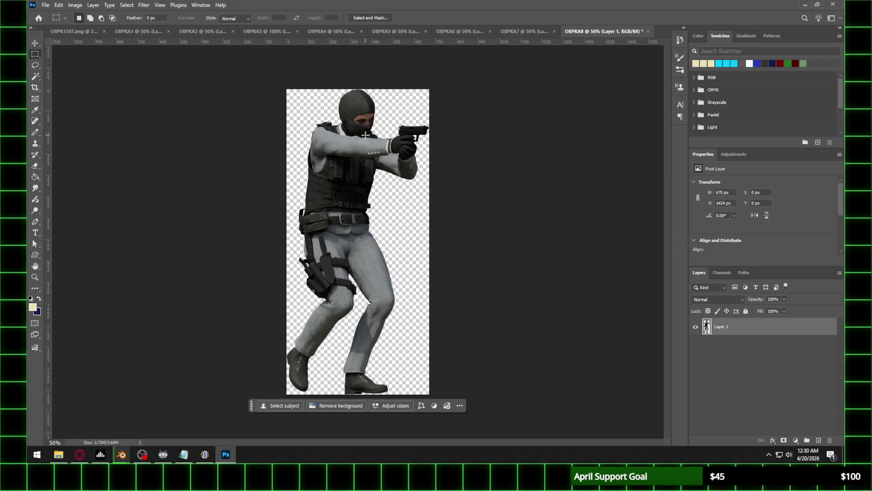
{"action": "key", "text": "z"}
{"action": "left_click", "coordinate": [366, 135]}
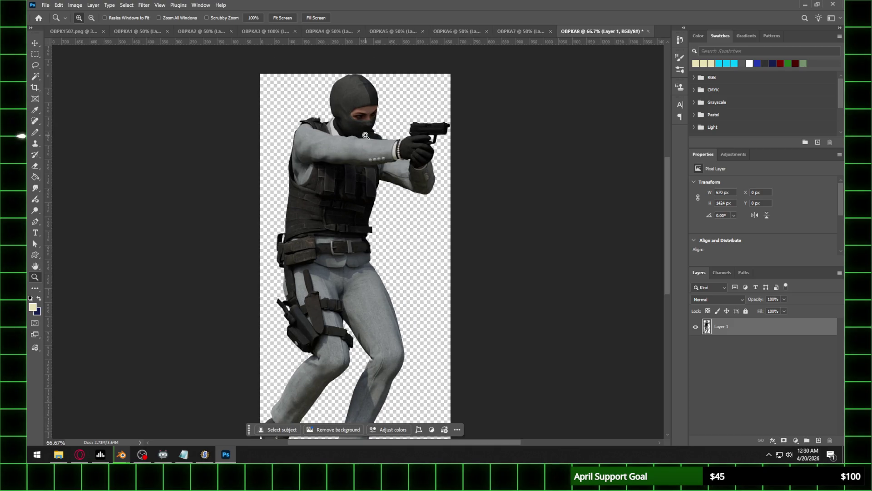
{"action": "left_click", "coordinate": [366, 135], "text": "alt"}
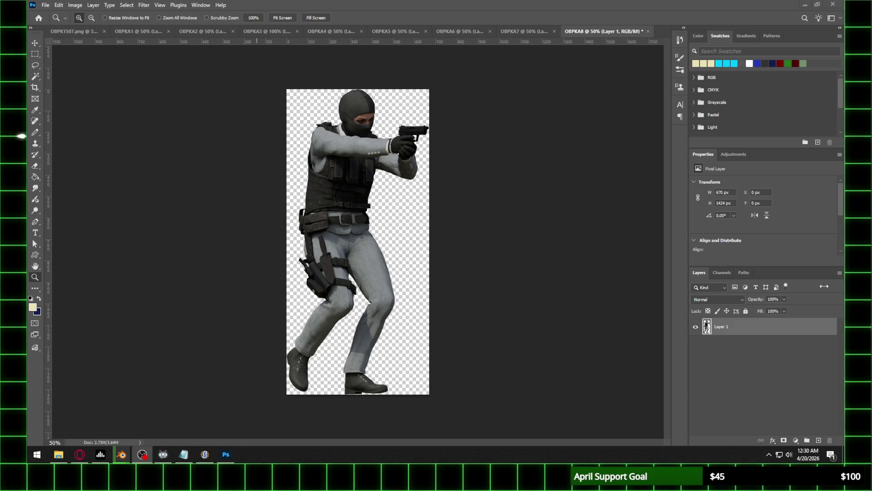
Close the OBPK1507.png document
{"action": "left_click", "coordinate": [79, 32]}
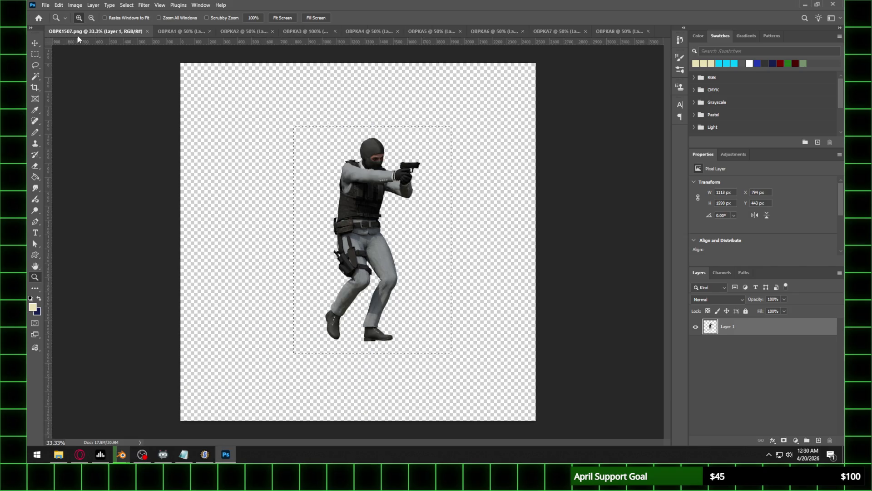
{"action": "left_click", "coordinate": [180, 31]}
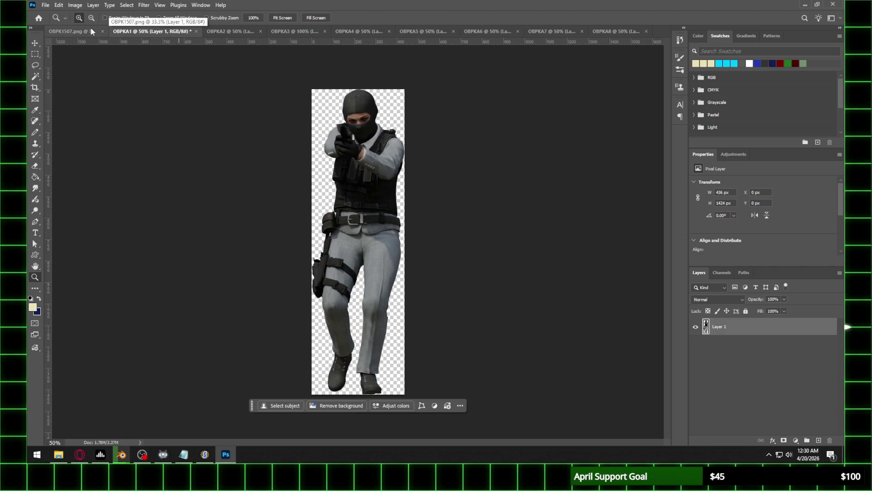
{"action": "left_click", "coordinate": [127, 32]}
{"action": "left_click", "coordinate": [146, 31]}
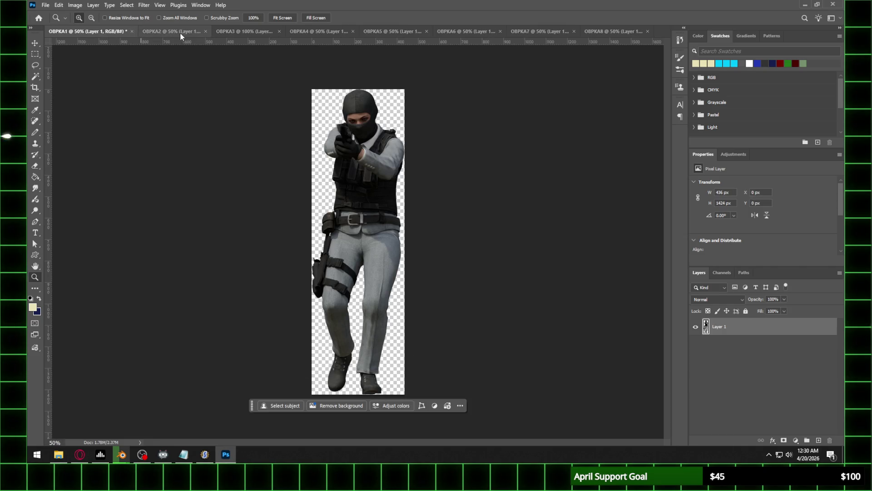
Look over frames OBPKA2–OBPKA4, then bring the Heist (Park) Blender scene forward
{"action": "left_click", "coordinate": [180, 34]}
{"action": "left_click", "coordinate": [248, 32]}
{"action": "left_click", "coordinate": [315, 32]}
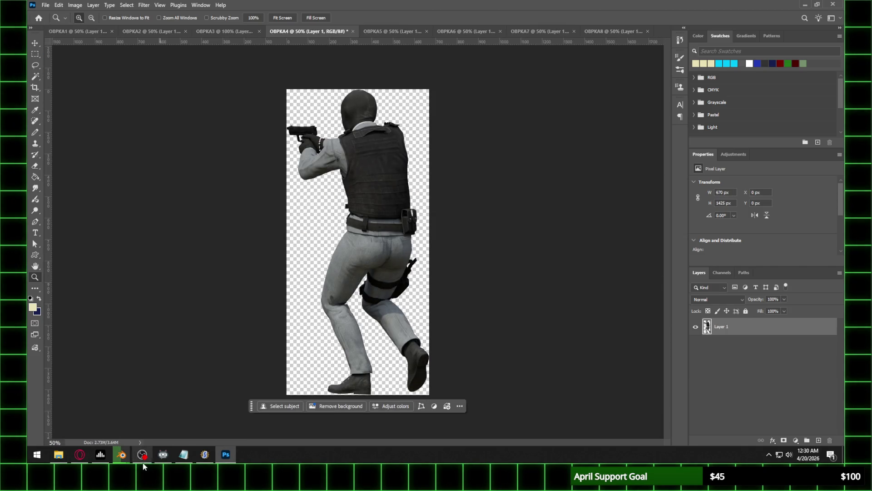
{"action": "left_click", "coordinate": [127, 458]}
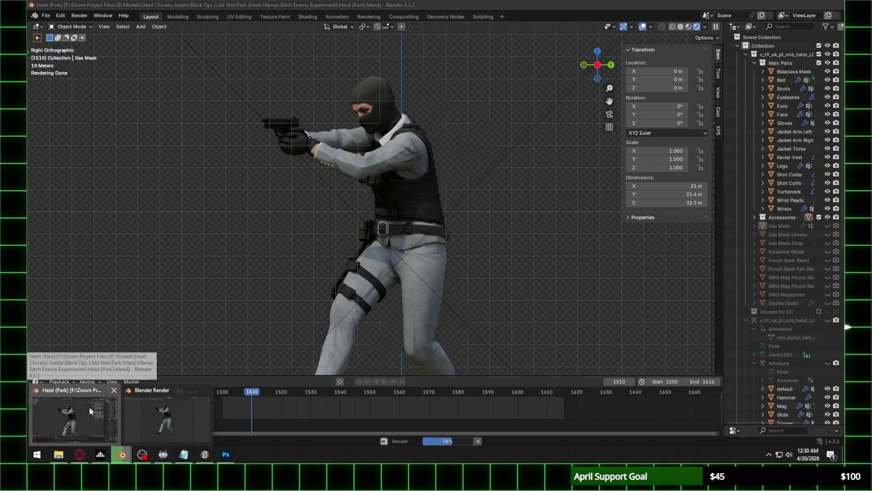
{"action": "left_click", "coordinate": [89, 406]}
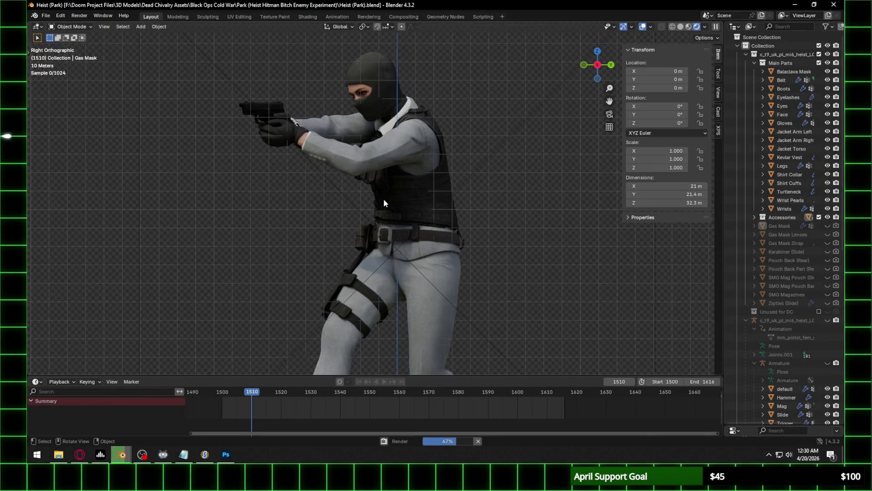
Zoom the heist viewport, step to frame 1511 for the next walk pose, and return to Photoshop
{"action": "scroll", "coordinate": [384, 203], "scroll_direction": "down", "scroll_amount": 3}
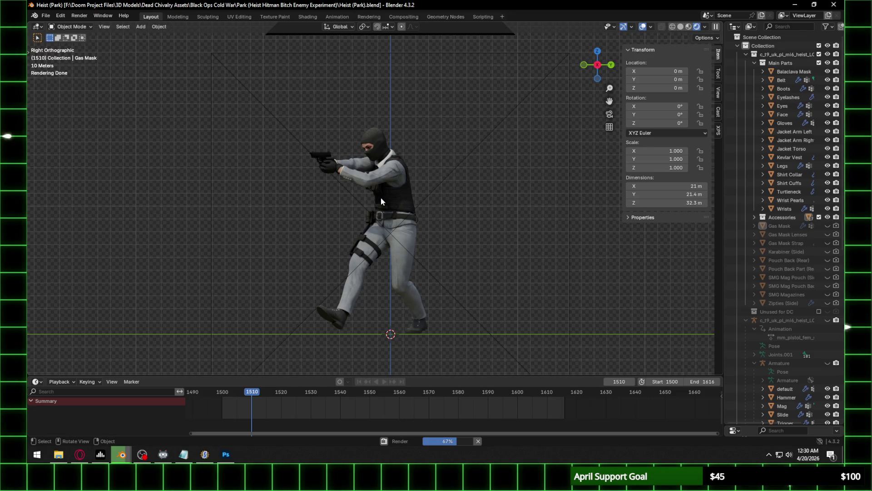
{"action": "scroll", "coordinate": [380, 198], "scroll_direction": "up", "scroll_amount": 2}
{"action": "scroll", "coordinate": [375, 199], "scroll_direction": "up", "scroll_amount": 1}
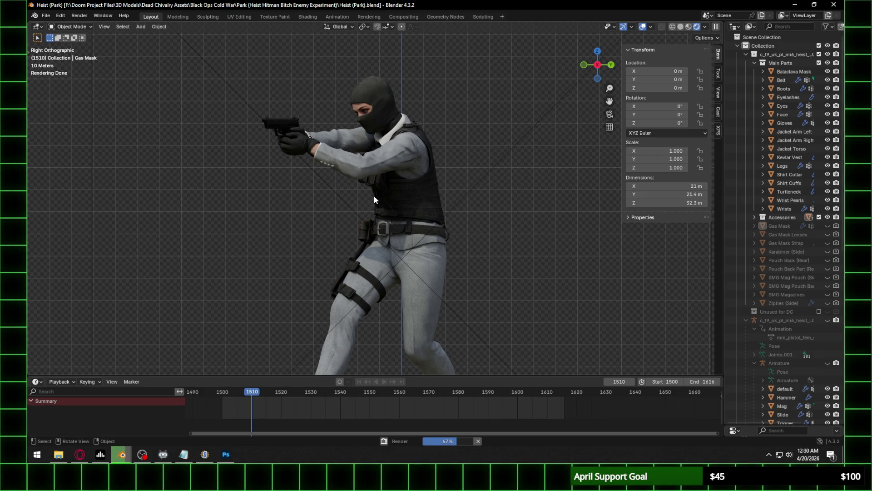
{"action": "key", "text": "Right"}
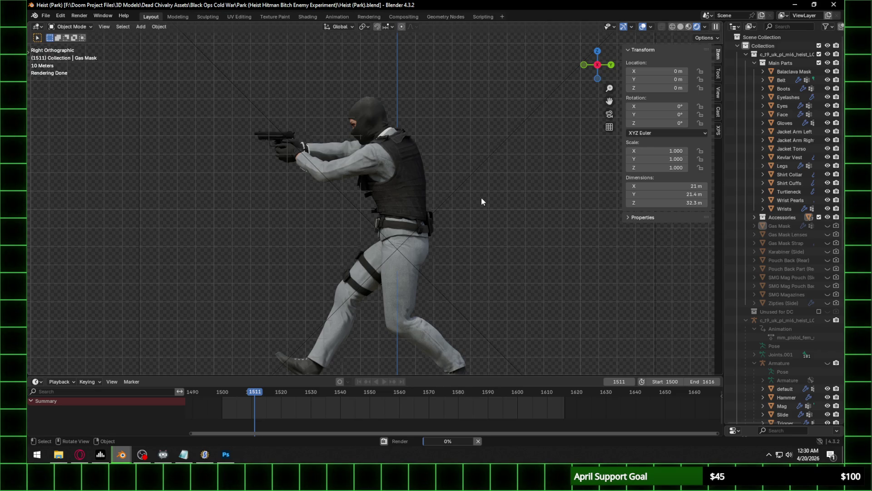
{"action": "left_click", "coordinate": [226, 454]}
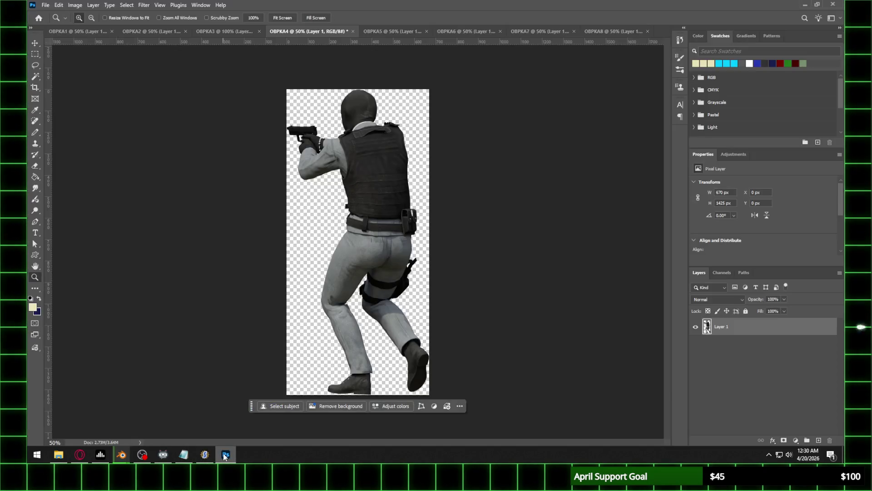
Look over frames OBPKA5–OBPKA7, then select the OBPKA1 document
{"action": "left_click", "coordinate": [402, 31]}
{"action": "left_click", "coordinate": [458, 32]}
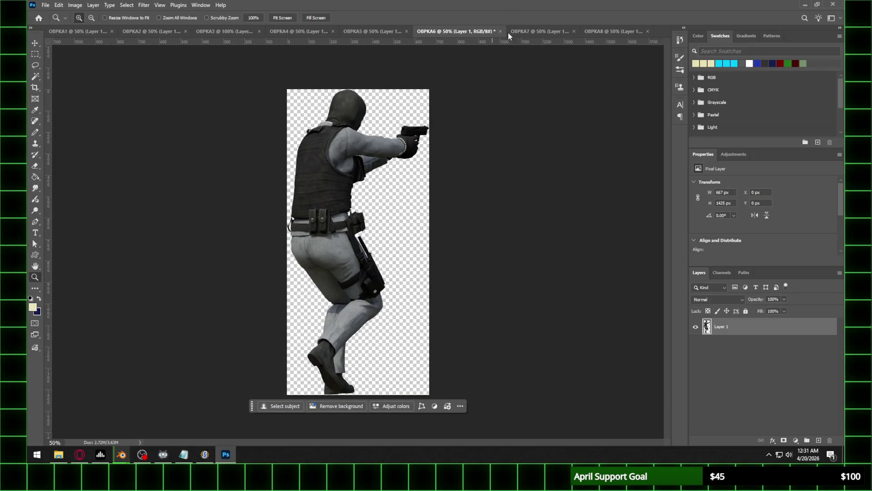
{"action": "left_click", "coordinate": [500, 32]}
{"action": "left_click", "coordinate": [75, 32]}
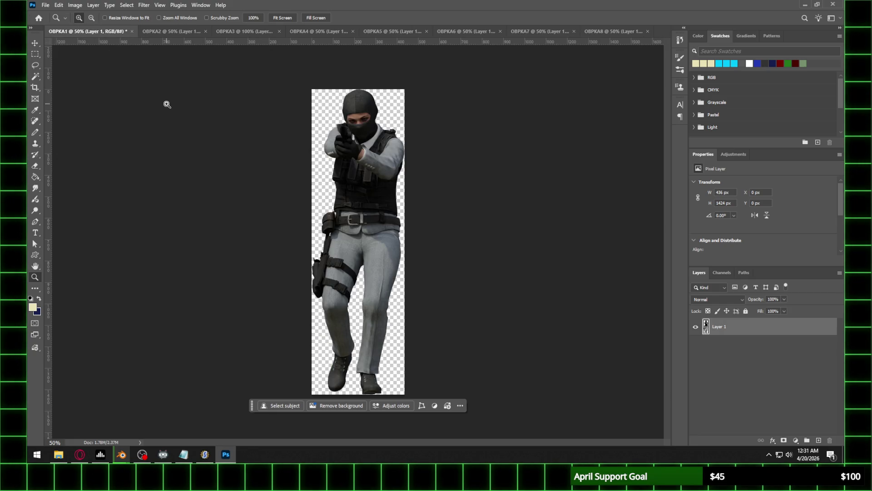
Enter a 45 percent width in OBPKA1's Image Size dialog, then bring SLADE forward
{"action": "left_click", "coordinate": [69, 5]}
{"action": "left_click", "coordinate": [87, 58]}
{"action": "type", "text": "45"}
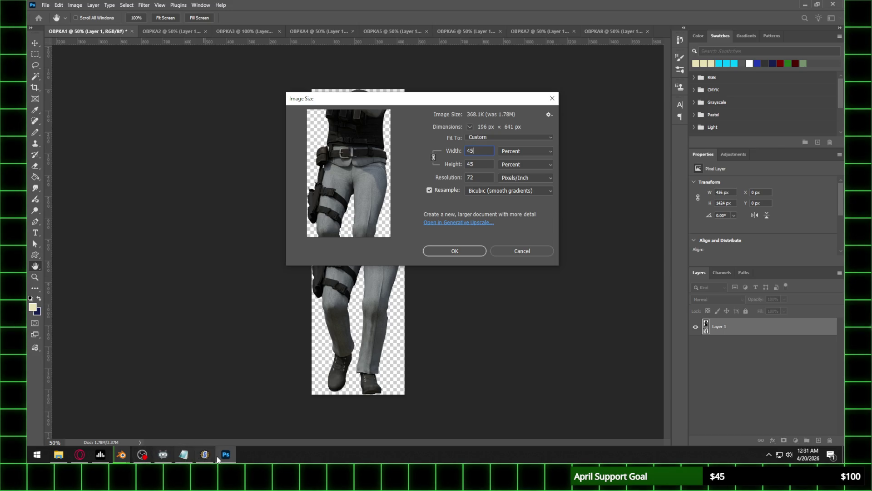
{"action": "left_click", "coordinate": [208, 456]}
{"action": "scroll", "coordinate": [266, 313], "scroll_direction": "up", "scroll_amount": 8}
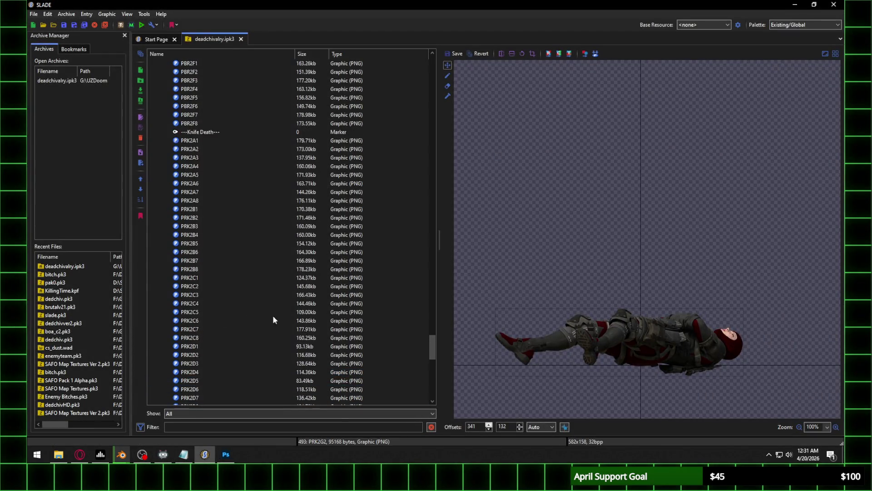
Scroll the deadchivalry.ipk3 entries to the No Helmet folder, preview PRB2A1, and return to Photoshop
{"action": "left_click_drag", "start_coordinate": [434, 330], "coordinate": [427, 83]}
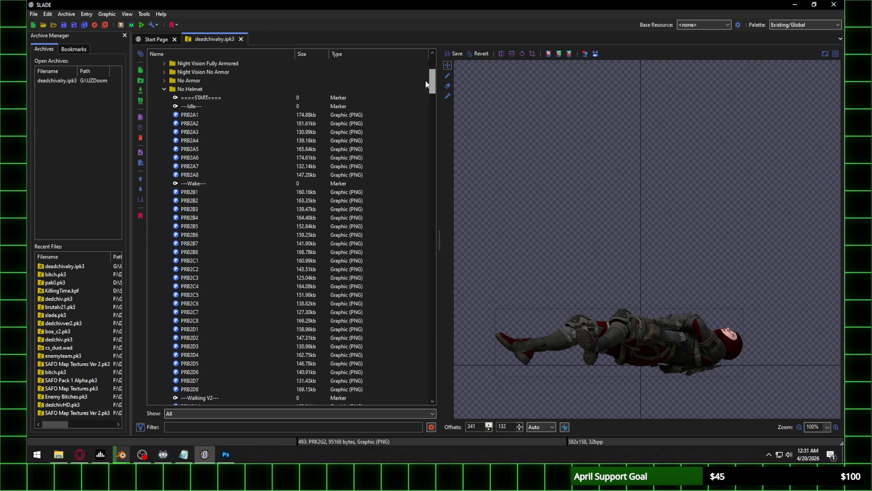
{"action": "left_click", "coordinate": [194, 116]}
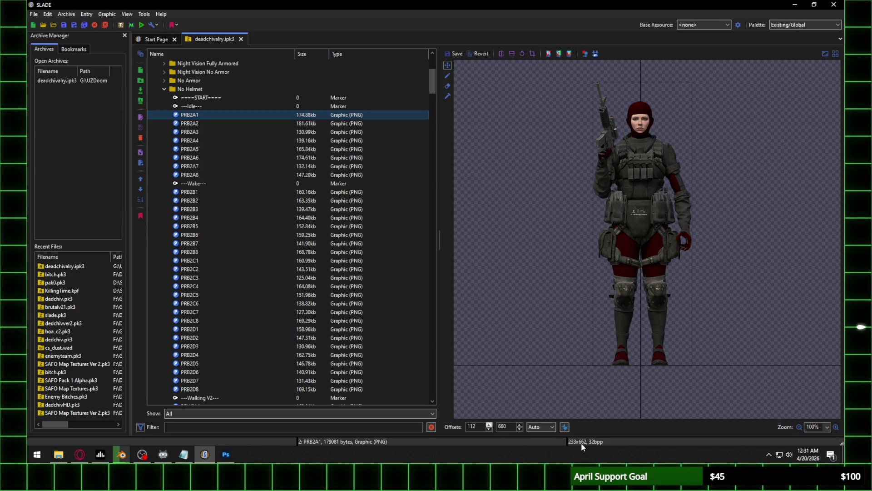
{"action": "left_click", "coordinate": [226, 454]}
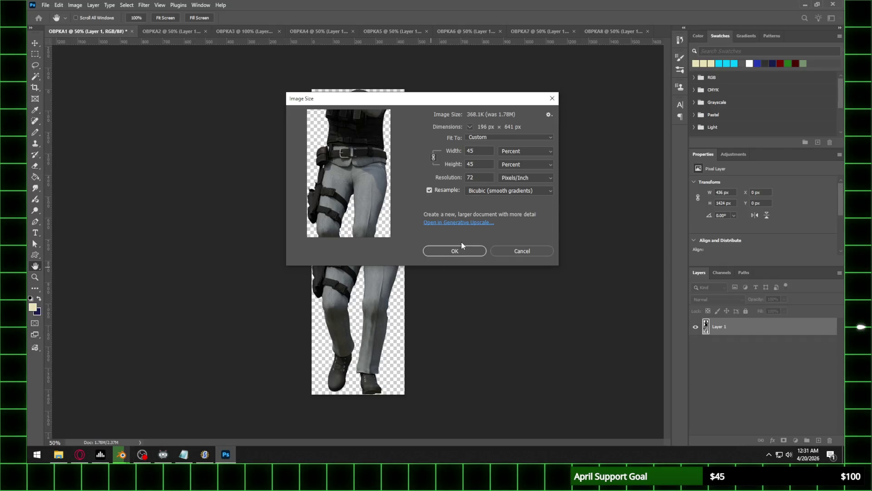
Resize OBPKA1 to 40 percent (174×570 px) and view it at 100%
{"action": "left_click", "coordinate": [480, 153]}
{"action": "type", "text": "40"}
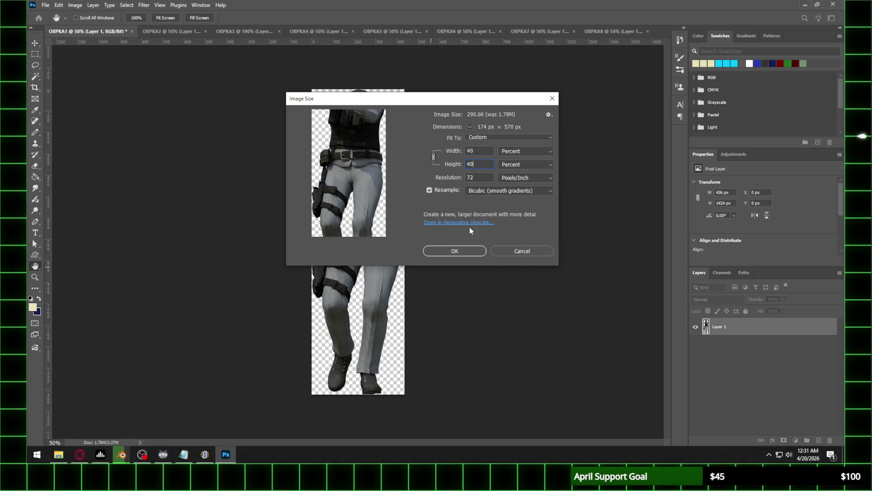
{"action": "left_click", "coordinate": [454, 251]}
{"action": "key", "text": "z"}
{"action": "left_click", "coordinate": [364, 194]}
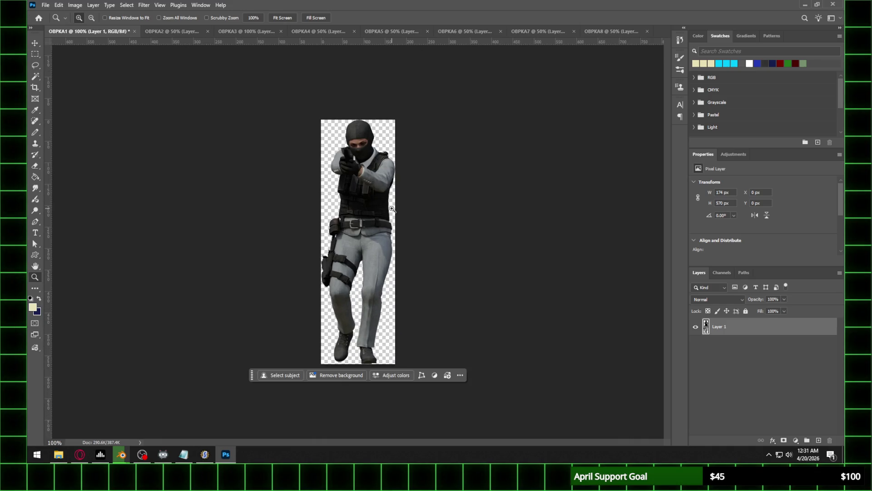
Launch Notepad and move its window aside
{"action": "left_click", "coordinate": [27, 460]}
{"action": "type", "text": "notepad"}
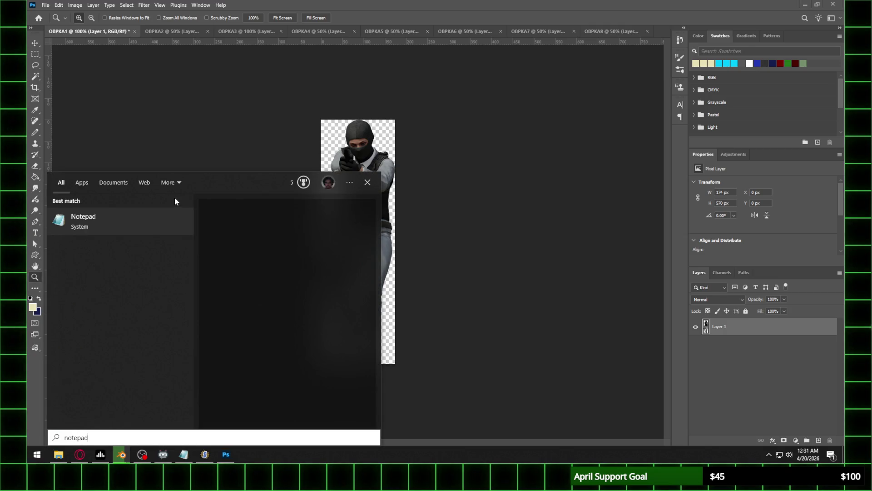
{"action": "key", "text": "Return"}
{"action": "left_click_drag", "start_coordinate": [503, 81], "coordinate": [871, 82]}
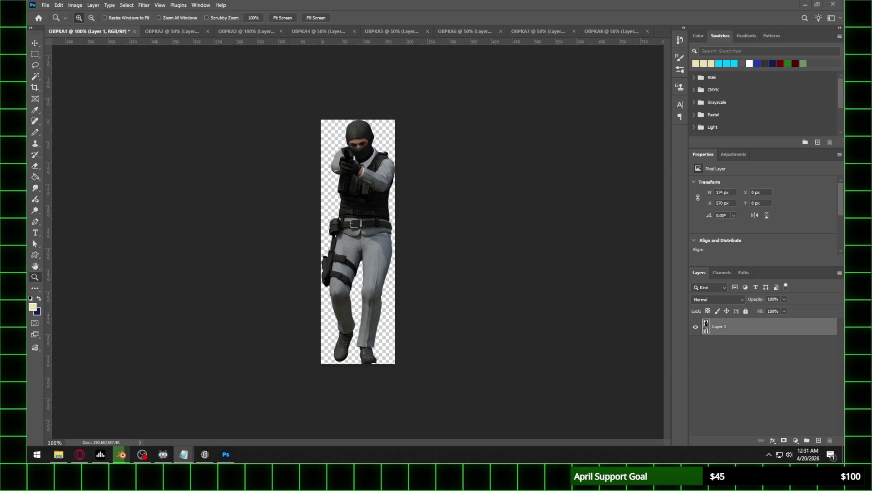
Open the Image Size dialog for OBPKA2
{"action": "left_click", "coordinate": [226, 454]}
{"action": "left_click", "coordinate": [173, 32]}
{"action": "left_click", "coordinate": [75, 5]}
{"action": "left_click", "coordinate": [82, 68]}
Change OBPKA2's width to 40 percent and apply the resize
{"action": "key", "text": "BackSpace"}
{"action": "type", "text": "0"}
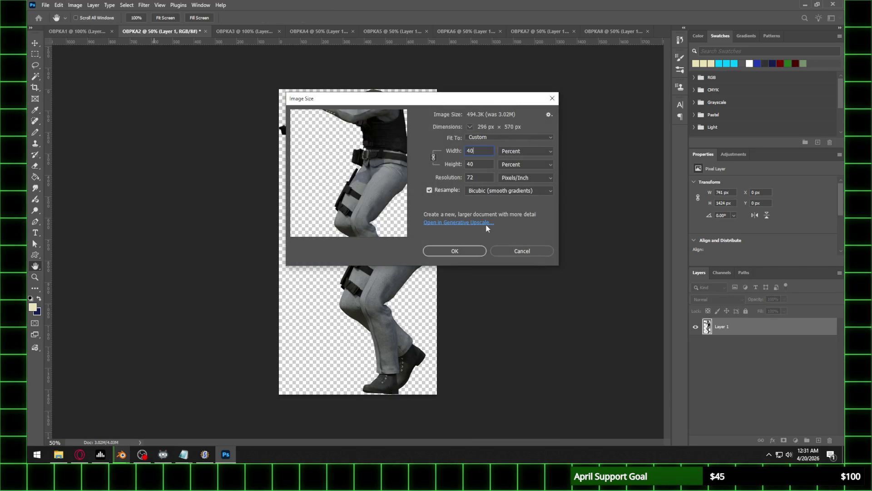
{"action": "key", "text": "Return"}
{"action": "key", "text": "z"}
{"action": "left_click", "coordinate": [254, 17]}
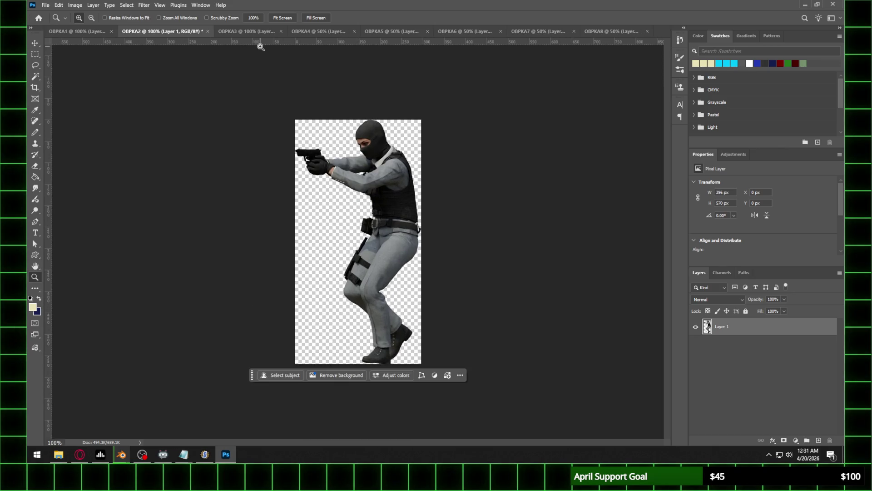
Resize OBPKA3 to 40 percent and zoom in to inspect the result
{"action": "left_click", "coordinate": [263, 33]}
{"action": "left_click", "coordinate": [45, 5]}
{"action": "mouse_move", "coordinate": [68, 4]}
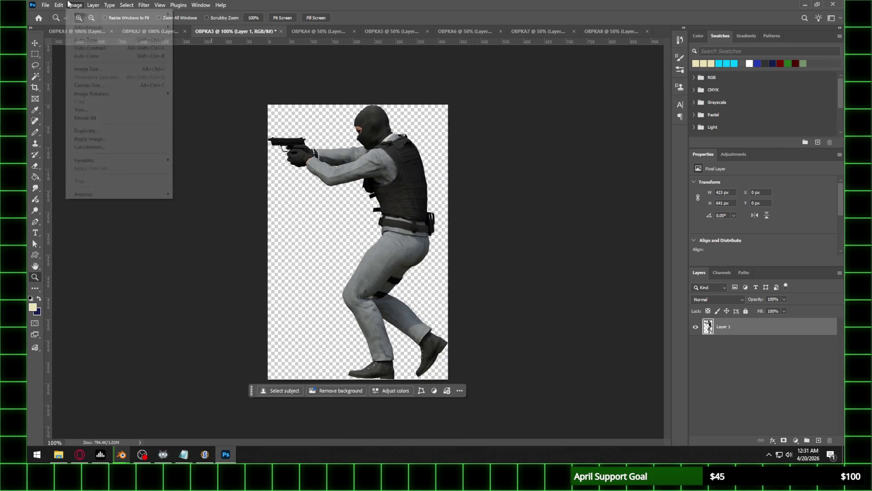
{"action": "left_click", "coordinate": [92, 69]}
{"action": "type", "text": "40"}
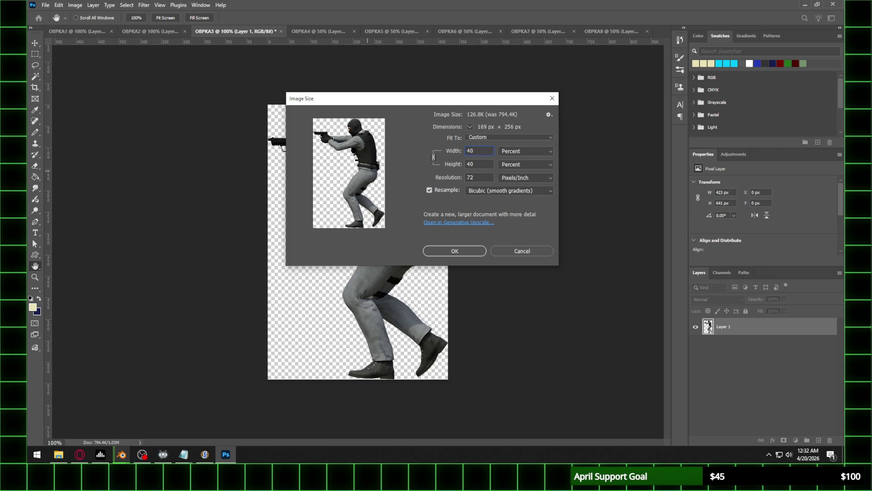
{"action": "key", "text": "Return"}
{"action": "key", "text": "z"}
{"action": "left_click", "coordinate": [405, 170]}
{"action": "left_click", "coordinate": [404, 169]}
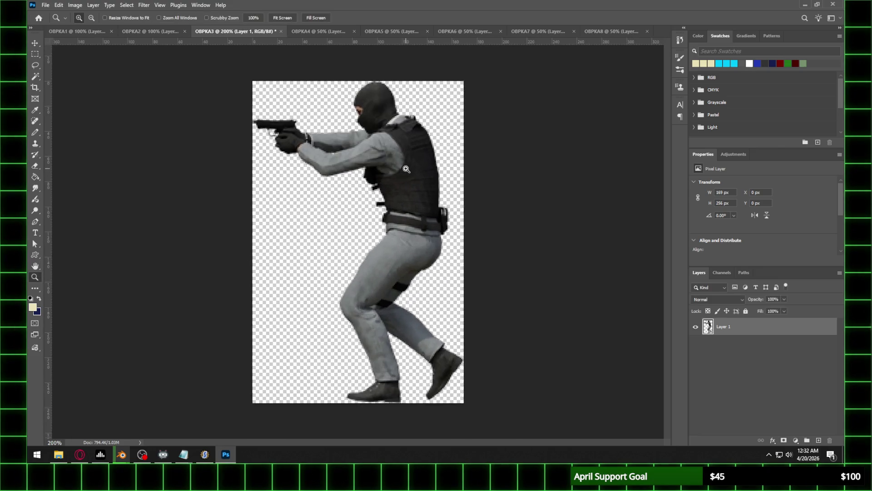
{"action": "left_click", "coordinate": [309, 108], "text": "alt"}
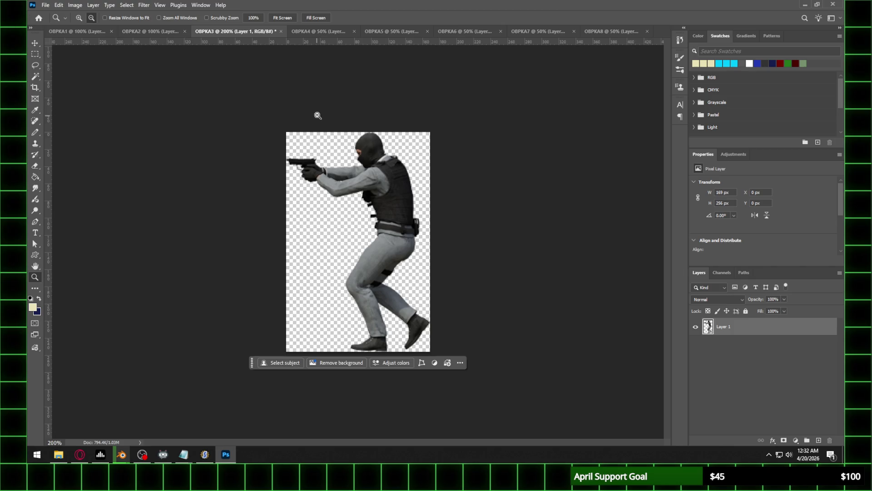
{"action": "left_click", "coordinate": [321, 90], "text": "alt"}
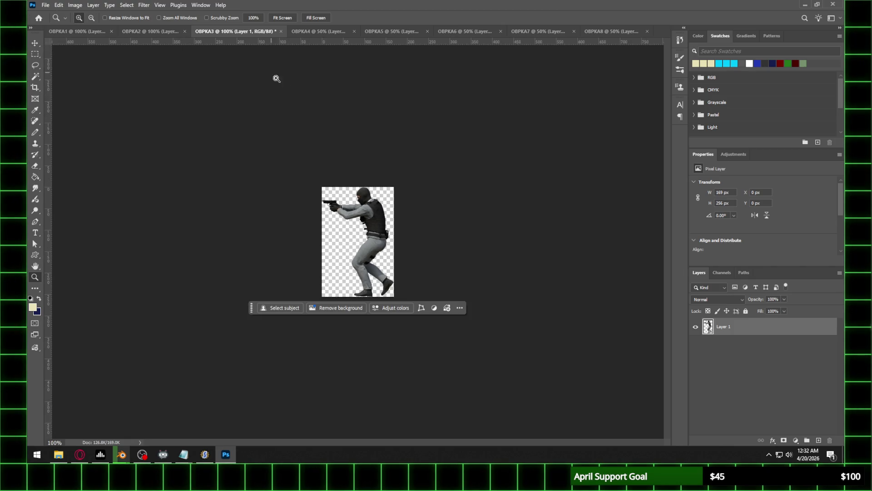
Revert OBPKA3 through the History panel and reapply the 40 percent resize
{"action": "left_click", "coordinate": [680, 40]}
{"action": "left_click", "coordinate": [619, 78]}
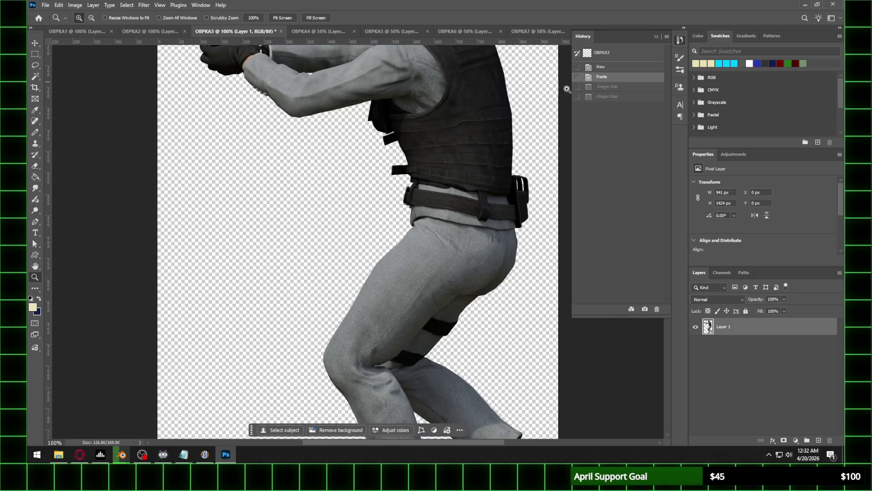
{"action": "left_click", "coordinate": [72, 5]}
{"action": "left_click", "coordinate": [88, 68]}
{"action": "type", "text": "40"}
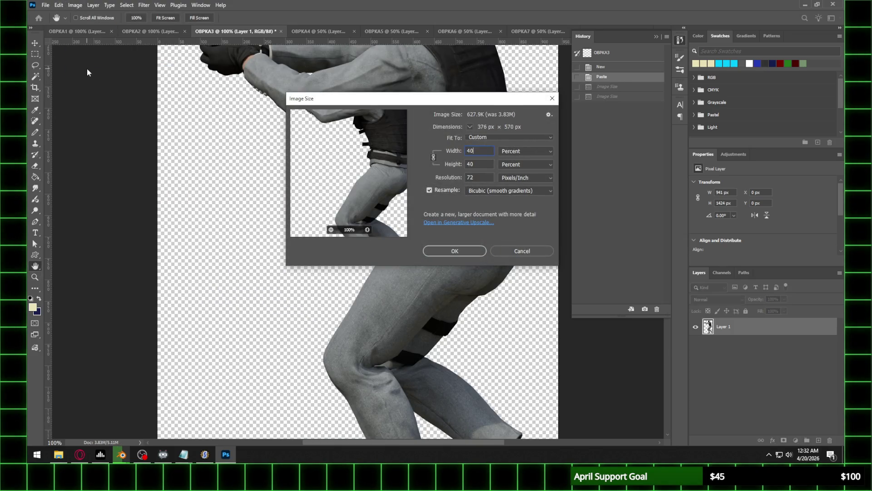
{"action": "key", "text": "Return"}
Resize OBPKA4 and OBPKA5 to 40 percent each
{"action": "left_click", "coordinate": [309, 30]}
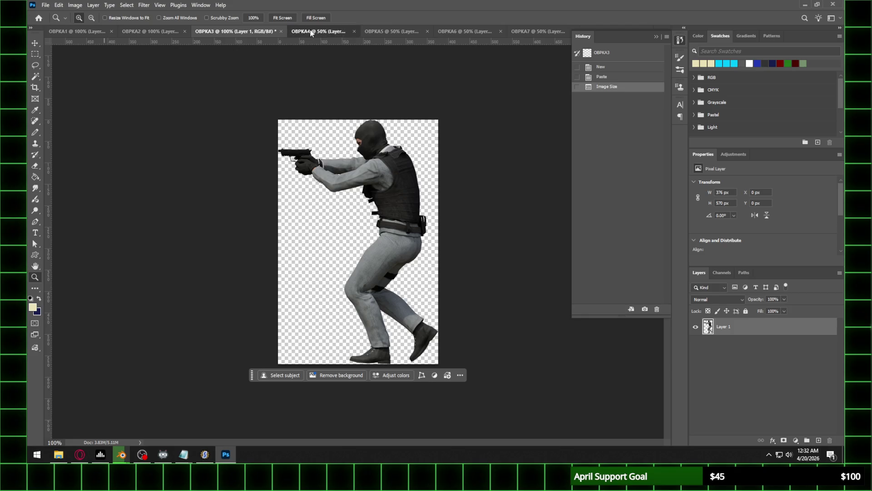
{"action": "left_click", "coordinate": [74, 5]}
{"action": "left_click", "coordinate": [91, 68]}
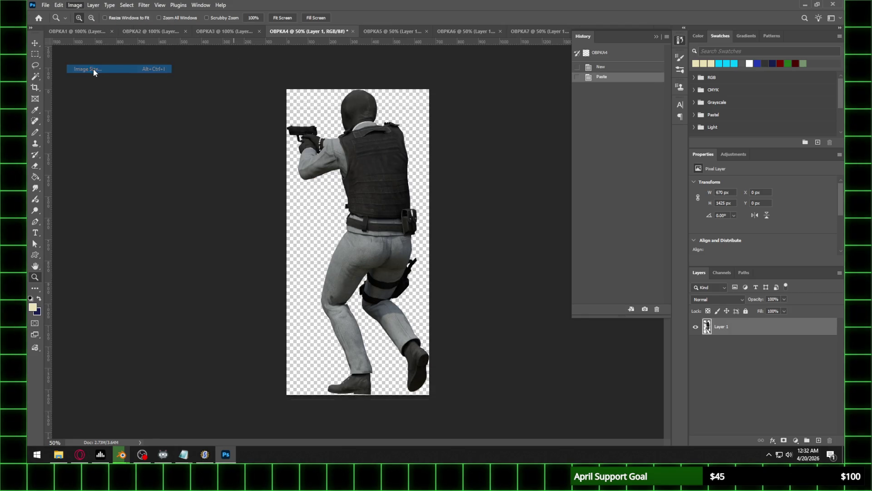
{"action": "type", "text": "40"}
{"action": "key", "text": "Return"}
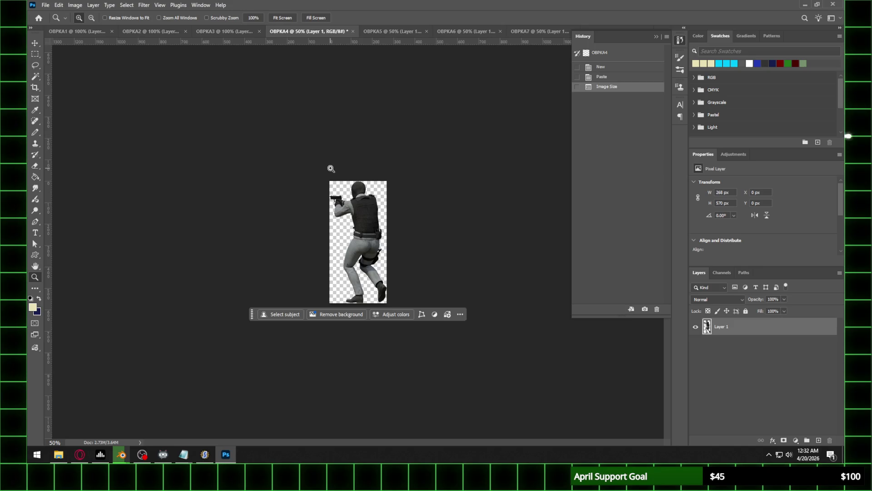
{"action": "left_click", "coordinate": [391, 31]}
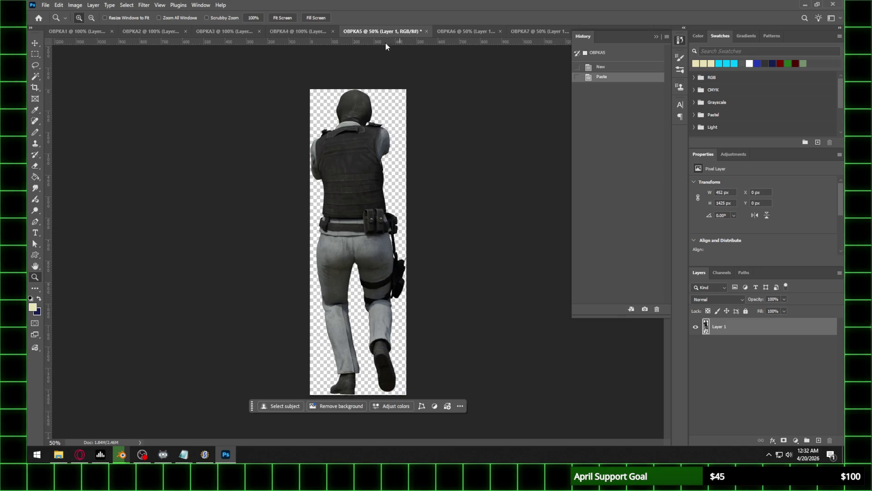
{"action": "left_click", "coordinate": [75, 5]}
{"action": "left_click", "coordinate": [104, 69]}
{"action": "type", "text": "40"}
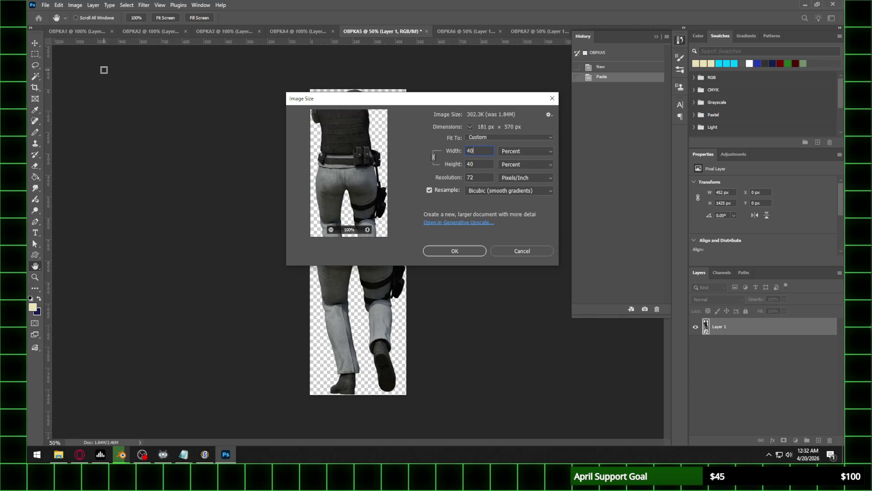
{"action": "key", "text": "Return"}
{"action": "key", "text": "z"}
{"action": "left_click", "coordinate": [347, 172]}
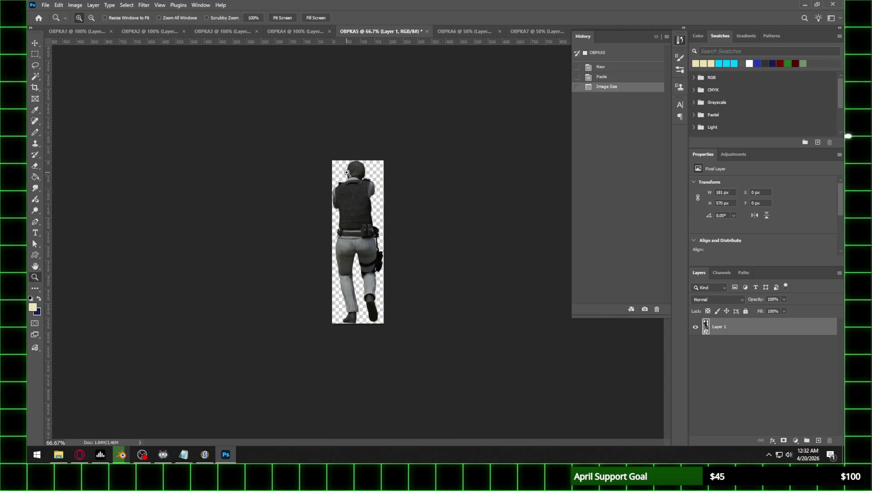
Resize OBPKA6 to 40 percent, view it at actual size, and hide the History panel
{"action": "left_click", "coordinate": [467, 32]}
{"action": "left_click", "coordinate": [75, 5]}
{"action": "left_click", "coordinate": [95, 69]}
{"action": "type", "text": "40"}
{"action": "key", "text": "Return"}
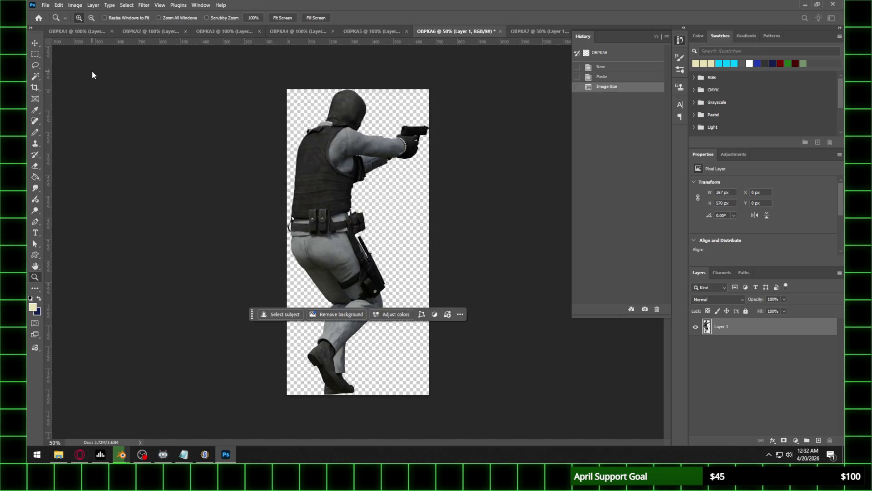
{"action": "key", "text": "z"}
{"action": "left_click", "coordinate": [380, 165]}
{"action": "left_click", "coordinate": [382, 164]}
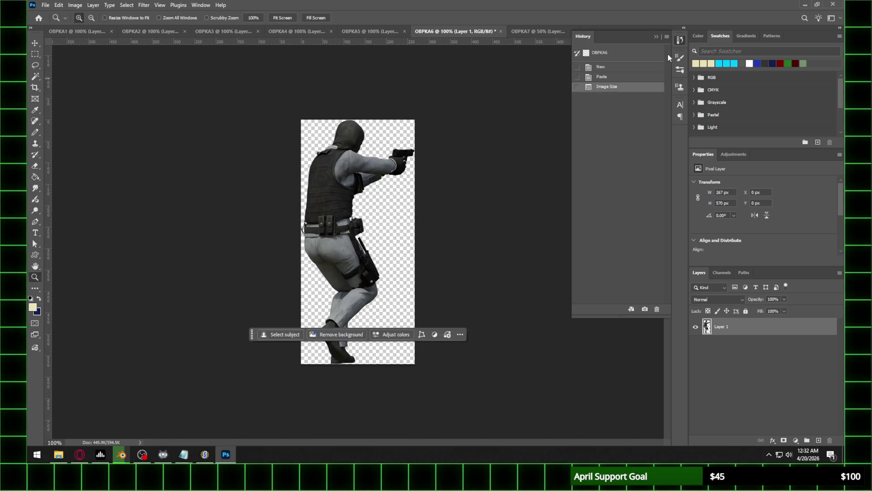
{"action": "left_click", "coordinate": [656, 36]}
Resize OBPKA7 to 40 percent and view it at actual size
{"action": "left_click", "coordinate": [529, 31]}
{"action": "left_click", "coordinate": [75, 5]}
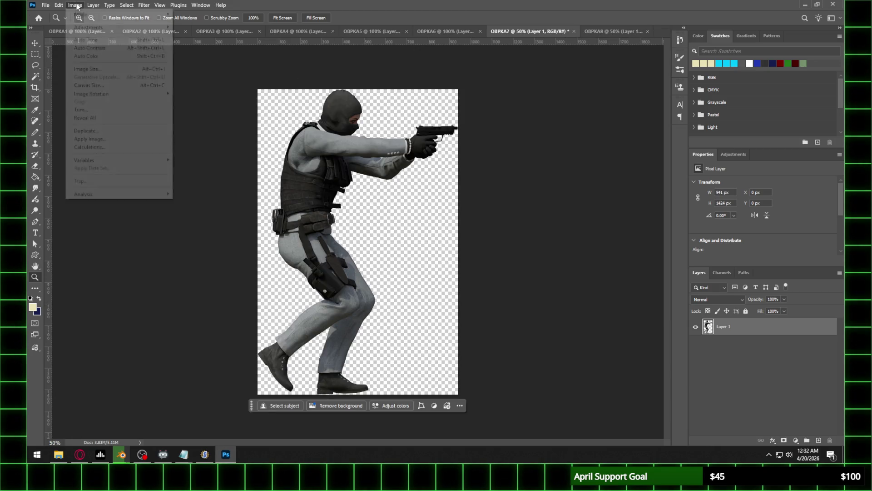
{"action": "left_click", "coordinate": [84, 66]}
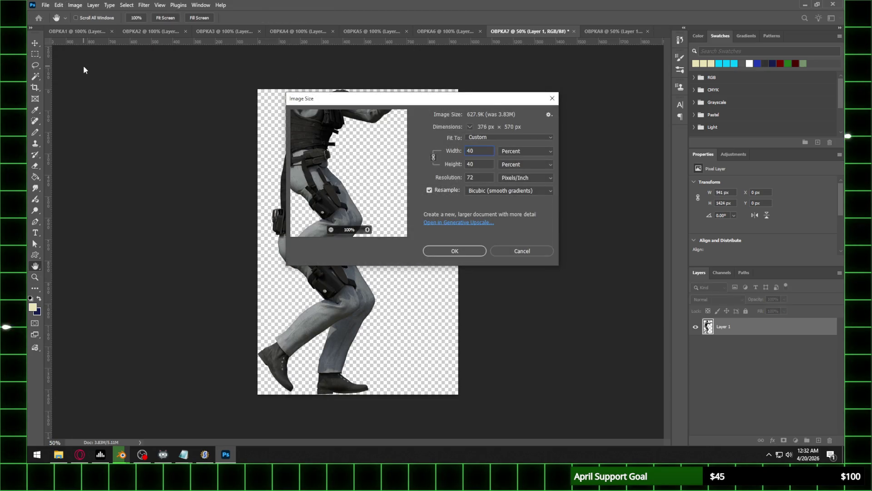
{"action": "key", "text": "Return"}
{"action": "left_click", "coordinate": [416, 177]}
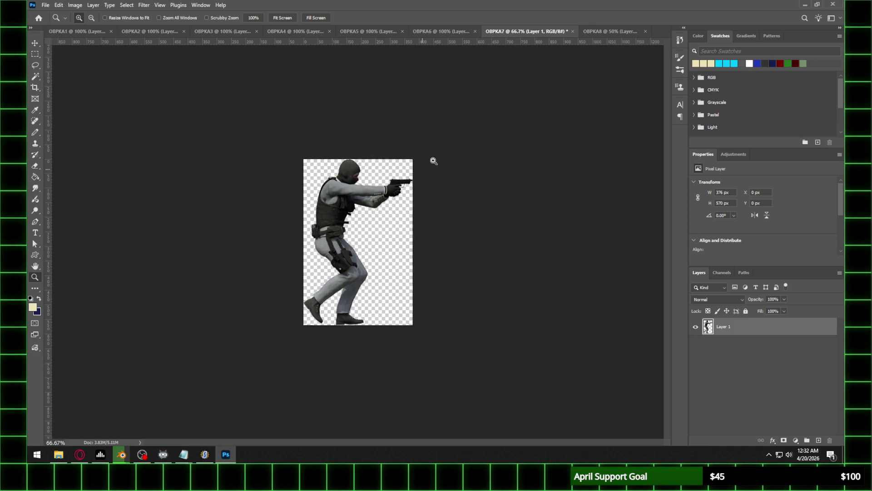
{"action": "left_click", "coordinate": [422, 169]}
Resize OBPKA8 to 40 percent and view it at actual size
{"action": "left_click", "coordinate": [609, 31]}
{"action": "left_click", "coordinate": [82, 5]}
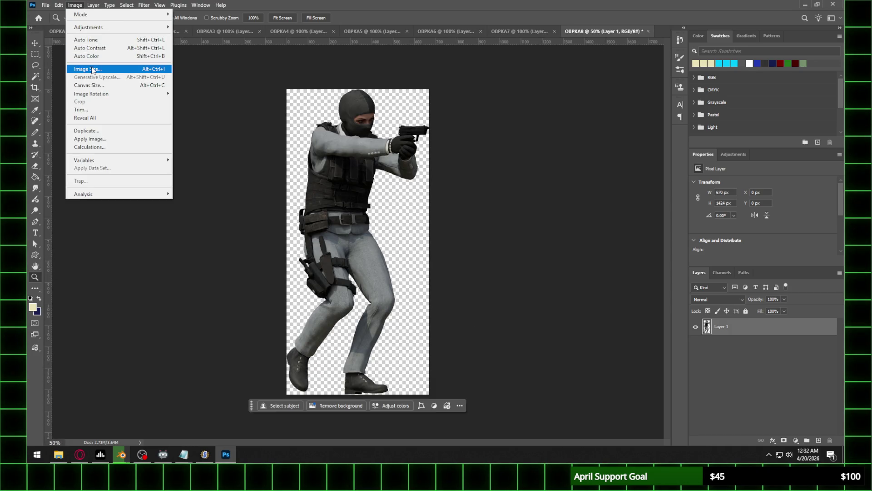
{"action": "left_click", "coordinate": [89, 66]}
{"action": "key", "text": "Return"}
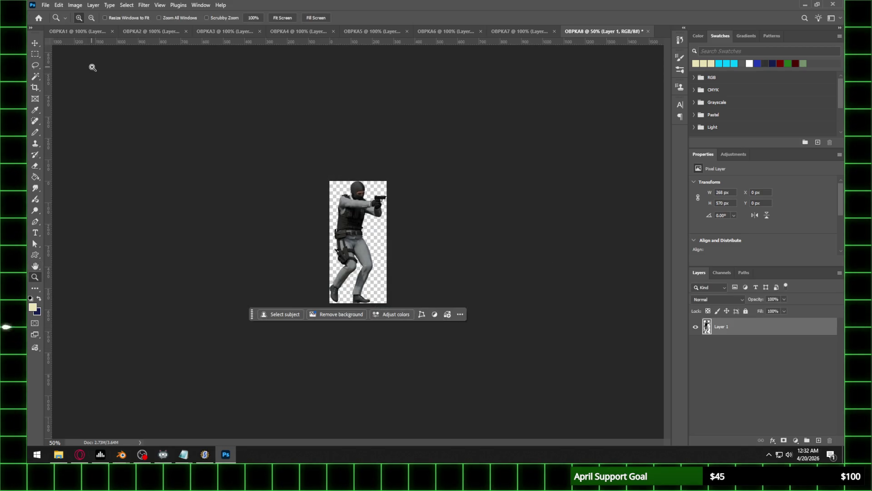
{"action": "left_click", "coordinate": [399, 173]}
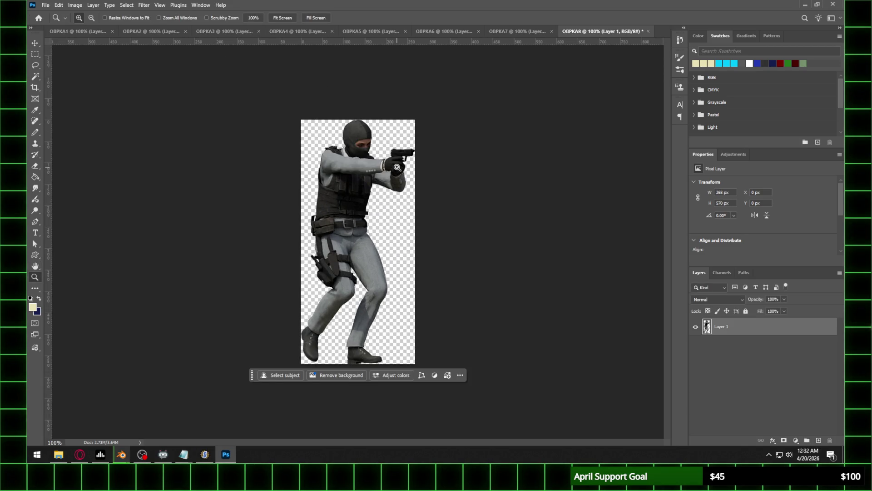
Begin saving OBPKA1 as a Photoshop file with Save As
{"action": "left_click", "coordinate": [85, 31]}
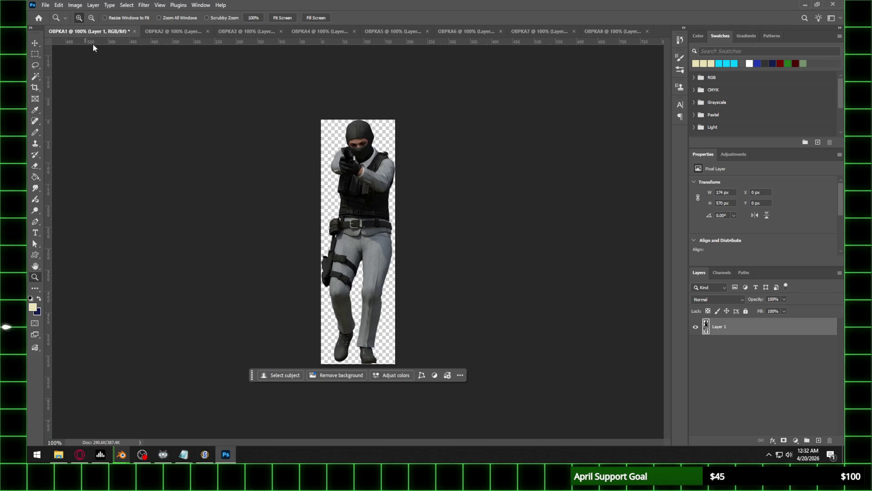
{"action": "left_click", "coordinate": [45, 5]}
{"action": "left_click", "coordinate": [64, 107]}
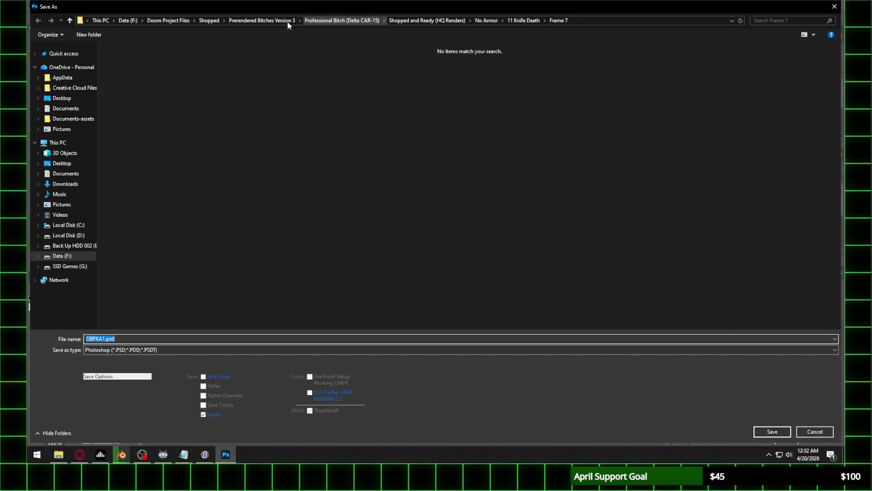
Create and open a 'Shopped and Ready Version 3' folder inside the Office Bitch folder
{"action": "left_click", "coordinate": [209, 21]}
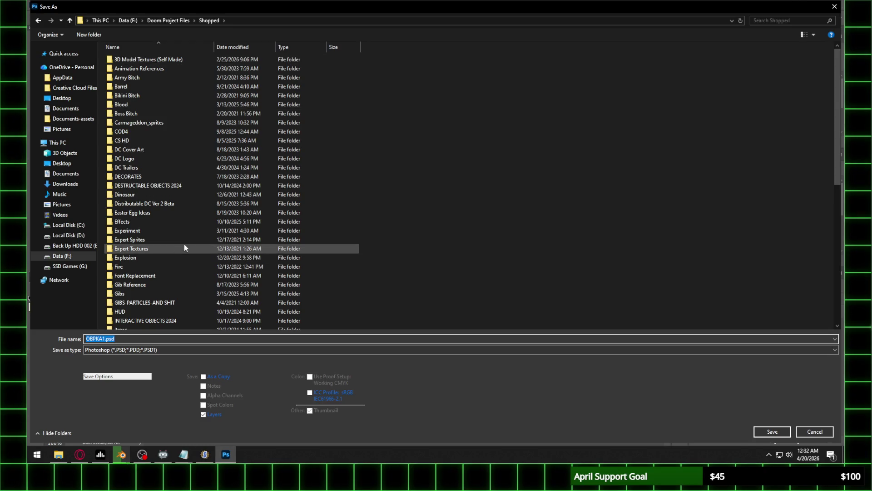
{"action": "left_click", "coordinate": [40, 22]}
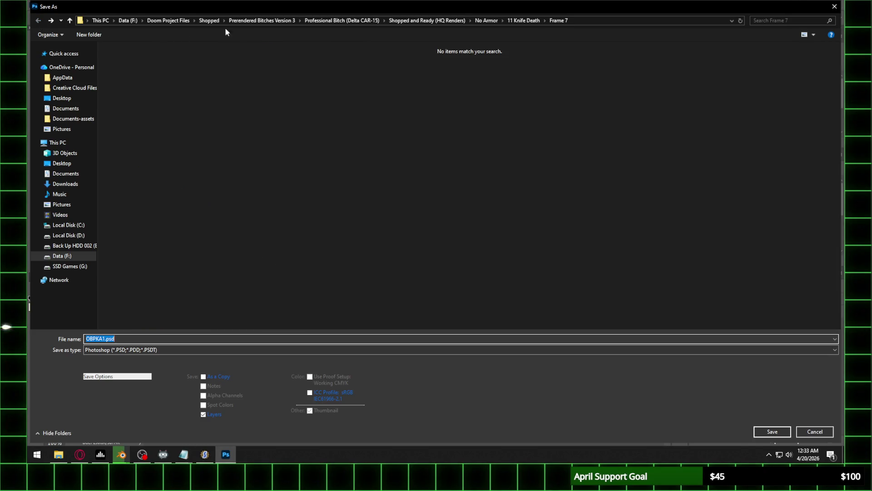
{"action": "left_click", "coordinate": [261, 21]}
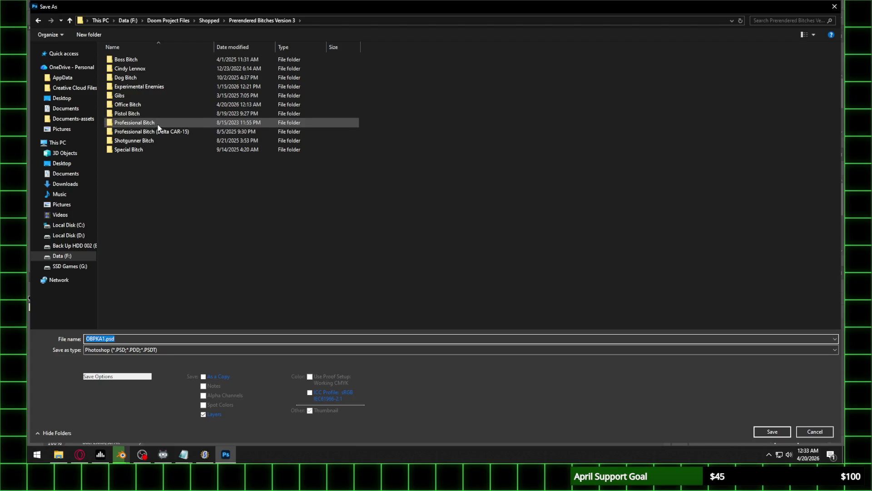
{"action": "double_click", "coordinate": [162, 105]}
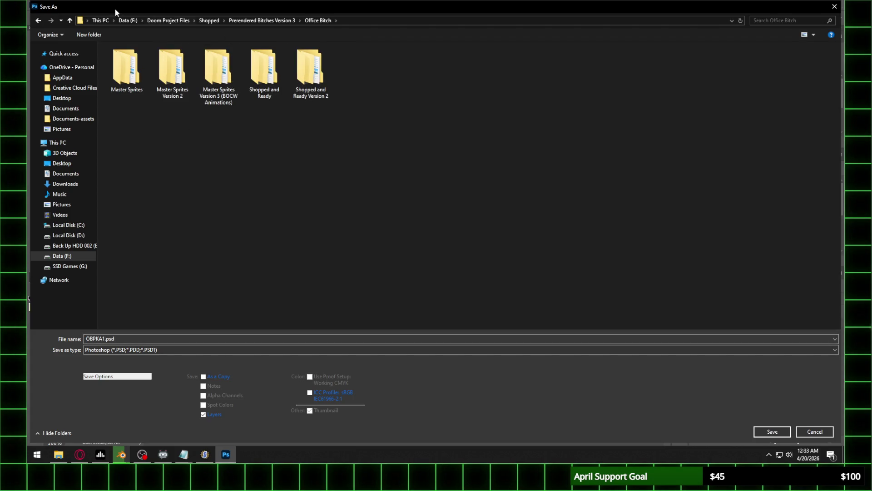
{"action": "left_click", "coordinate": [93, 37]}
{"action": "type", "text": "Shopp"}
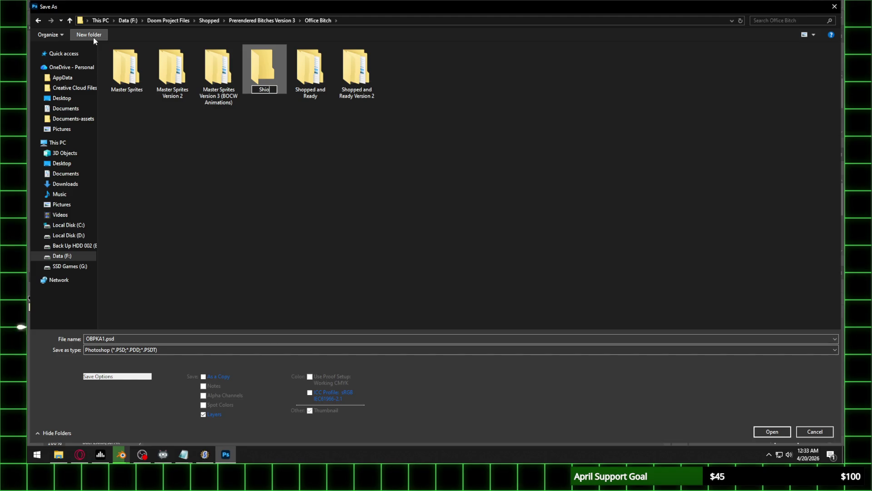
{"action": "type", "text": "ed and Ready V"}
{"action": "type", "text": "ersion 3"}
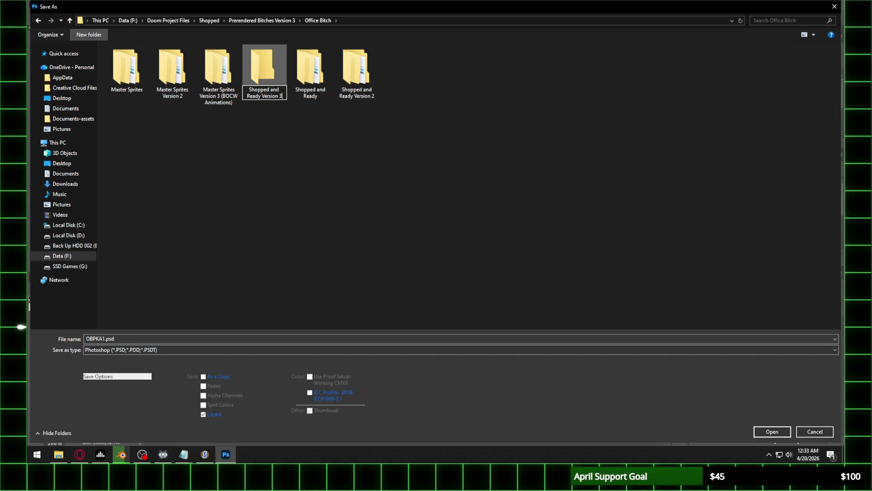
{"action": "key", "text": "Return"}
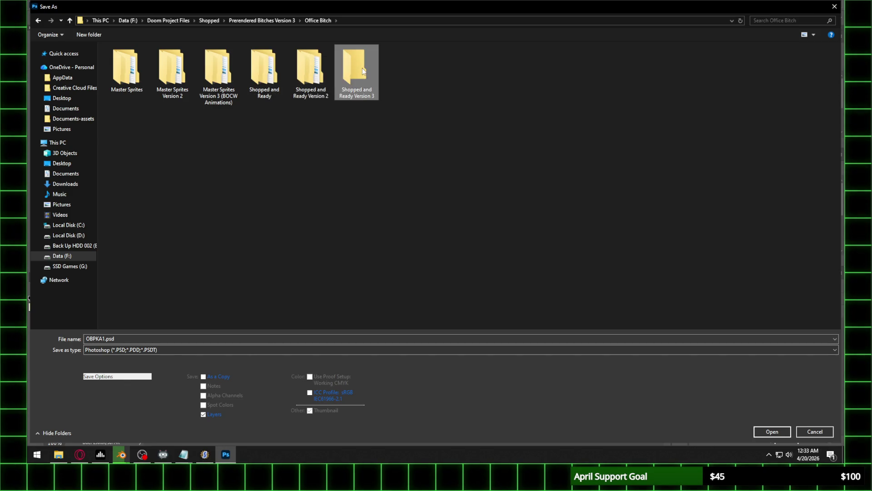
{"action": "double_click", "coordinate": [361, 68]}
Switch the format to PNG, create nested Walk > Frame 1 folders, and save OBPKA1 there
{"action": "left_click", "coordinate": [150, 349]}
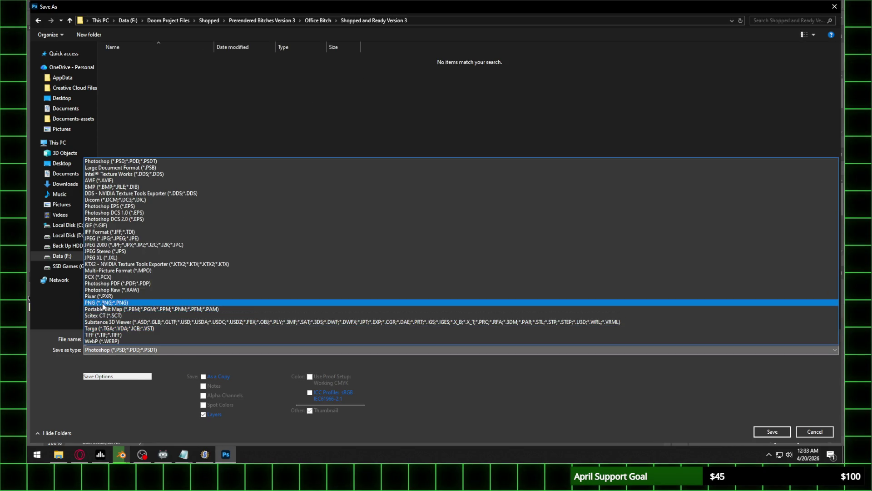
{"action": "left_click", "coordinate": [181, 302]}
{"action": "left_click", "coordinate": [85, 35]}
{"action": "type", "text": "Wa"}
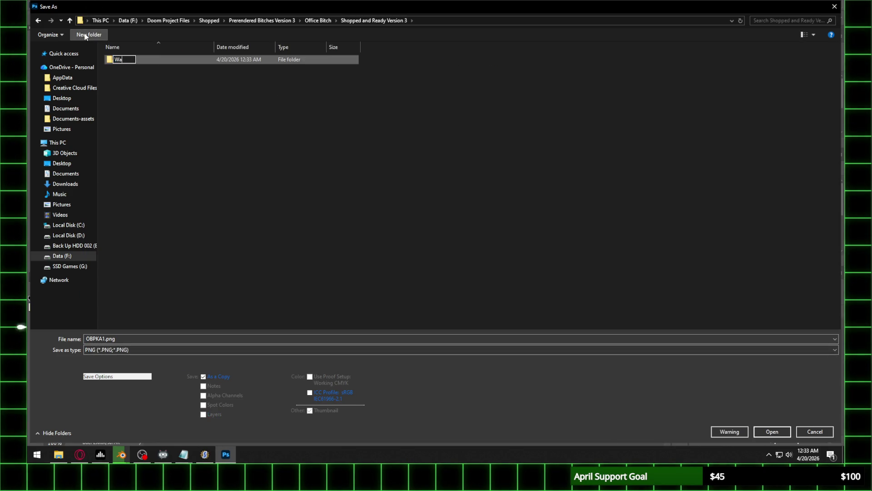
{"action": "key", "text": "Return"}
{"action": "double_click", "coordinate": [136, 64]}
{"action": "left_click", "coordinate": [88, 37]}
{"action": "type", "text": "Frame 1"}
{"action": "key", "text": "Return"}
{"action": "double_click", "coordinate": [139, 61]}
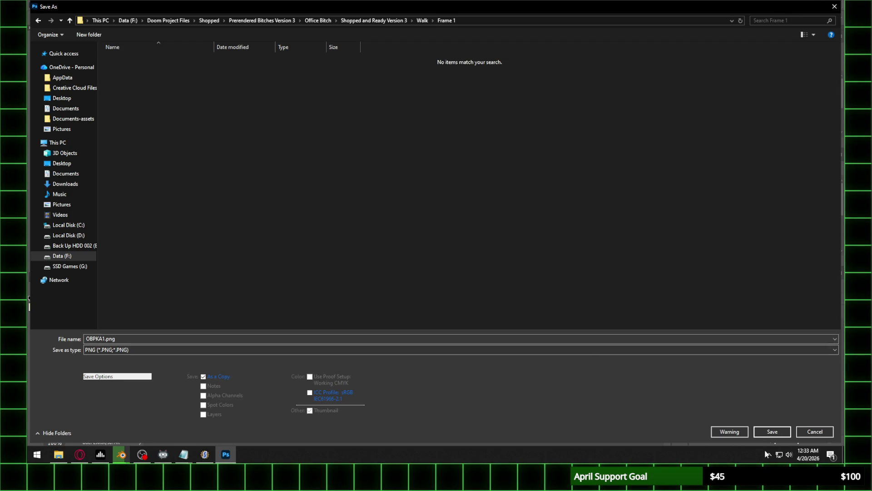
{"action": "left_click", "coordinate": [772, 431]}
{"action": "left_click", "coordinate": [333, 152]}
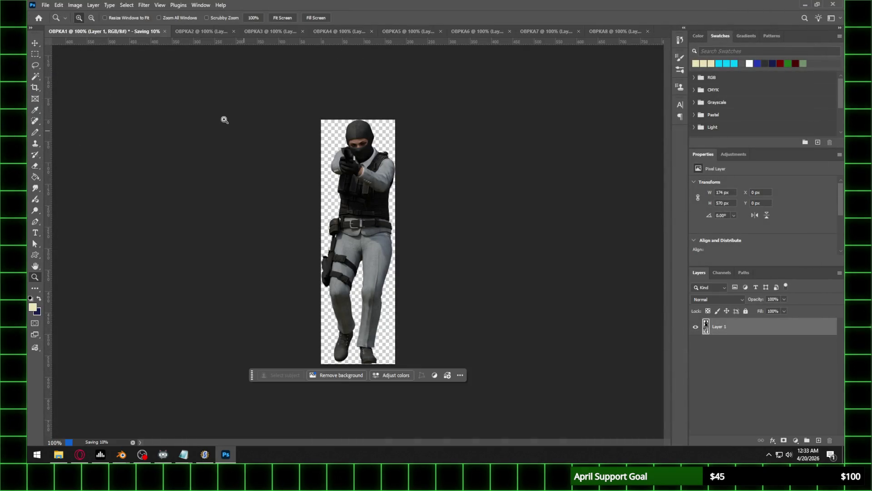
Save OBPKA2 as a PNG copy in the Frame 1 folder
{"action": "left_click", "coordinate": [181, 32]}
{"action": "left_click", "coordinate": [46, 5]}
{"action": "left_click", "coordinate": [84, 109]}
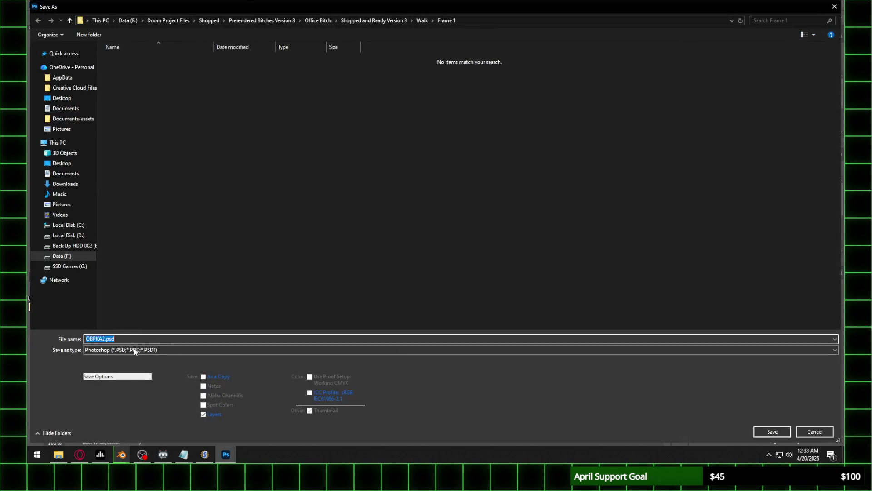
{"action": "left_click", "coordinate": [135, 349]}
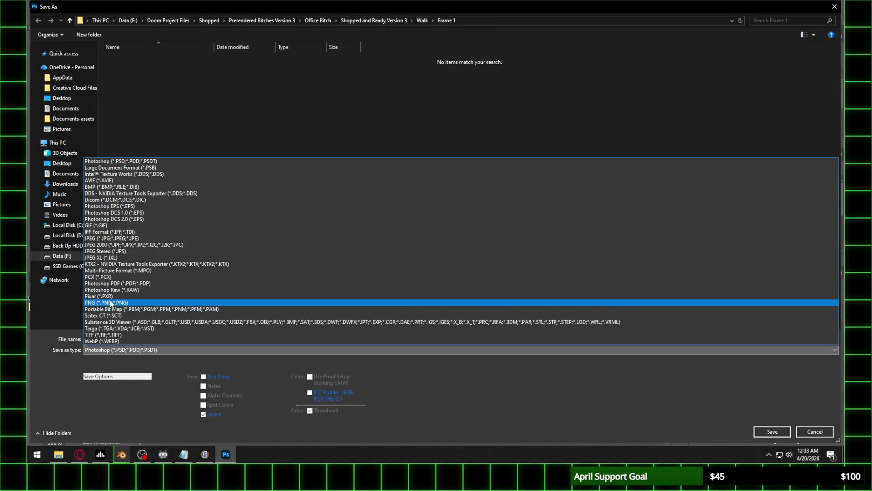
{"action": "left_click", "coordinate": [110, 303]}
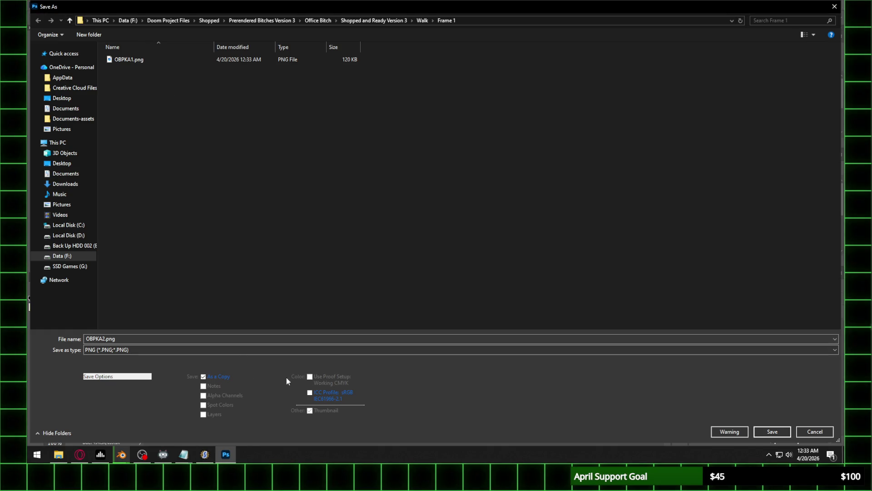
{"action": "left_click", "coordinate": [770, 431]}
{"action": "left_click", "coordinate": [320, 162]}
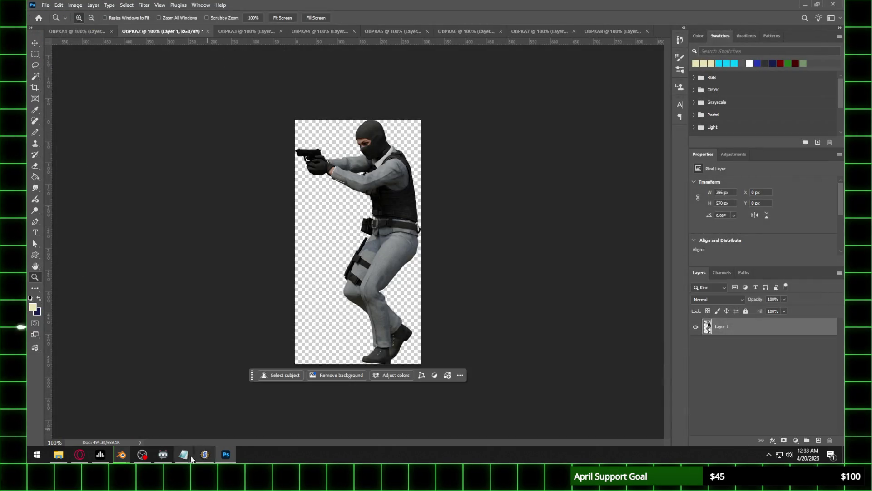
Save OBPKA3 as a PNG copy in the Frame 1 folder
{"action": "left_click", "coordinate": [205, 460]}
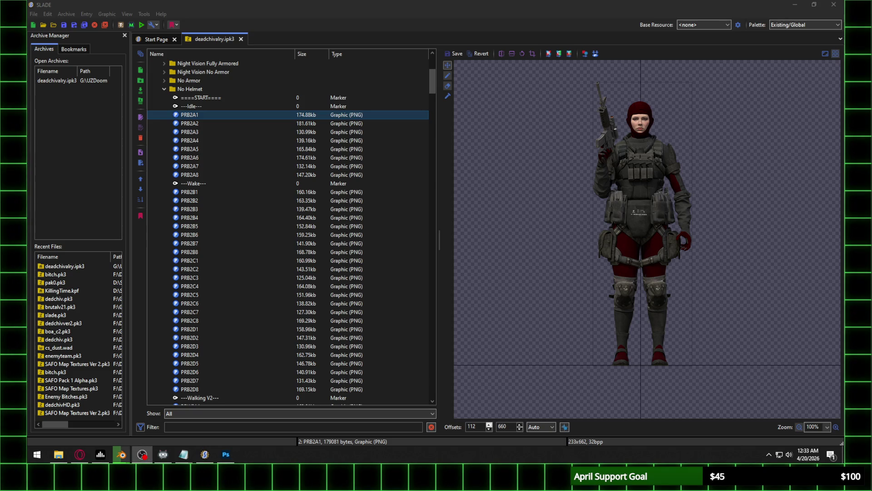
{"action": "left_click", "coordinate": [226, 454]}
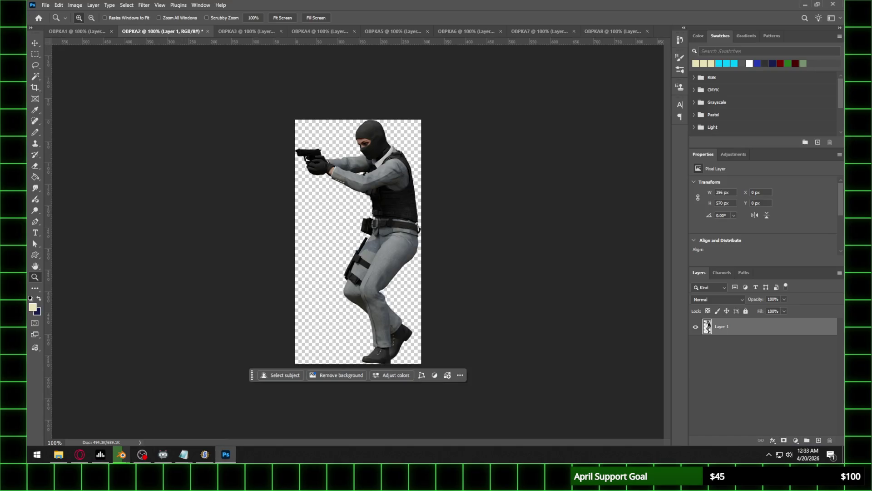
{"action": "left_click", "coordinate": [247, 32]}
{"action": "left_click", "coordinate": [45, 5]}
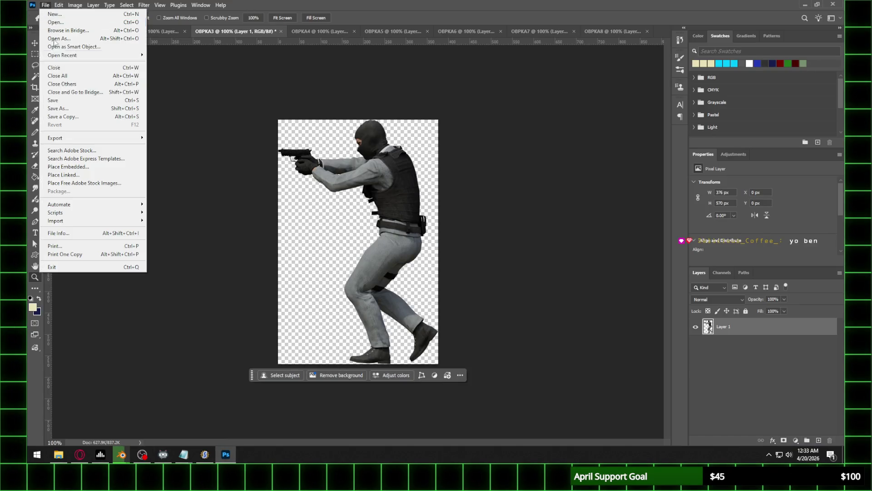
{"action": "left_click", "coordinate": [58, 108]}
{"action": "left_click", "coordinate": [129, 350]}
{"action": "left_click", "coordinate": [120, 304]}
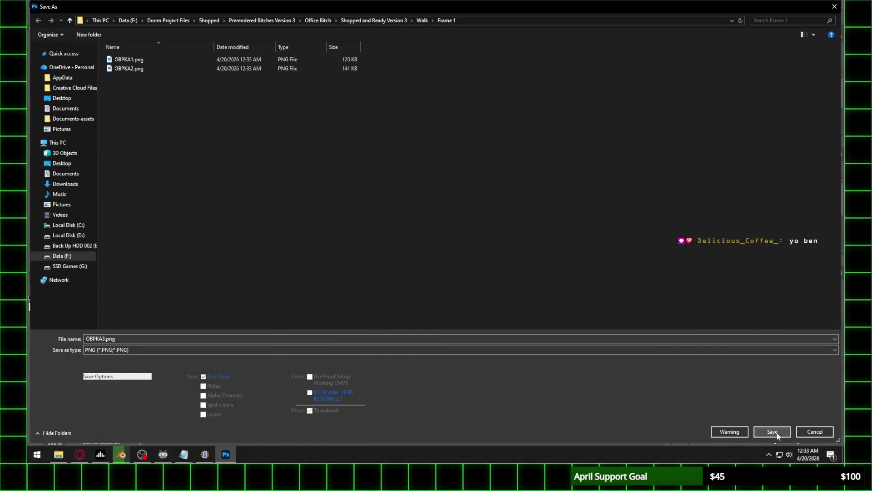
{"action": "left_click", "coordinate": [777, 433]}
{"action": "left_click", "coordinate": [318, 160]}
Save OBPKA4 as a PNG copy in the Frame 1 folder
{"action": "left_click", "coordinate": [318, 33]}
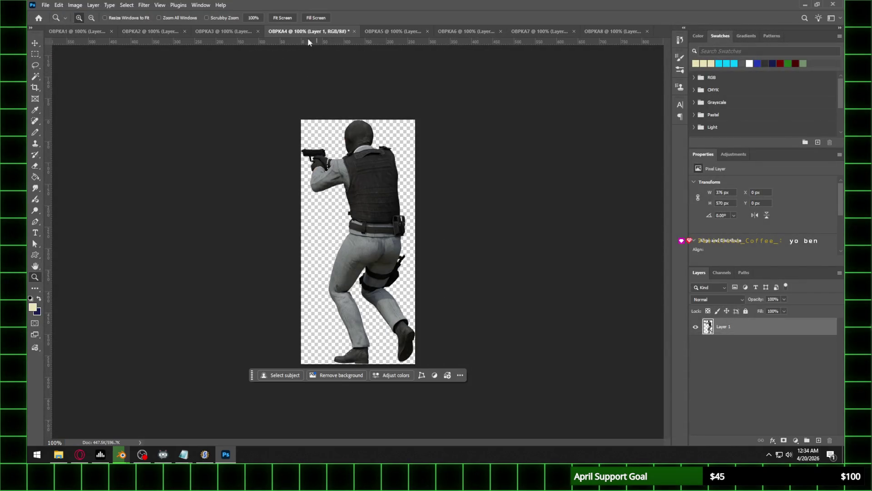
{"action": "left_click", "coordinate": [46, 5]}
{"action": "left_click", "coordinate": [58, 108]}
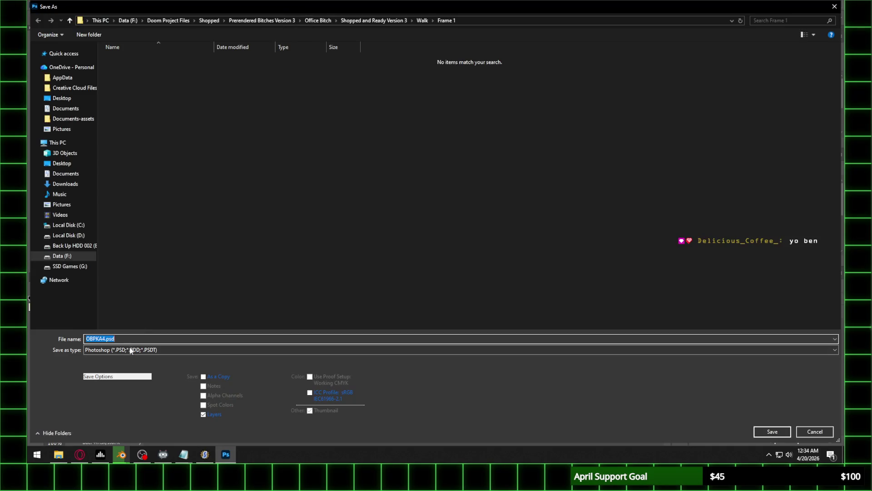
{"action": "left_click", "coordinate": [629, 350]}
{"action": "left_click", "coordinate": [629, 306]}
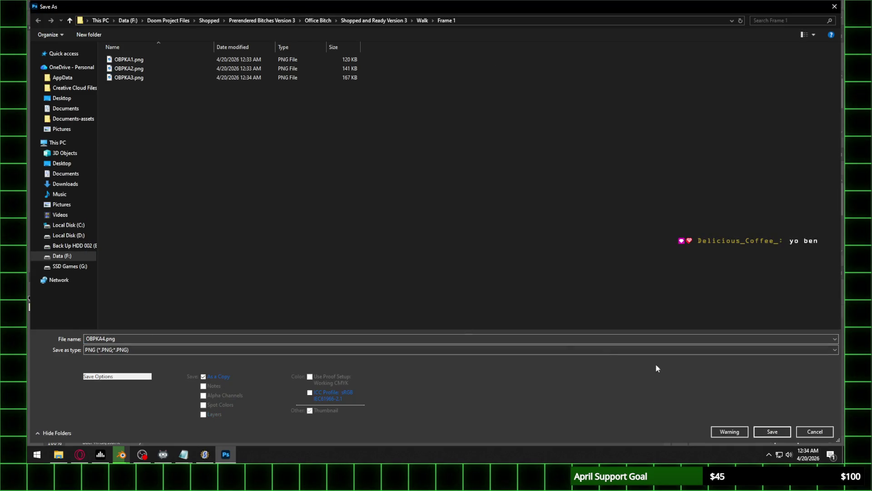
{"action": "left_click", "coordinate": [772, 431]}
{"action": "left_click", "coordinate": [318, 160]}
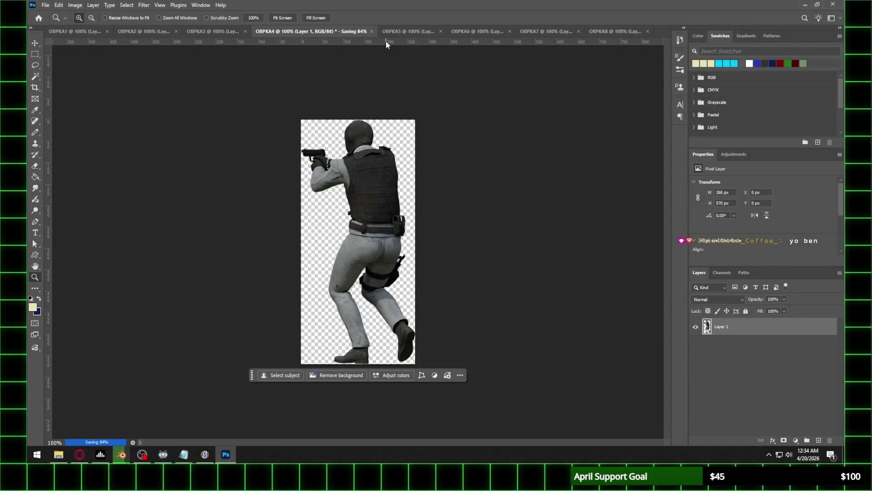
{"action": "left_click", "coordinate": [388, 31]}
{"action": "left_click", "coordinate": [45, 5]}
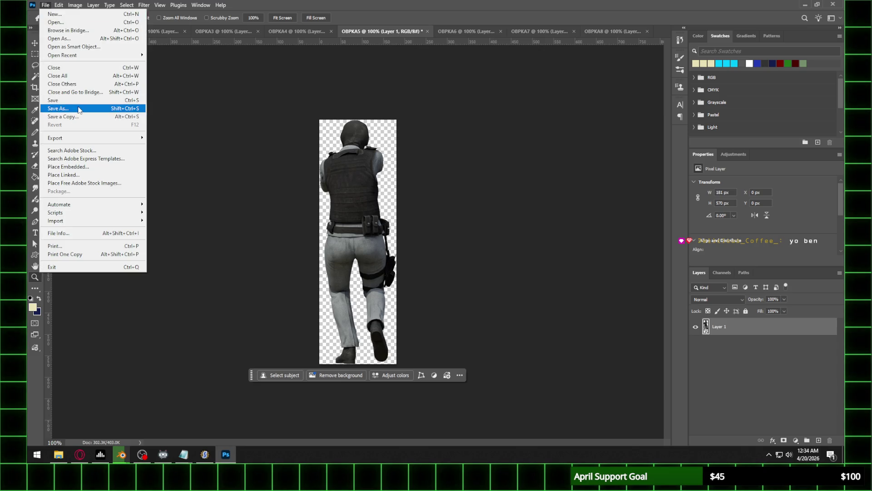
Save OBPKA5 and OBPKA6 as PNG copies in Walk > Frame 1
{"action": "left_click", "coordinate": [78, 110]}
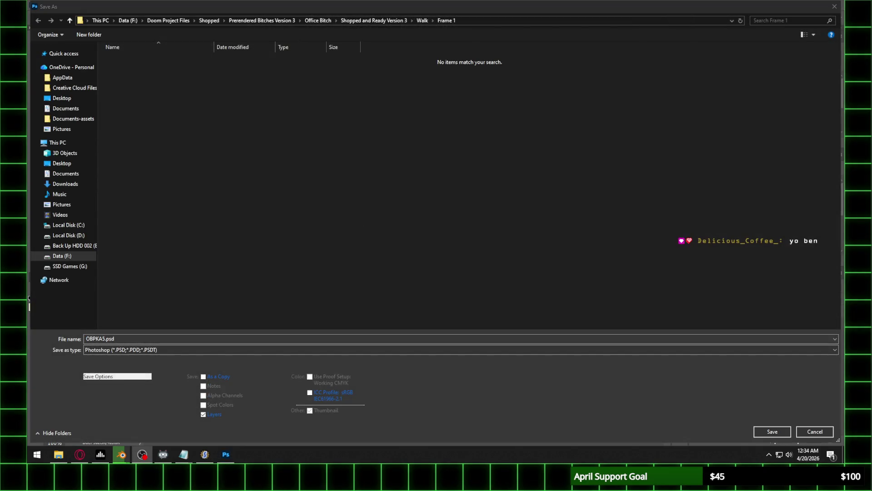
{"action": "left_click", "coordinate": [129, 350]}
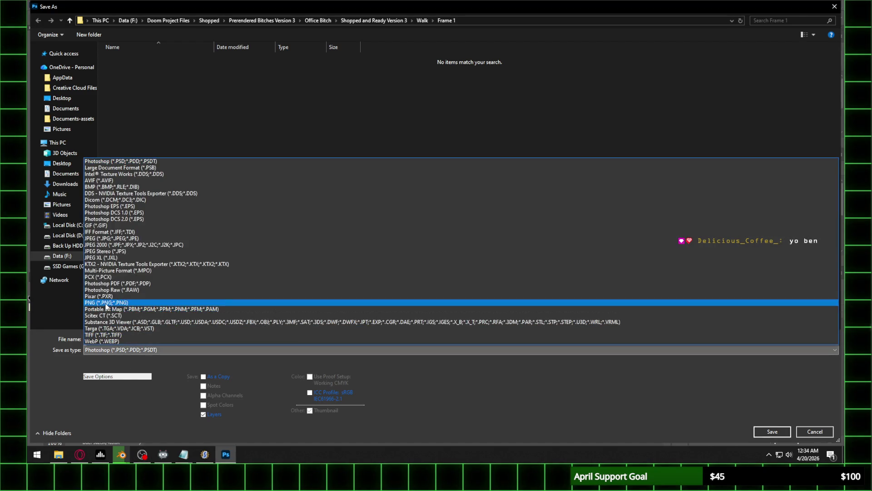
{"action": "left_click", "coordinate": [393, 303]}
{"action": "left_click", "coordinate": [772, 431]}
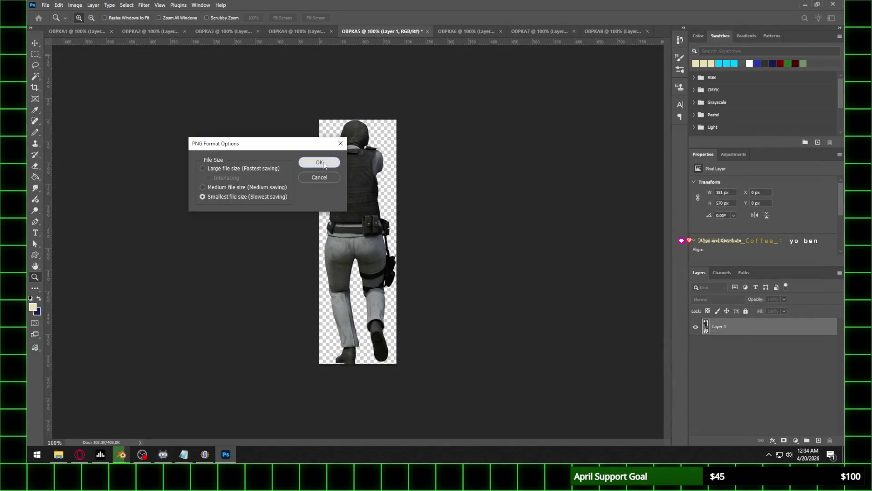
{"action": "key", "text": "Return"}
{"action": "left_click", "coordinate": [445, 31]}
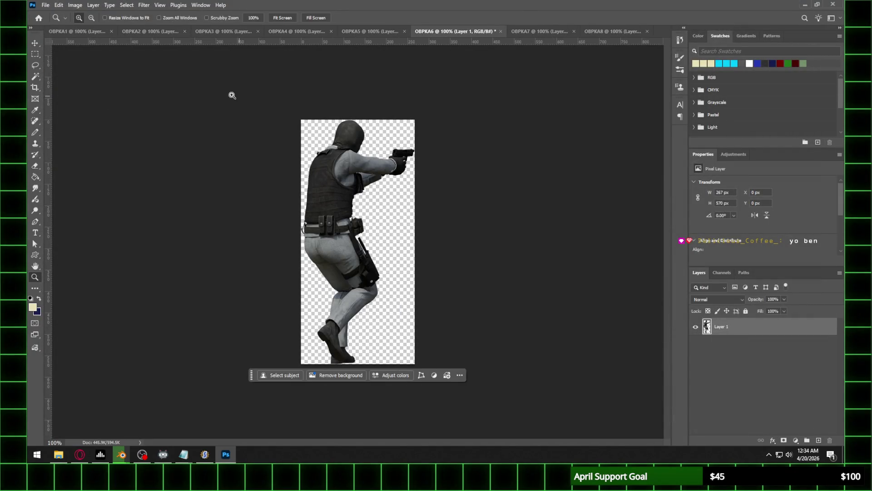
{"action": "left_click", "coordinate": [45, 5]}
{"action": "left_click", "coordinate": [76, 111]}
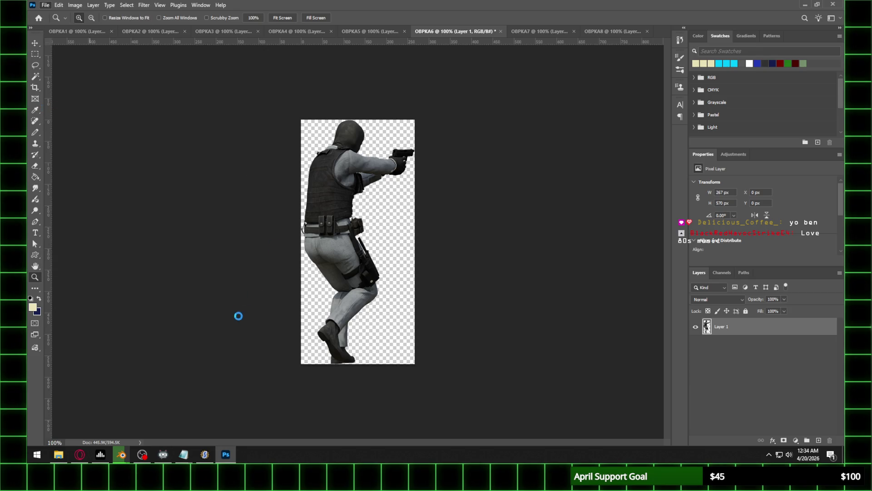
{"action": "left_click", "coordinate": [141, 349]}
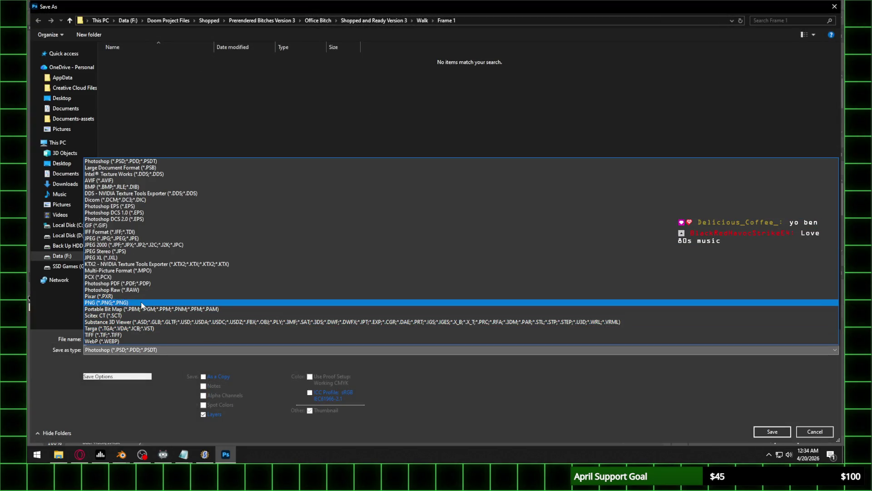
{"action": "left_click", "coordinate": [141, 302]}
{"action": "left_click", "coordinate": [772, 431]}
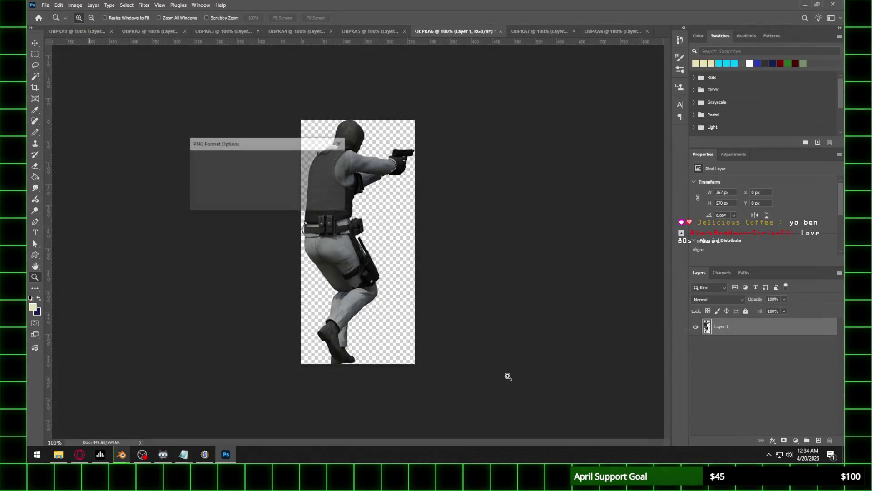
{"action": "left_click", "coordinate": [319, 162]}
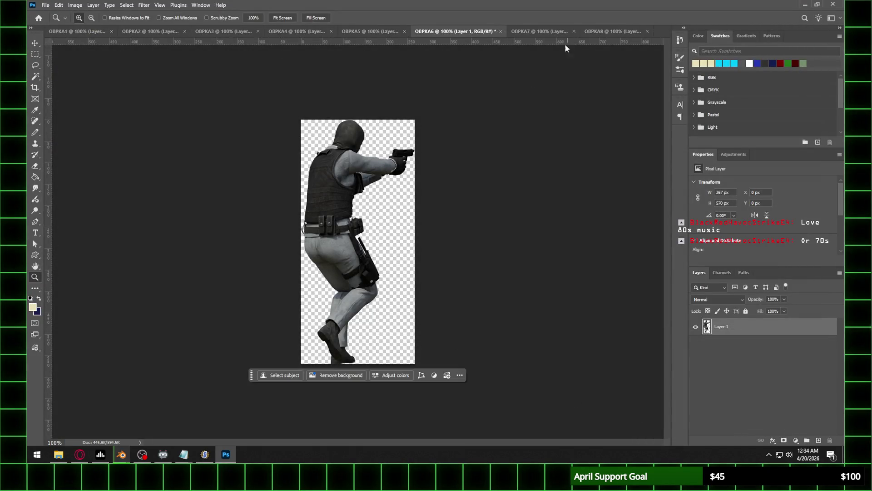
Save OBPKA7 and OBPKA8 as PNG copies in Walk > Frame 1
{"action": "left_click", "coordinate": [530, 32]}
{"action": "left_click", "coordinate": [45, 5]}
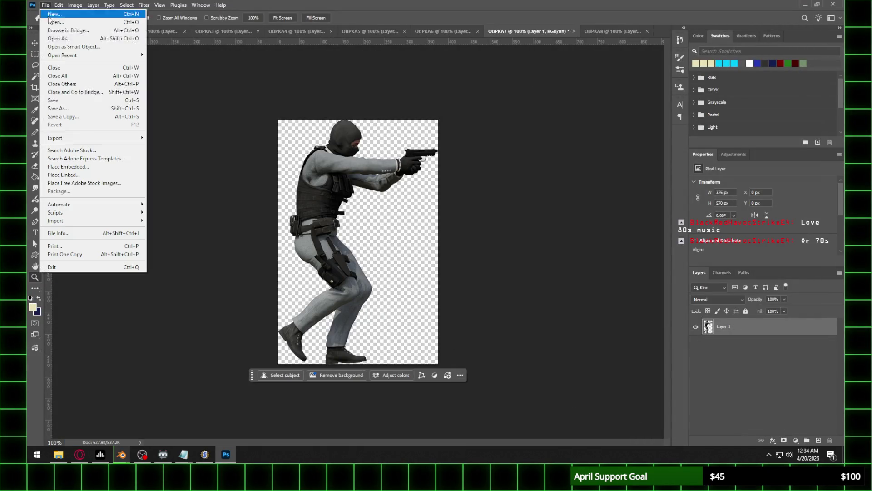
{"action": "left_click", "coordinate": [68, 119]}
{"action": "left_click", "coordinate": [208, 349]}
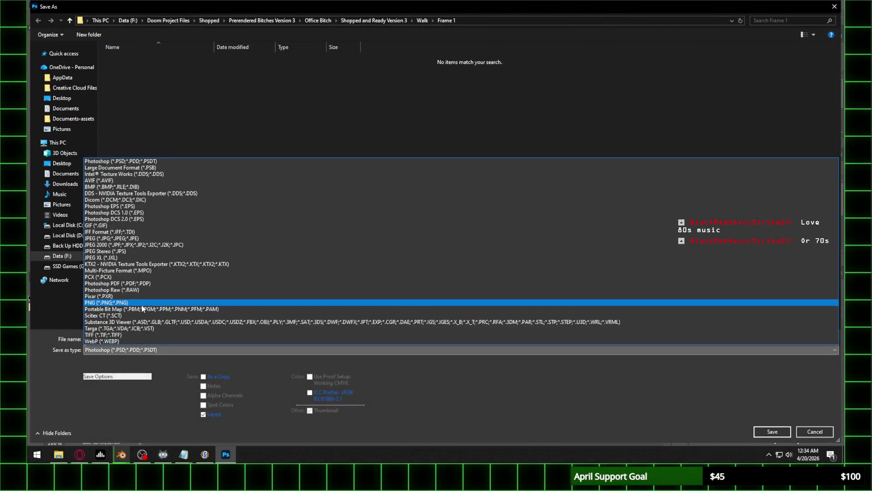
{"action": "left_click", "coordinate": [144, 307]}
{"action": "left_click", "coordinate": [773, 431]}
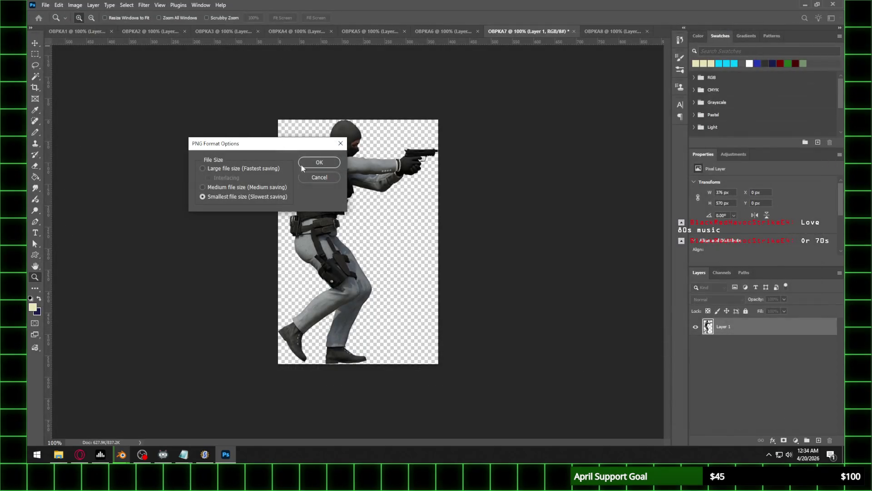
{"action": "left_click", "coordinate": [320, 163]}
{"action": "left_click", "coordinate": [636, 30]}
{"action": "left_click", "coordinate": [45, 5]}
{"action": "left_click", "coordinate": [68, 111]}
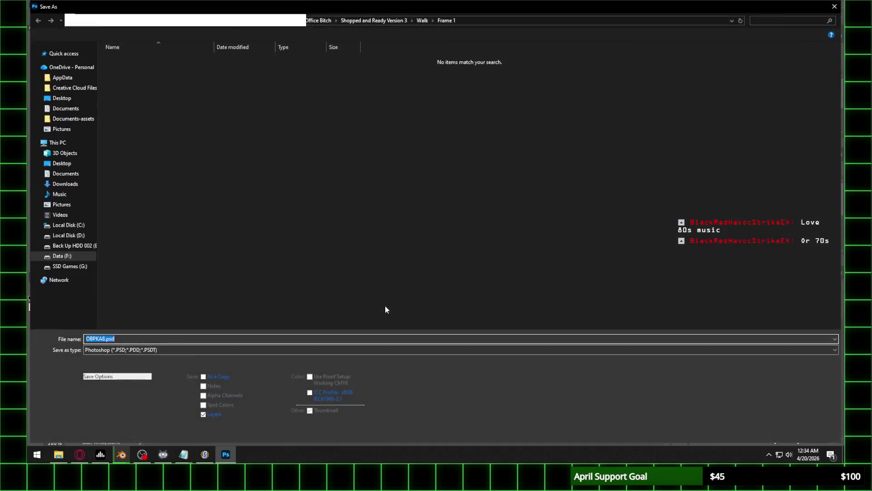
{"action": "left_click", "coordinate": [182, 349]}
{"action": "left_click", "coordinate": [583, 313]}
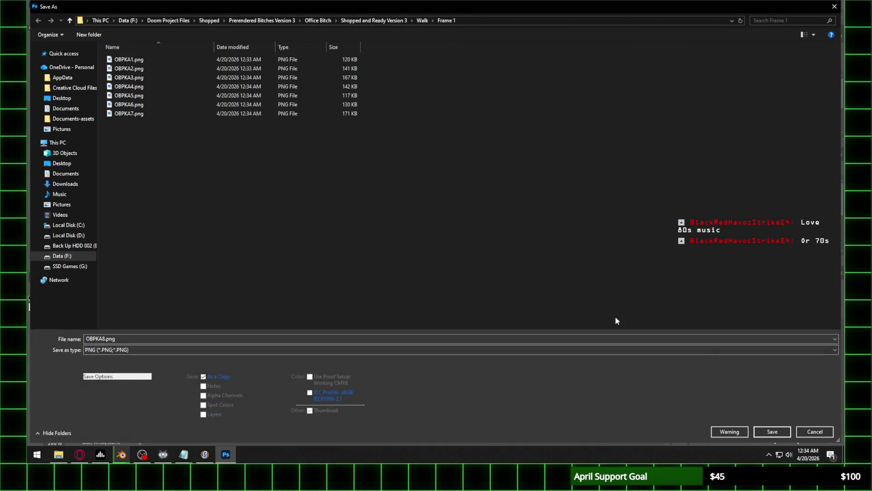
{"action": "left_click", "coordinate": [773, 431]}
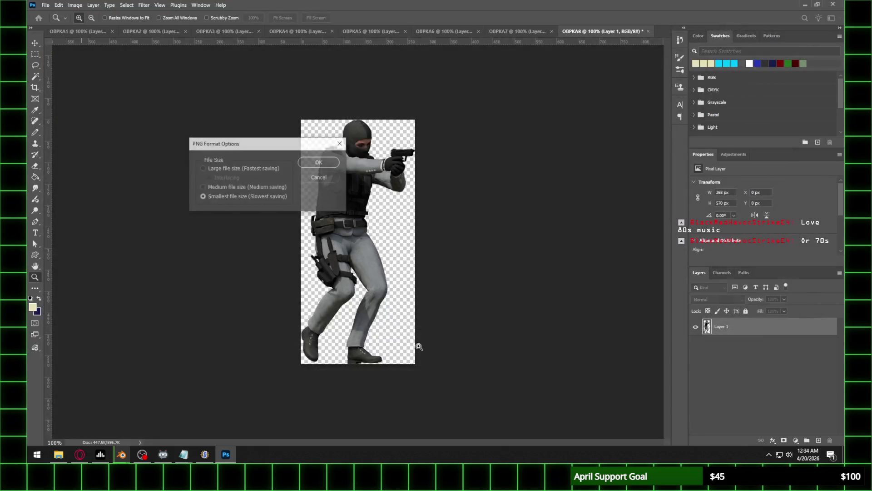
{"action": "left_click", "coordinate": [319, 164]}
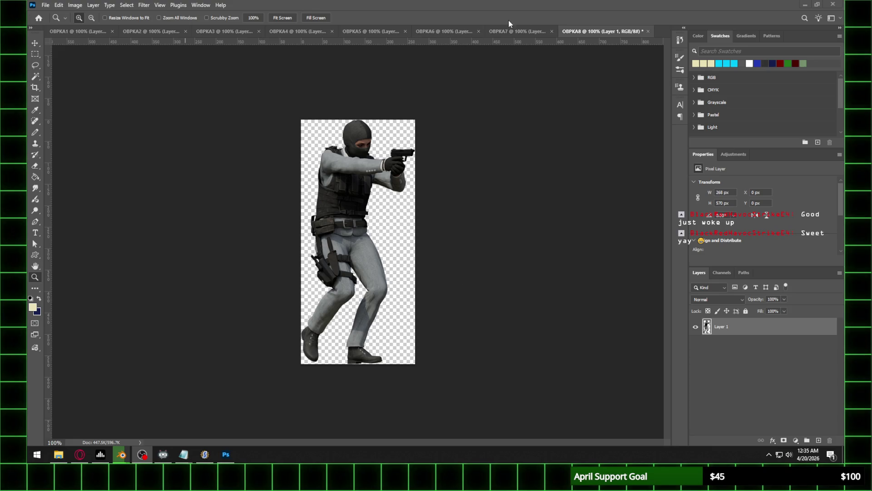
Close every open OBPKA document with Close All, answering the save-changes prompt
{"action": "left_click", "coordinate": [45, 5]}
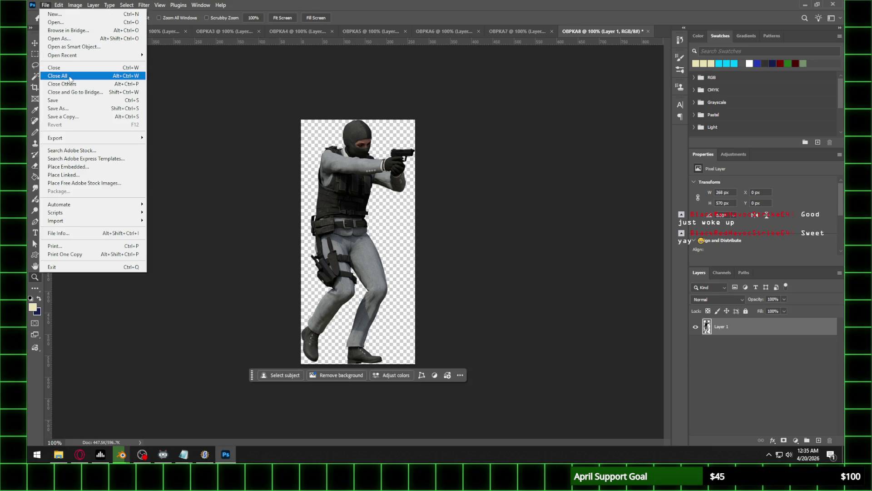
{"action": "left_click", "coordinate": [58, 76]}
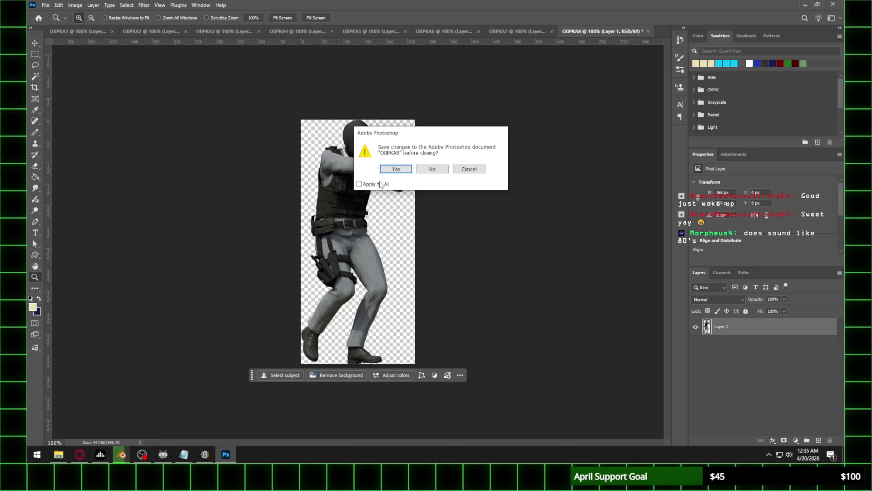
{"action": "left_click", "coordinate": [443, 167]}
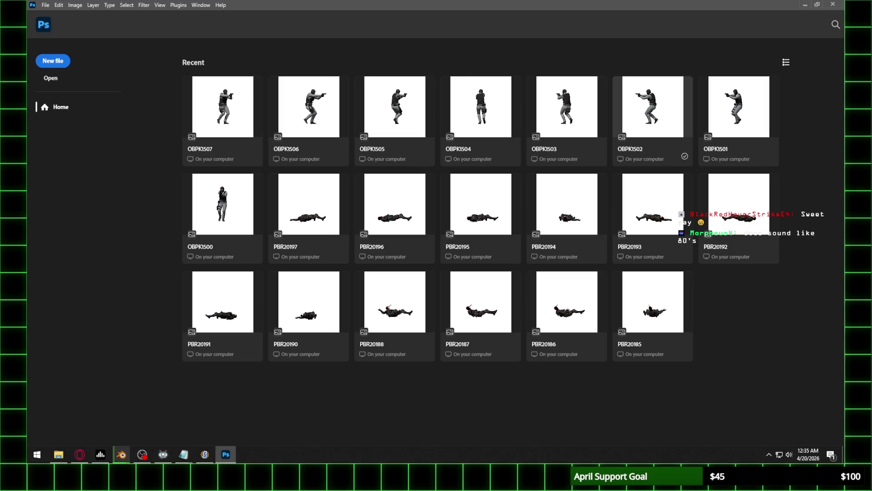
{"action": "key", "text": "alt+Tab"}
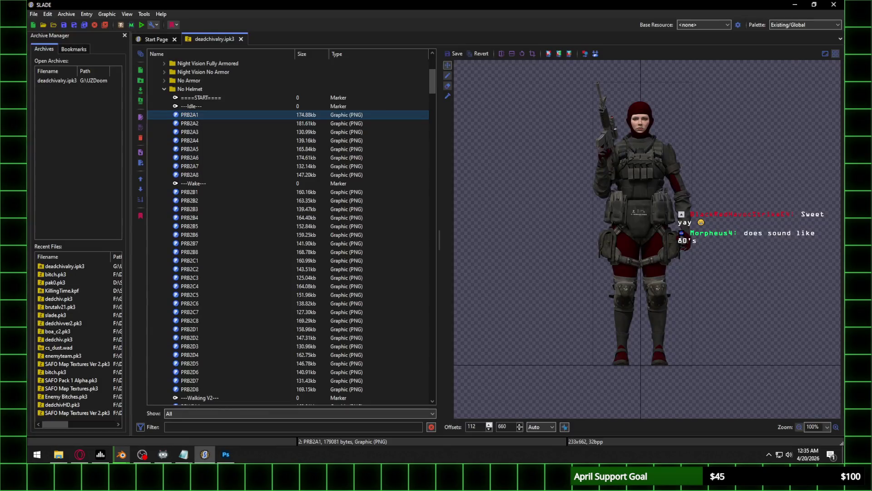
In deadchivalry.ipk3, expand the Office Enemy sprites and select OBPKA8 as the insertion point
{"action": "key", "text": "alt+Tab"}
{"action": "key", "text": "alt+Tab"}
{"action": "scroll", "coordinate": [153, 142], "scroll_direction": "up", "scroll_amount": 3}
{"action": "scroll", "coordinate": [153, 131], "scroll_direction": "up", "scroll_amount": 1}
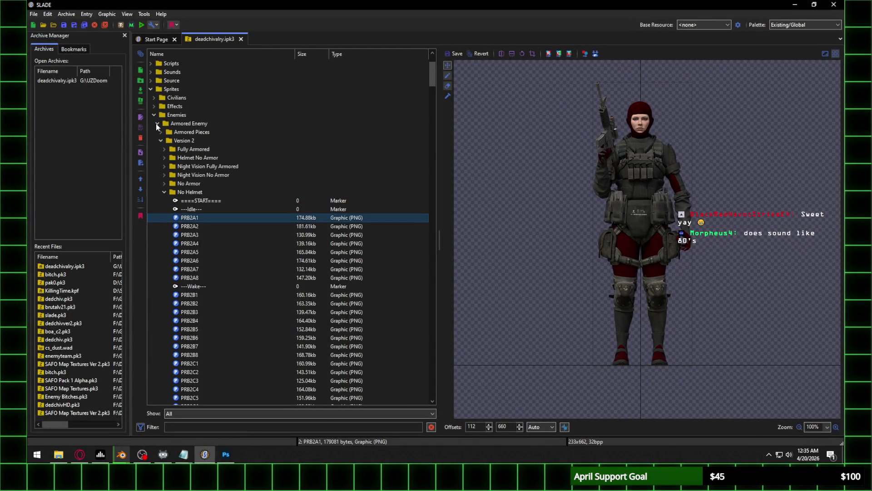
{"action": "left_click", "coordinate": [156, 124]}
{"action": "left_click", "coordinate": [158, 166]}
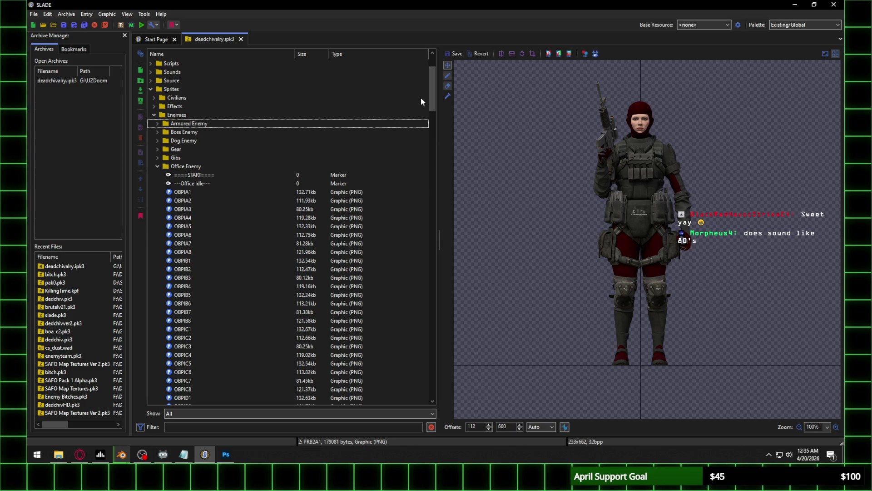
{"action": "left_click_drag", "start_coordinate": [431, 94], "coordinate": [431, 176]}
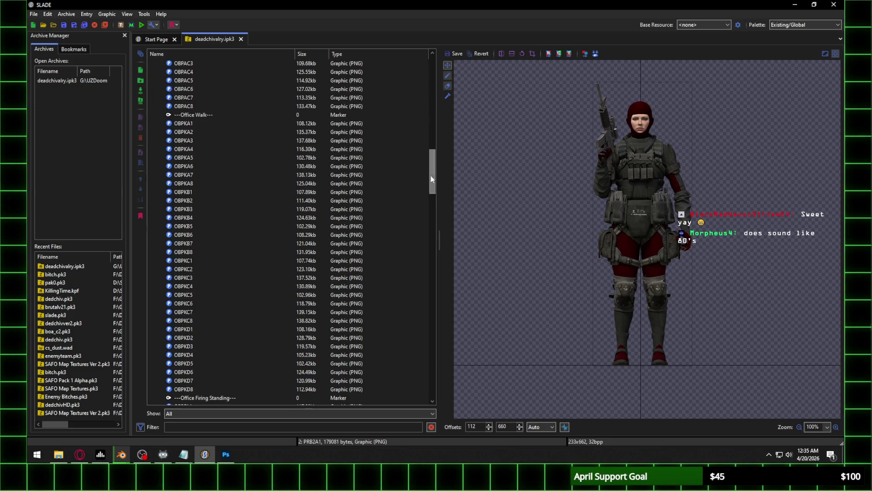
{"action": "left_click", "coordinate": [189, 184]}
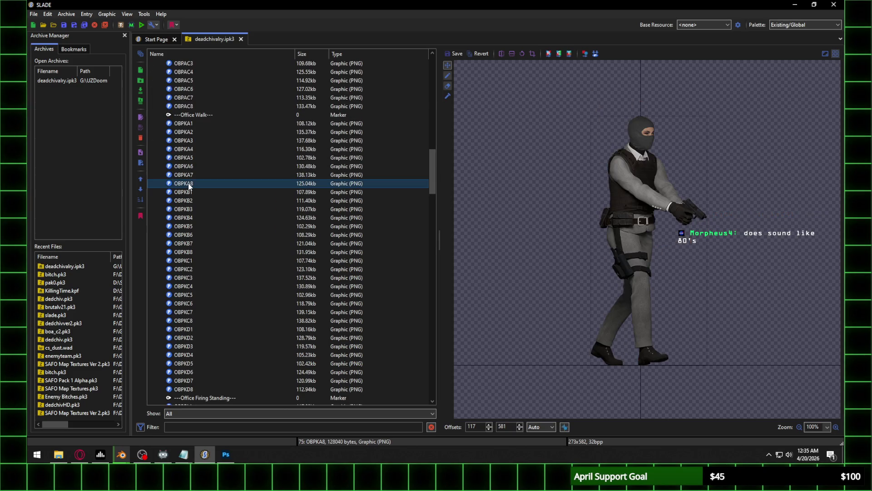
Import all eight OBPKA PNGs from Office Bitch > Shopped and Ready Version 3 > Walk > Frame 1
{"action": "left_click", "coordinate": [138, 89]}
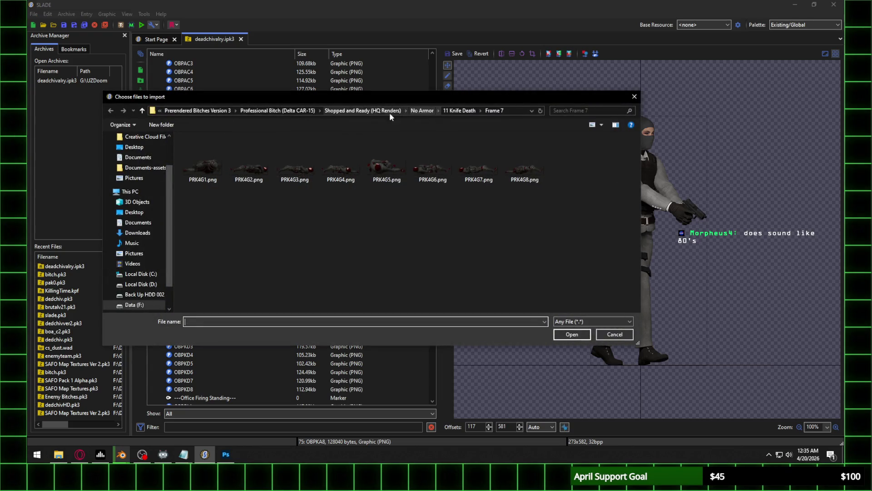
{"action": "left_click", "coordinate": [216, 110]}
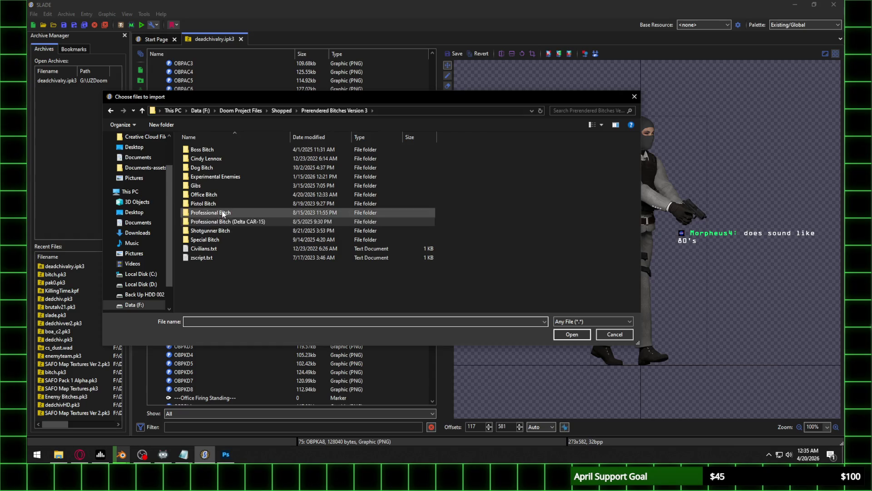
{"action": "double_click", "coordinate": [224, 194]}
{"action": "double_click", "coordinate": [429, 170]}
{"action": "double_click", "coordinate": [208, 152]}
{"action": "double_click", "coordinate": [221, 151]}
{"action": "left_click", "coordinate": [219, 151]}
{"action": "left_click", "coordinate": [532, 166], "text": "shift"}
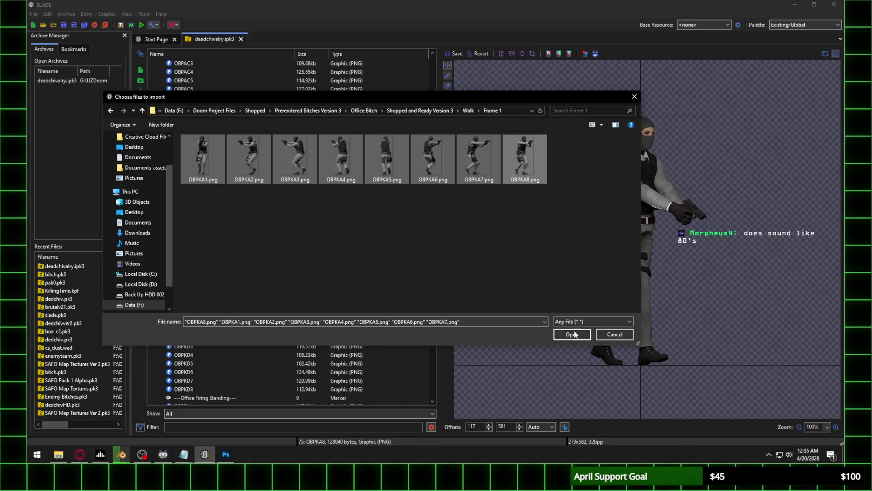
{"action": "left_click", "coordinate": [573, 334]}
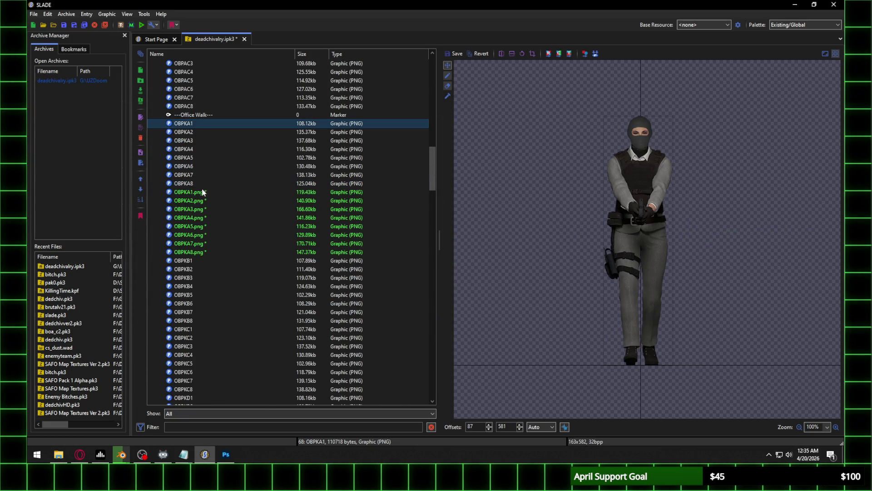
{"action": "left_click", "coordinate": [202, 193]}
{"action": "left_click", "coordinate": [543, 426]}
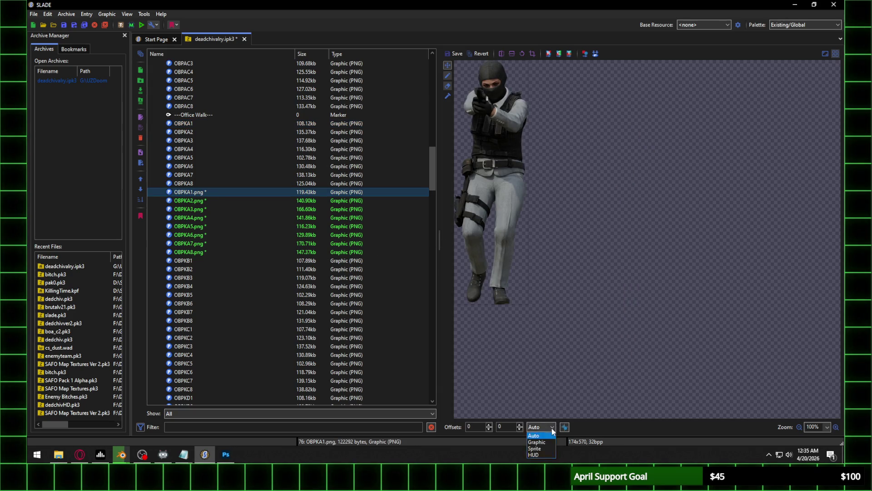
Align OBPKA1.png to the origin in Sprite view, nudging its horizontal offset to 88, and save
{"action": "left_click", "coordinate": [543, 446]}
{"action": "mouse_move", "coordinate": [686, 353]}
{"action": "left_mouse_down"}
{"action": "mouse_move", "coordinate": [677, 111]}
{"action": "mouse_move", "coordinate": [648, 112]}
{"action": "left_mouse_up"}
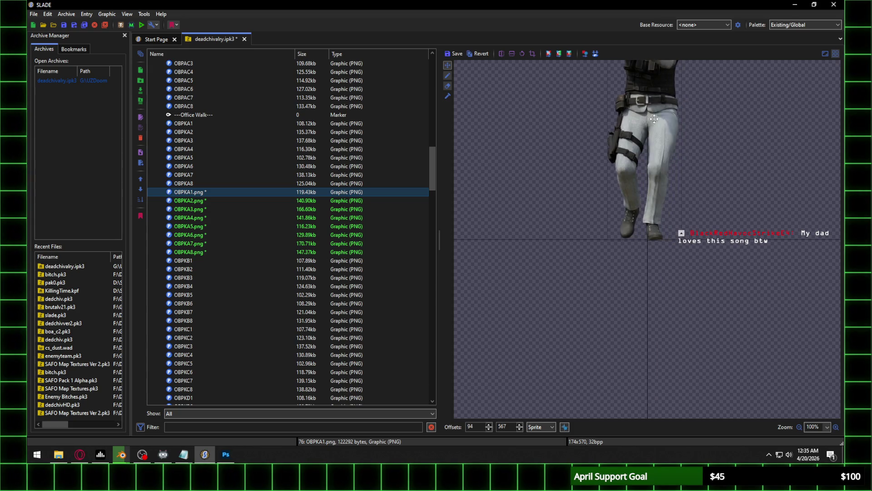
{"action": "left_click", "coordinate": [489, 430]}
{"action": "left_click", "coordinate": [489, 429]}
{"action": "left_click", "coordinate": [489, 430]}
{"action": "left_click", "coordinate": [488, 429]}
{"action": "left_click", "coordinate": [488, 429]}
{"action": "left_click", "coordinate": [489, 429]}
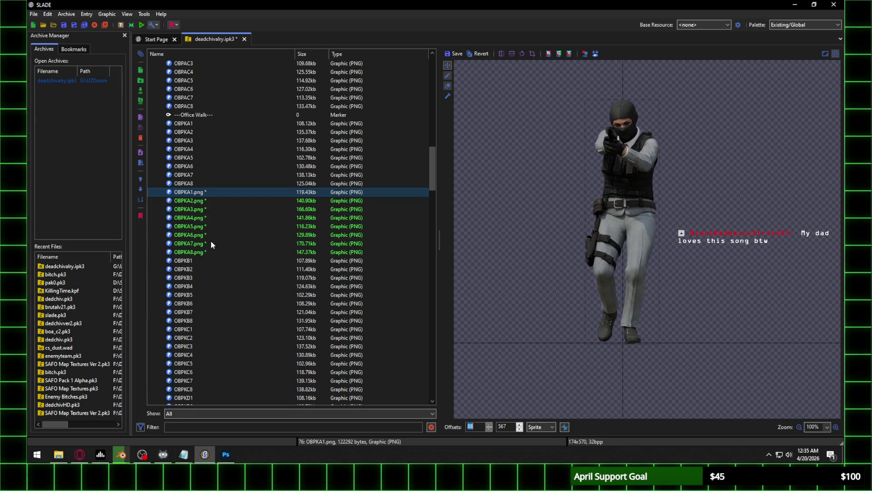
{"action": "left_click", "coordinate": [184, 123]}
{"action": "left_click", "coordinate": [453, 222]}
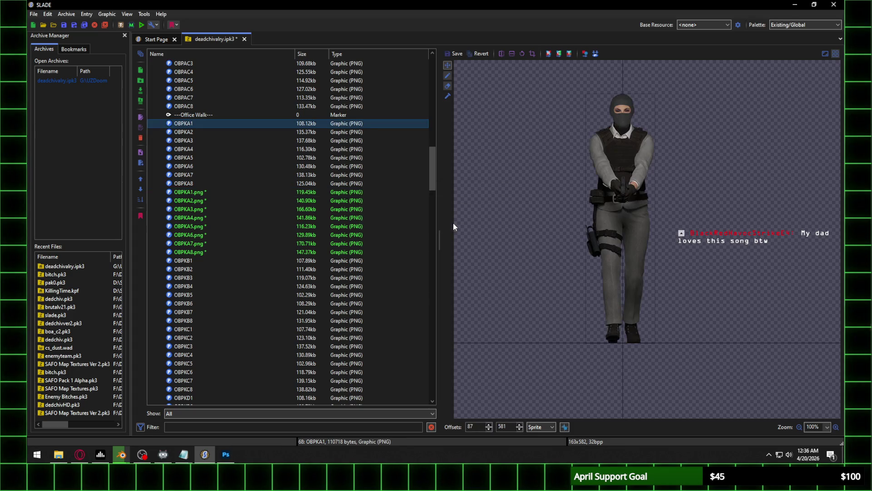
{"action": "left_click", "coordinate": [203, 192]}
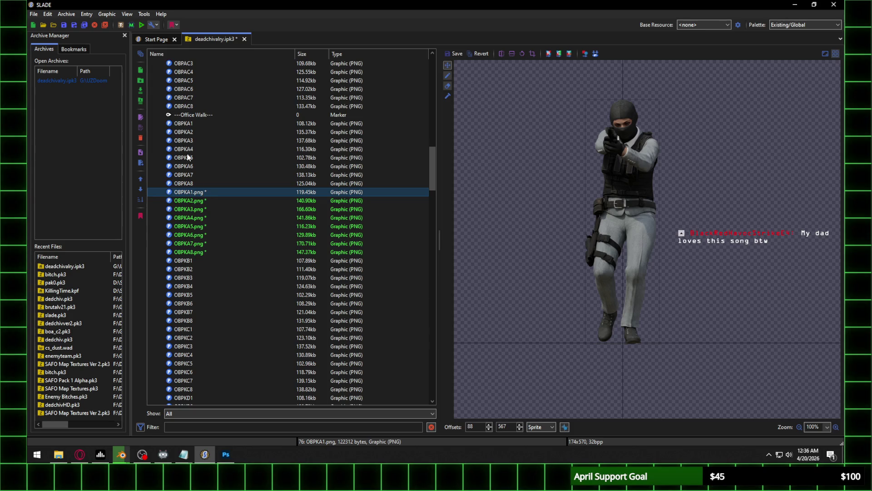
Give OBPKA2.png through OBPKA4.png a 567 vertical offset, saving each
{"action": "left_click", "coordinate": [203, 200]}
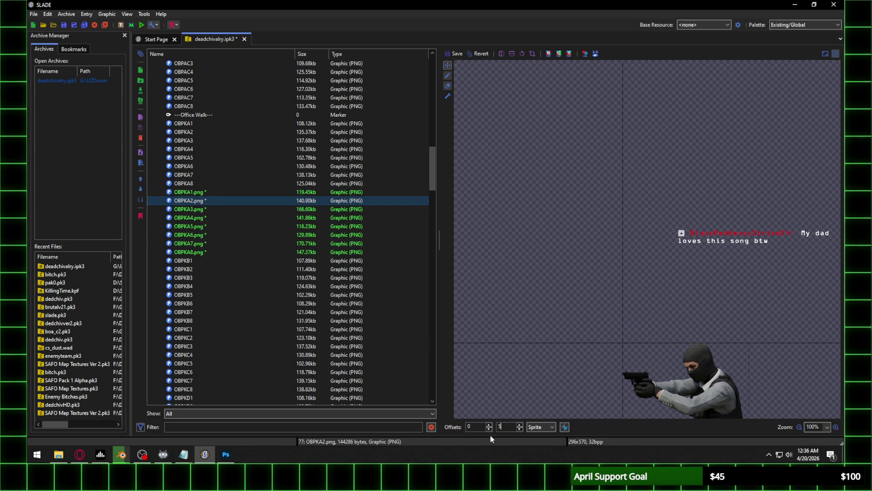
{"action": "type", "text": "67"}
{"action": "left_click", "coordinate": [477, 429]}
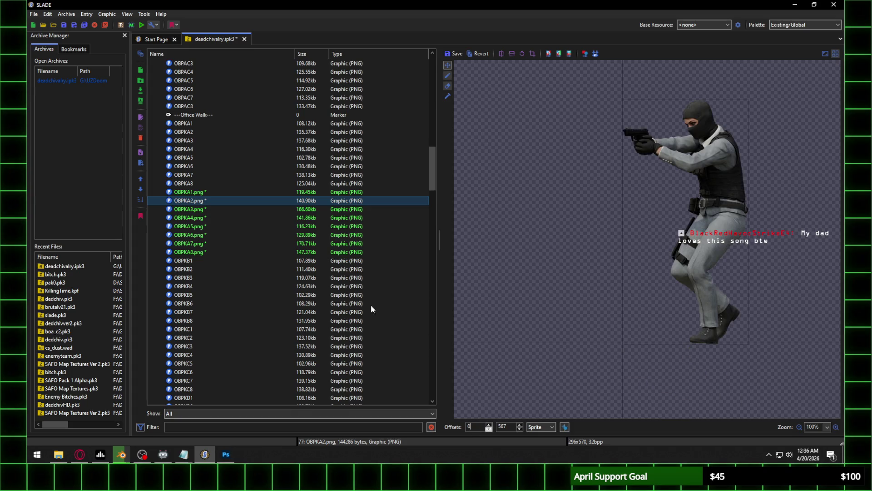
{"action": "left_click", "coordinate": [206, 211]}
{"action": "left_click", "coordinate": [457, 225]}
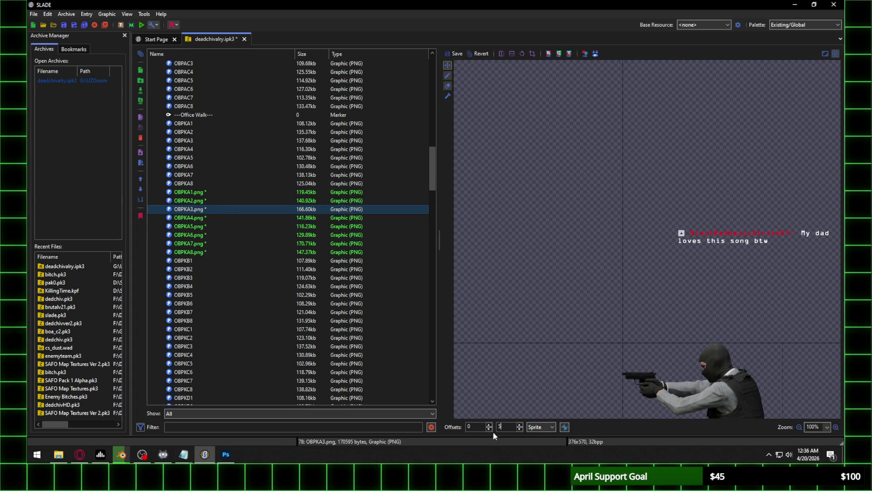
{"action": "type", "text": "67"}
{"action": "left_click", "coordinate": [477, 427]}
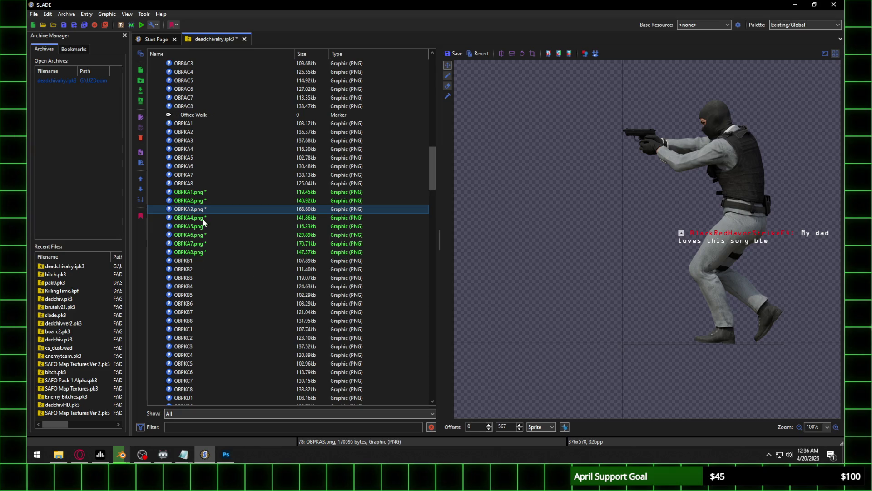
{"action": "left_click", "coordinate": [203, 220]}
{"action": "left_click", "coordinate": [454, 224]}
{"action": "double_click", "coordinate": [504, 427]}
{"action": "type", "text": "56"}
{"action": "left_click", "coordinate": [478, 427]}
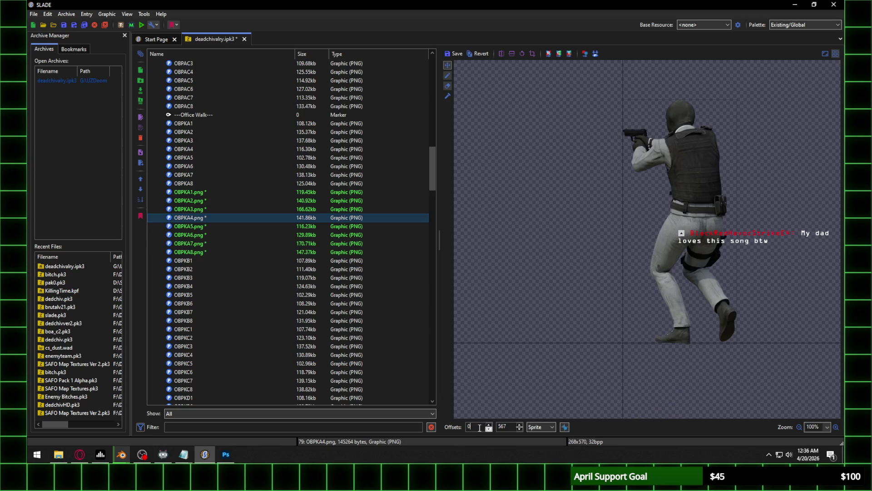
{"action": "left_click", "coordinate": [199, 230]}
{"action": "left_click", "coordinate": [455, 224]}
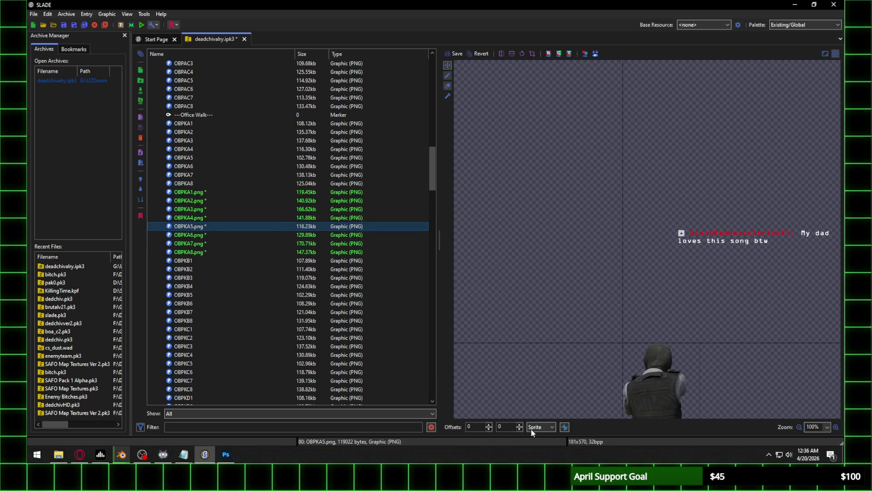
Give OBPKA5.png and OBPKA6.png a 567 vertical offset, saving each
{"action": "left_click", "coordinate": [512, 428]}
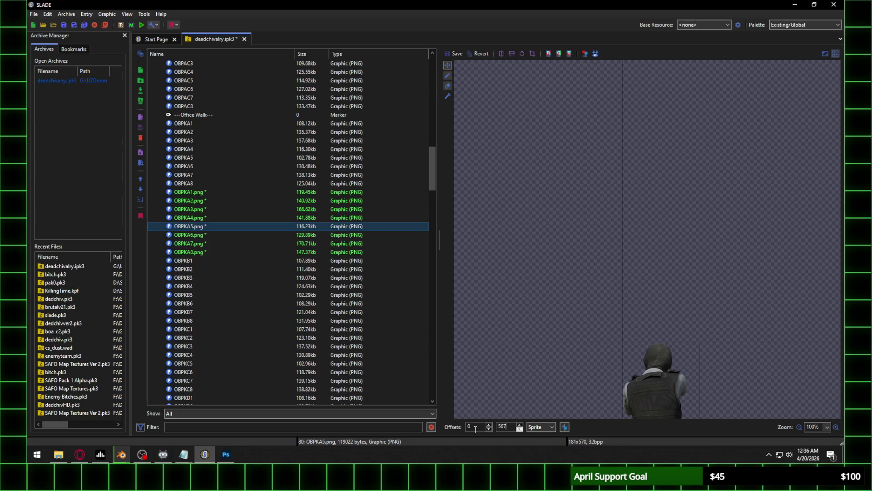
{"action": "left_click", "coordinate": [475, 427]}
{"action": "left_click", "coordinate": [204, 233]}
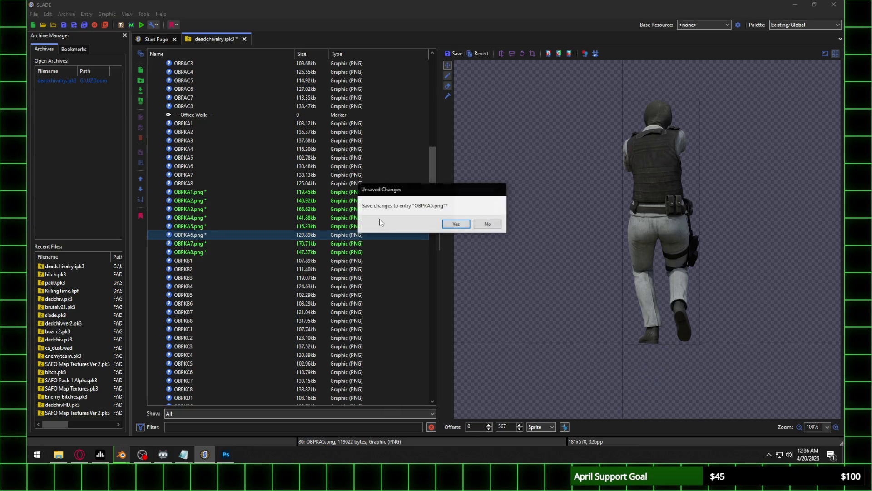
{"action": "left_click", "coordinate": [454, 224]}
{"action": "double_click", "coordinate": [506, 425]}
{"action": "type", "text": "56"}
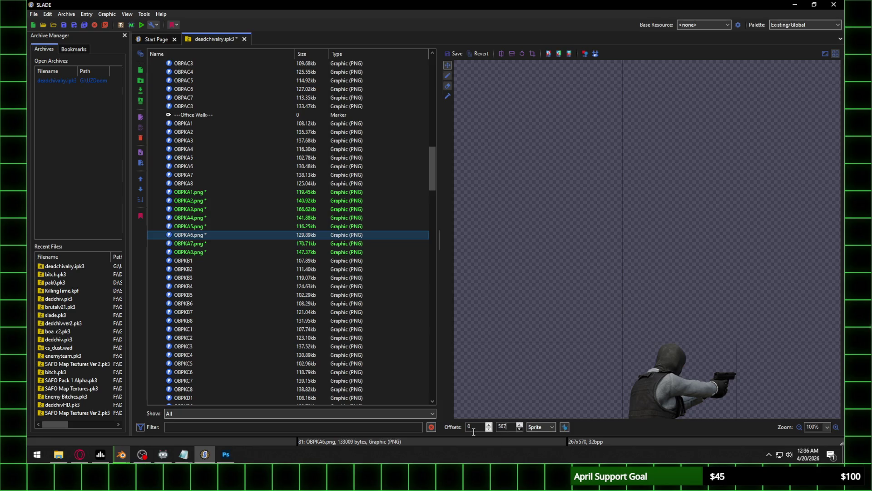
{"action": "left_click", "coordinate": [476, 431]}
{"action": "left_click", "coordinate": [217, 246]}
{"action": "left_click", "coordinate": [454, 224]}
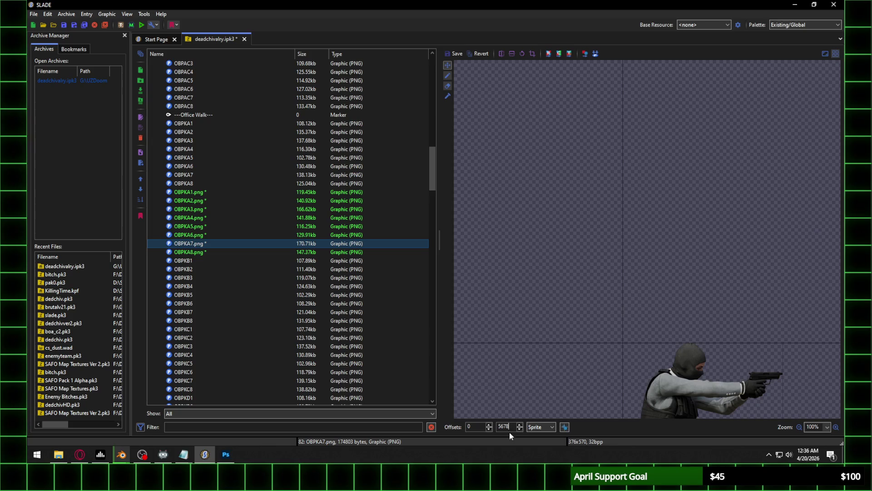
Give OBPKA7.png and OBPKA8.png a 567 vertical offset, saving OBPKA7.png
{"action": "left_click", "coordinate": [475, 431]}
{"action": "left_click", "coordinate": [191, 252]}
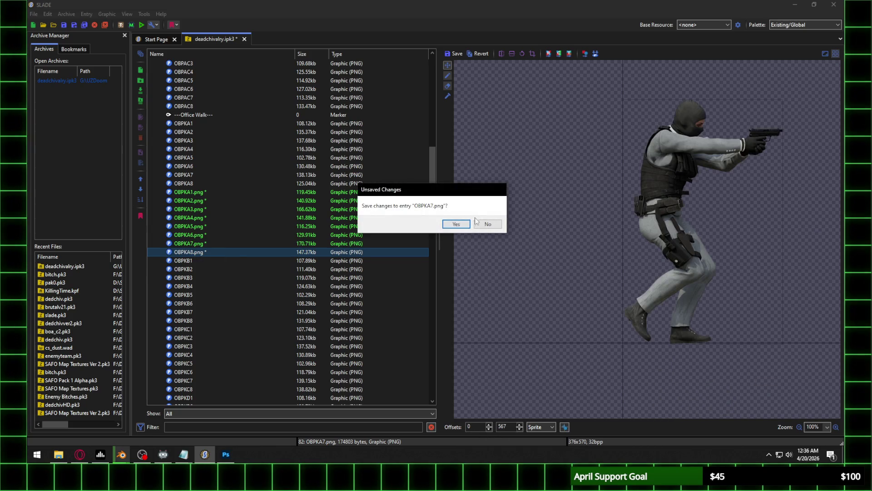
{"action": "left_click", "coordinate": [454, 224]}
{"action": "type", "text": "7"}
{"action": "left_click", "coordinate": [480, 426]}
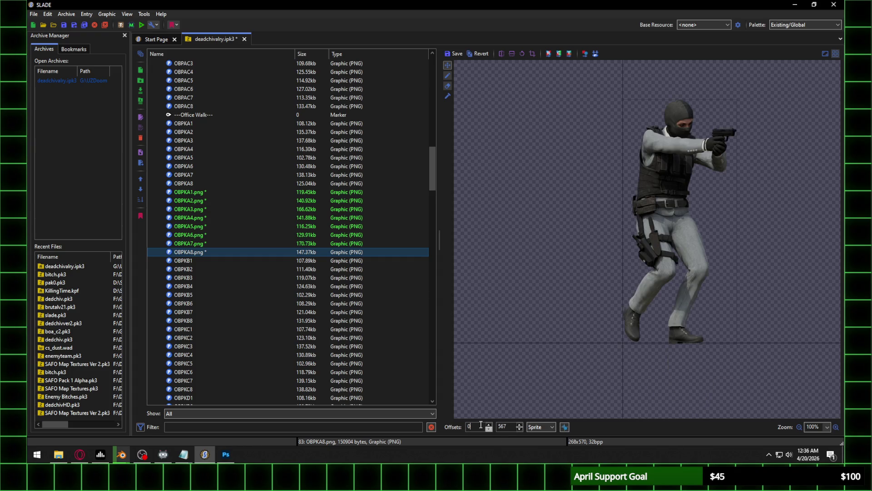
{"action": "left_click", "coordinate": [205, 203]}
Try several X offset values on OBPKA2, ending at 24, and save its changes
{"action": "left_click", "coordinate": [454, 224]}
{"action": "scroll", "coordinate": [664, 312], "scroll_direction": "up", "scroll_amount": 2}
{"action": "scroll", "coordinate": [681, 312], "scroll_direction": "down", "scroll_amount": 3}
{"action": "scroll", "coordinate": [684, 313], "scroll_direction": "up", "scroll_amount": 1}
{"action": "type", "text": "44"}
{"action": "key", "text": "BackSpace"}
{"action": "key", "text": "BackSpace"}
{"action": "type", "text": "93"}
{"action": "key", "text": "BackSpace"}
{"action": "key", "text": "BackSpace"}
{"action": "type", "text": "132"}
{"action": "key", "text": "BackSpace"}
{"action": "key", "text": "BackSpace"}
{"action": "type", "text": "80"}
{"action": "key", "text": "BackSpace"}
{"action": "key", "text": "BackSpace"}
{"action": "key", "text": "BackSpace"}
{"action": "type", "text": "219"}
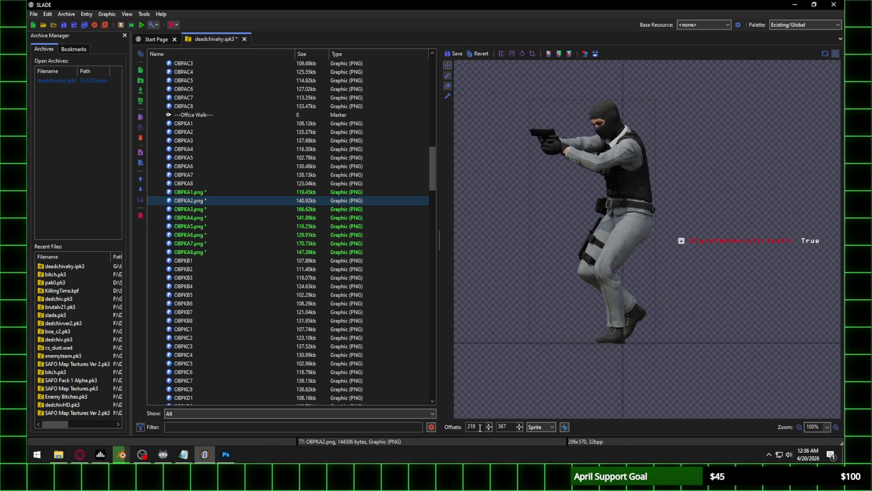
{"action": "key", "text": "BackSpace"}
{"action": "key", "text": "BackSpace"}
{"action": "type", "text": "24"}
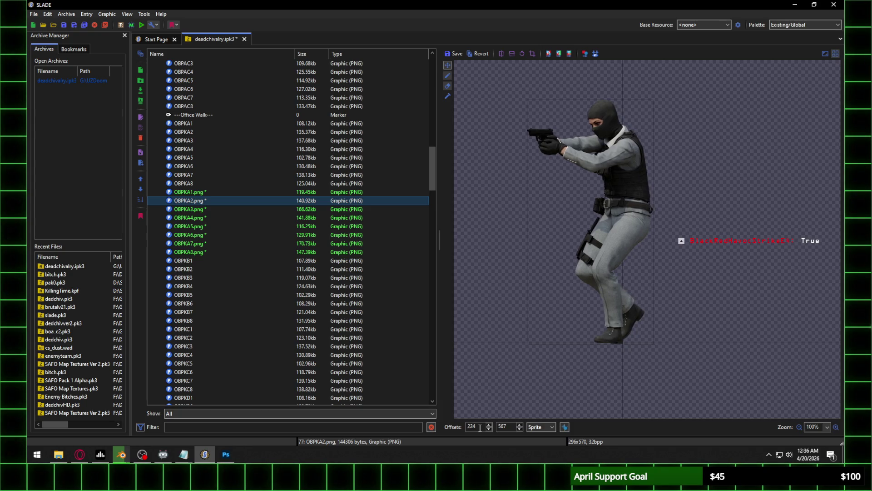
{"action": "key", "text": "Down"}
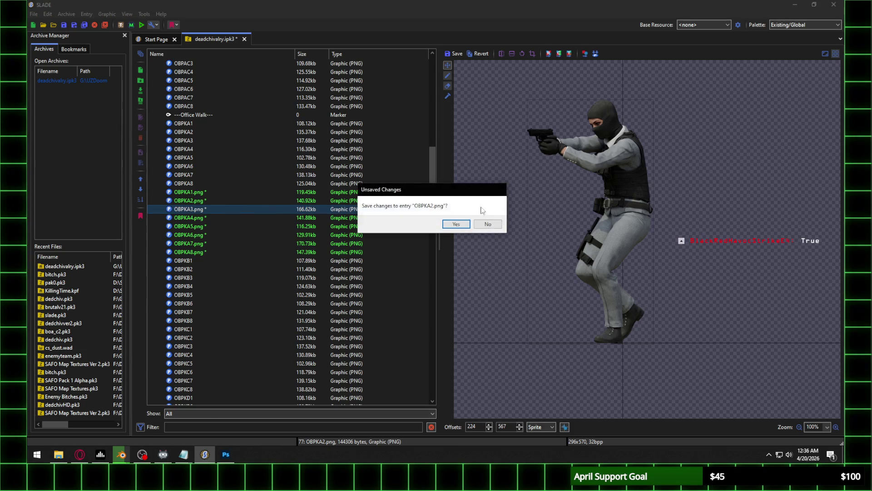
{"action": "left_click", "coordinate": [452, 224]}
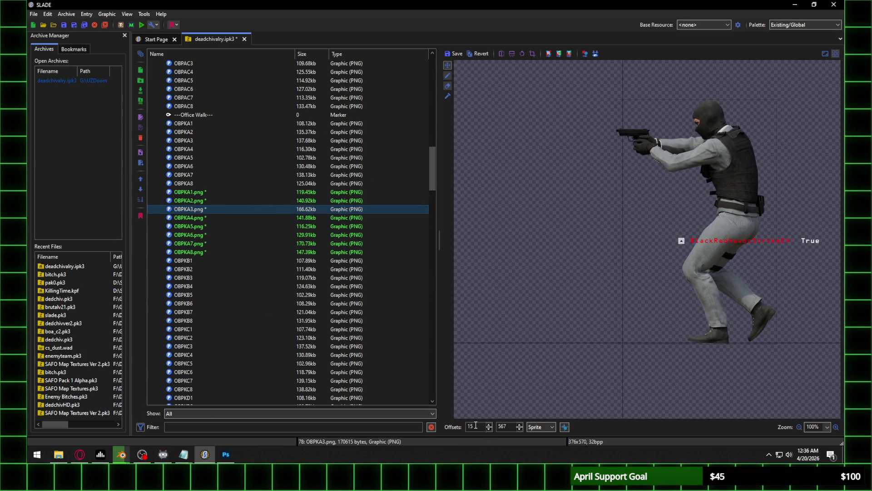
Set OBPKA3's X offset to 213 after trying progressively larger values
{"action": "key", "text": "BackSpace"}
{"action": "type", "text": "49"}
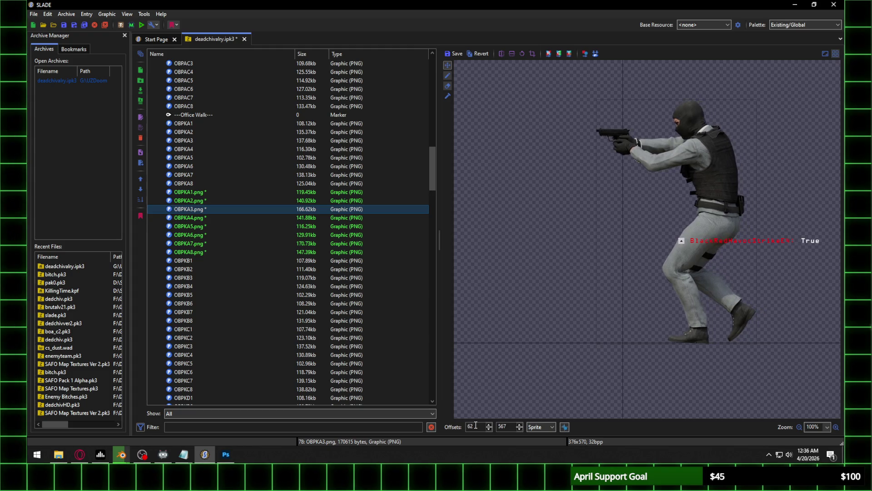
{"action": "key", "text": "BackSpace"}
{"action": "key", "text": "BackSpace"}
{"action": "type", "text": "94"}
{"action": "key", "text": "BackSpace"}
{"action": "key", "text": "BackSpace"}
{"action": "type", "text": "133"}
{"action": "key", "text": "BackSpace"}
{"action": "key", "text": "BackSpace"}
{"action": "type", "text": "71"}
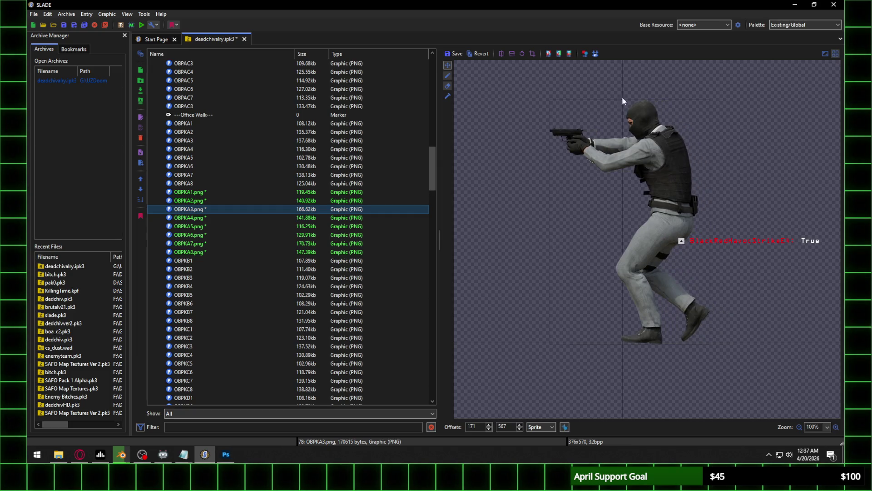
{"action": "left_click", "coordinate": [489, 424]}
{"action": "key", "text": "BackSpace"}
{"action": "key", "text": "BackSpace"}
{"action": "key", "text": "BackSpace"}
{"action": "type", "text": "212"}
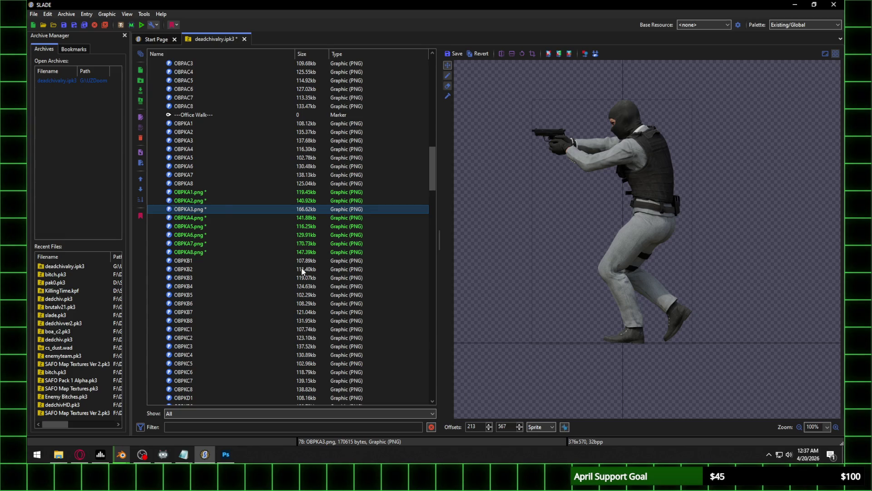
{"action": "left_click", "coordinate": [214, 218]}
Save OBPKA3, then raise the X offsets of OBPKA4 and OBPKA5 and save them
{"action": "left_click", "coordinate": [486, 224]}
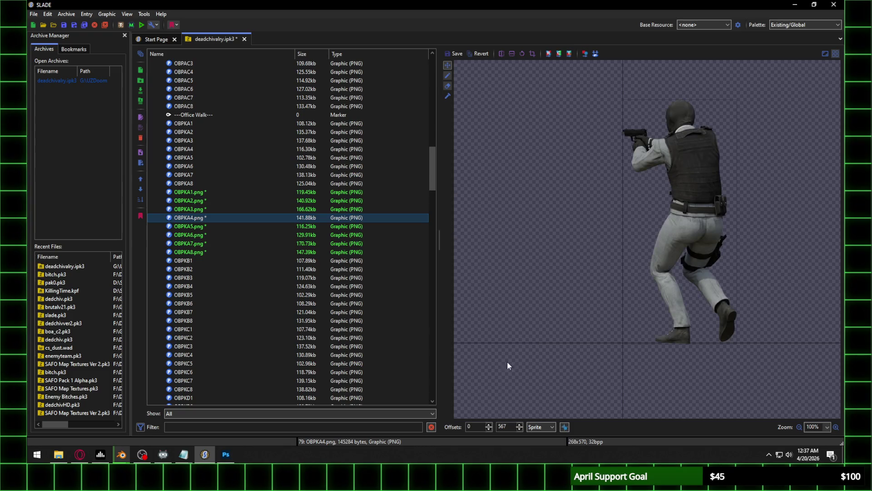
{"action": "scroll", "coordinate": [481, 430], "scroll_direction": "up", "scroll_amount": 20}
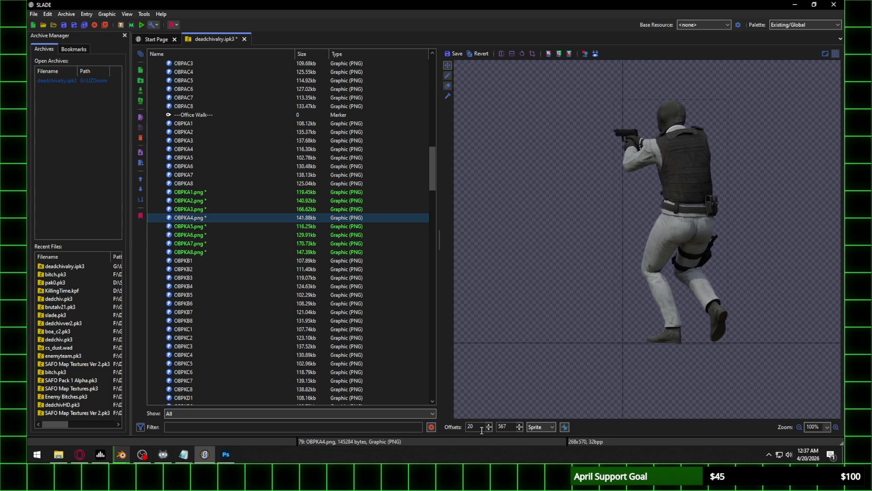
{"action": "scroll", "coordinate": [482, 430], "scroll_direction": "up", "scroll_amount": 20}
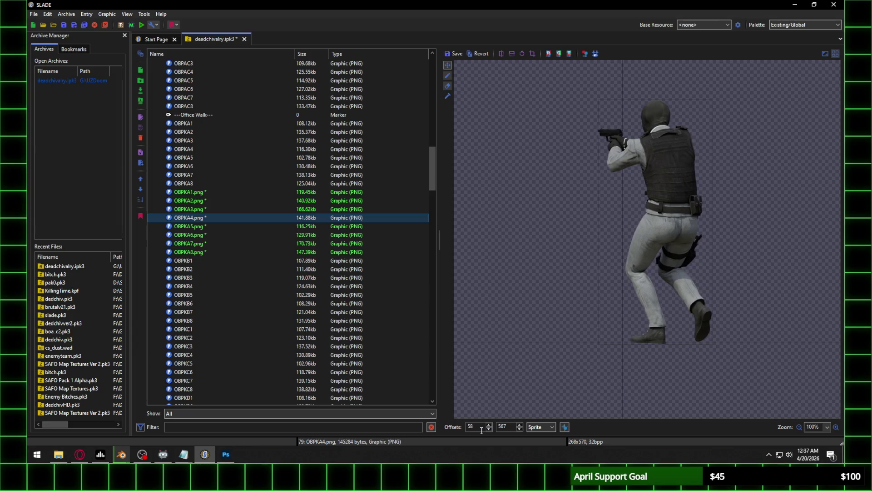
{"action": "scroll", "coordinate": [481, 430], "scroll_direction": "up", "scroll_amount": 20}
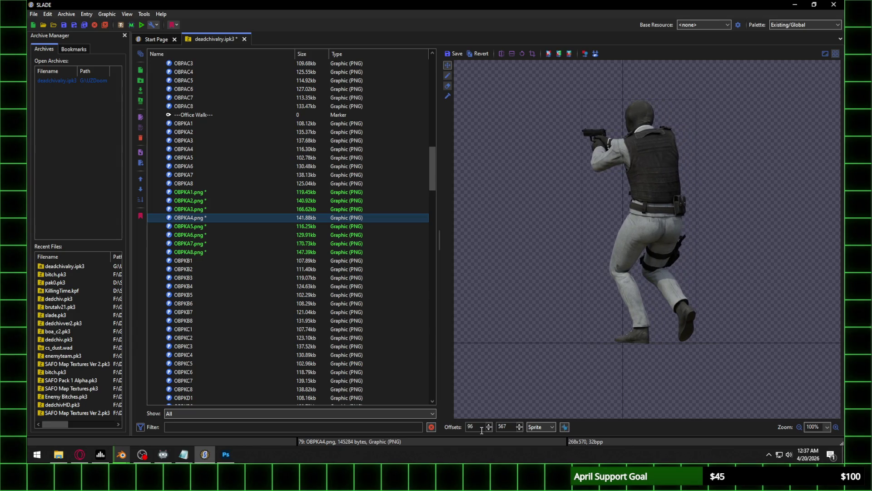
{"action": "scroll", "coordinate": [482, 430], "scroll_direction": "up", "scroll_amount": 20}
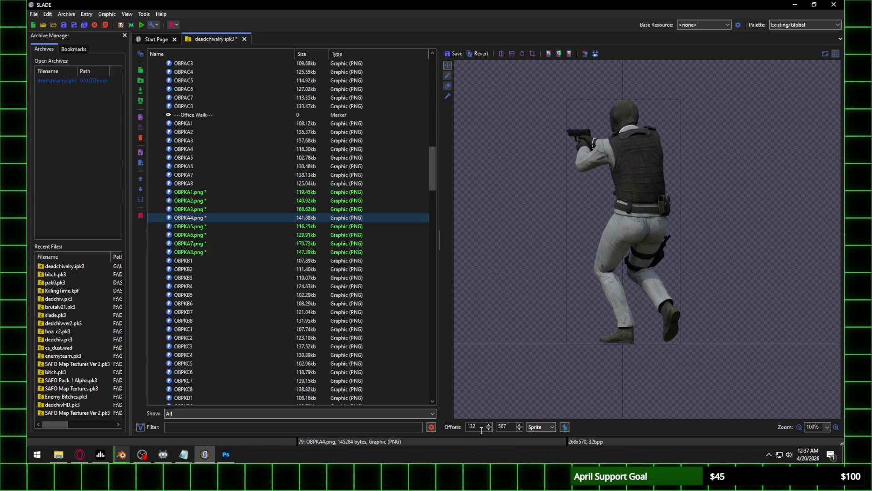
{"action": "key", "text": "Down"}
{"action": "scroll", "coordinate": [482, 427], "scroll_direction": "up", "scroll_amount": 20}
{"action": "scroll", "coordinate": [481, 426], "scroll_direction": "up", "scroll_amount": 18}
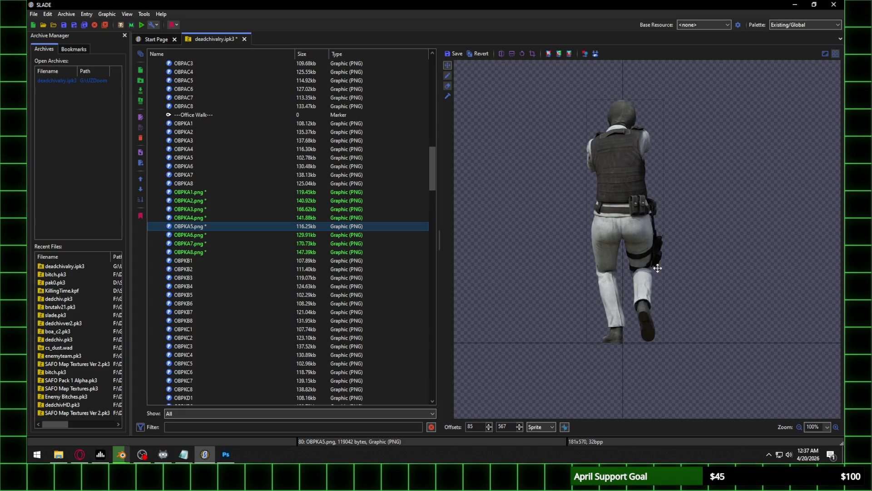
{"action": "left_click", "coordinate": [208, 235]}
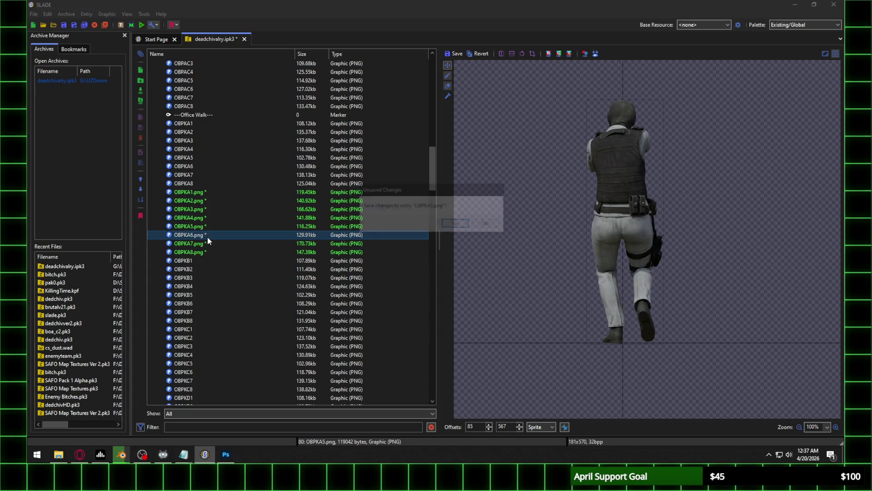
{"action": "left_click", "coordinate": [454, 223]}
Raise OBPKA6's X offset to about 118 and save it
{"action": "double_click", "coordinate": [472, 427]}
{"action": "type", "text": "35"}
{"action": "key", "text": "Up"}
{"action": "key", "text": "Up"}
{"action": "key", "text": "Up"}
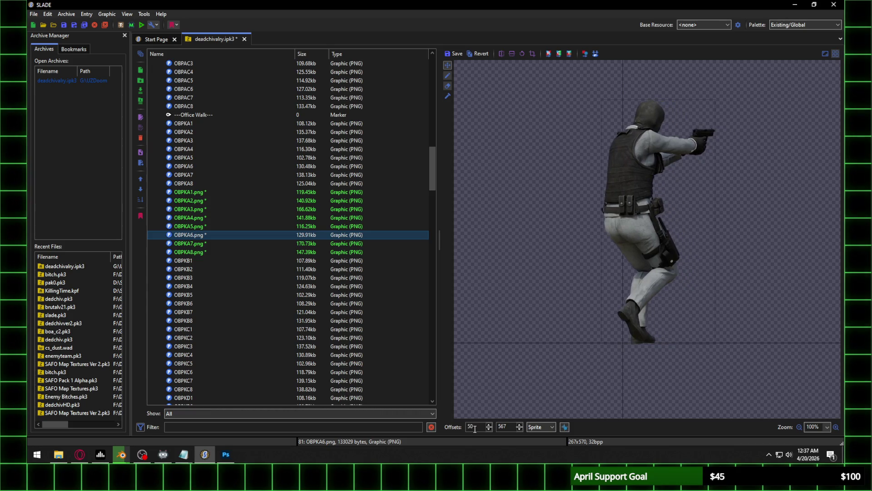
{"action": "key", "text": "Up"}
{"action": "key", "text": "Up"}
{"action": "key", "text": "Up"}
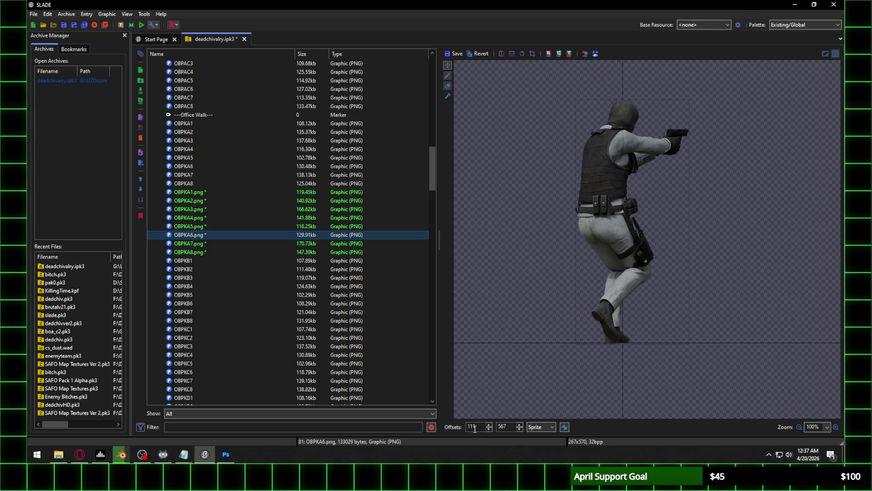
{"action": "left_click", "coordinate": [201, 243]}
{"action": "left_click", "coordinate": [452, 220]}
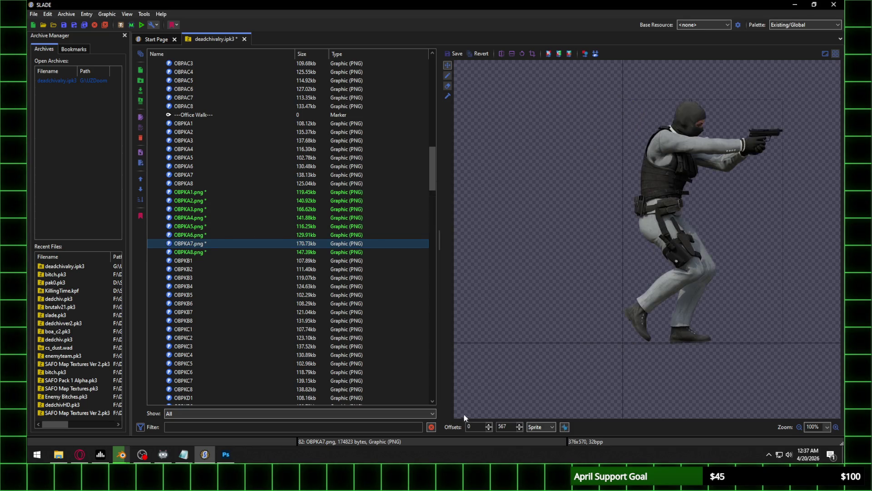
Raise OBPKA7's X offset to 157 and save it
{"action": "key", "text": "Down"}
{"action": "key", "text": "Down"}
{"action": "key", "text": "Down"}
{"action": "key", "text": "Up"}
{"action": "key", "text": "Up"}
{"action": "key", "text": "Up"}
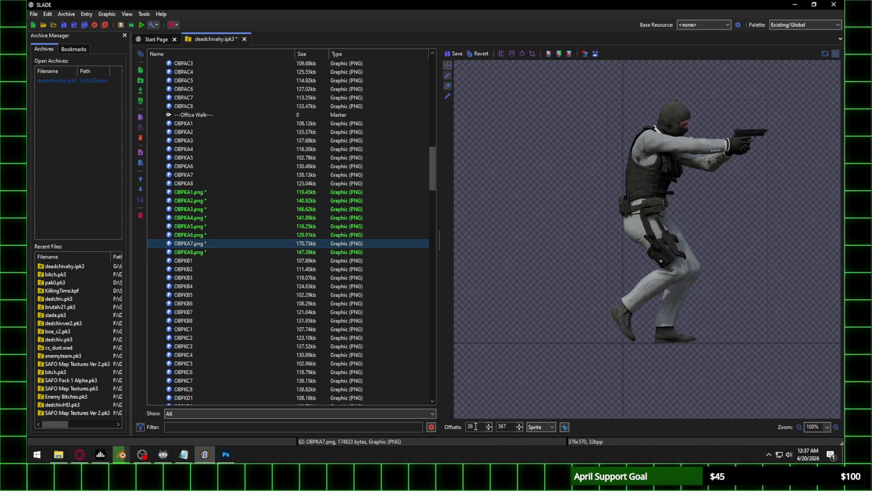
{"action": "key", "text": "Up"}
{"action": "key", "text": "Up"}
{"action": "key", "text": "Up"}
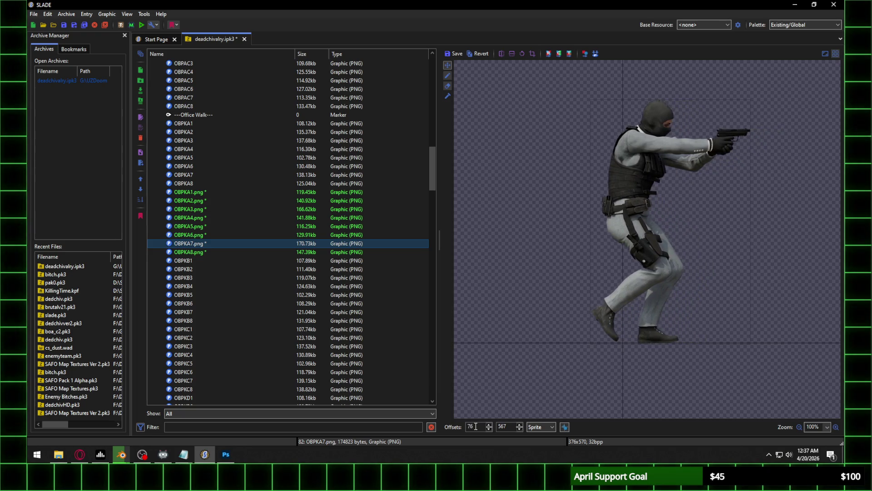
{"action": "key", "text": "Up"}
{"action": "key", "text": "Up"}
{"action": "key", "text": "Up"}
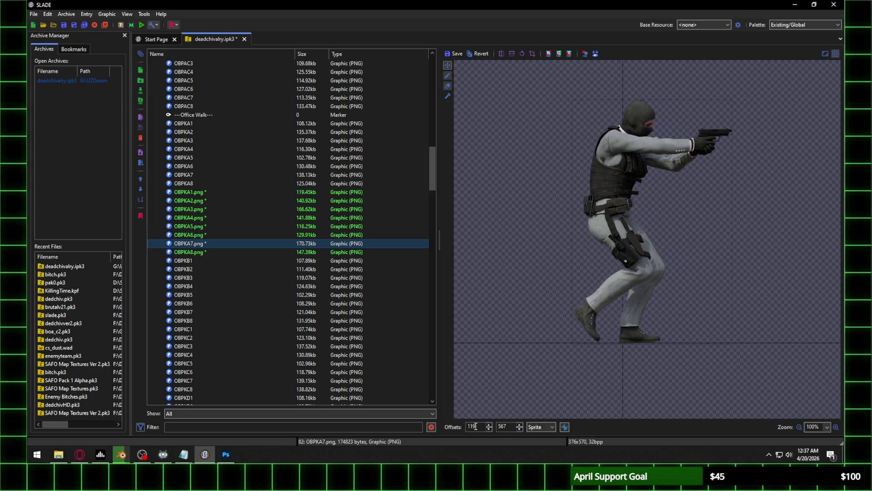
{"action": "key", "text": "Up"}
{"action": "key", "text": "Up"}
{"action": "key", "text": "Up"}
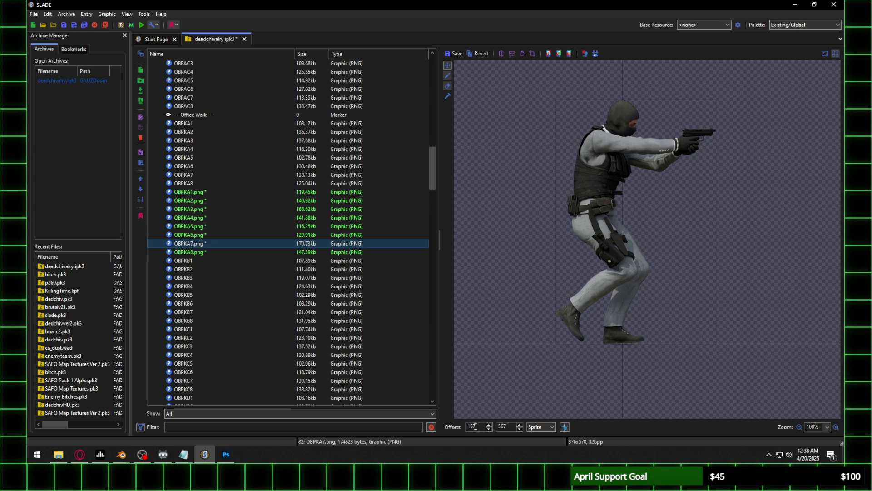
{"action": "left_click", "coordinate": [207, 250]}
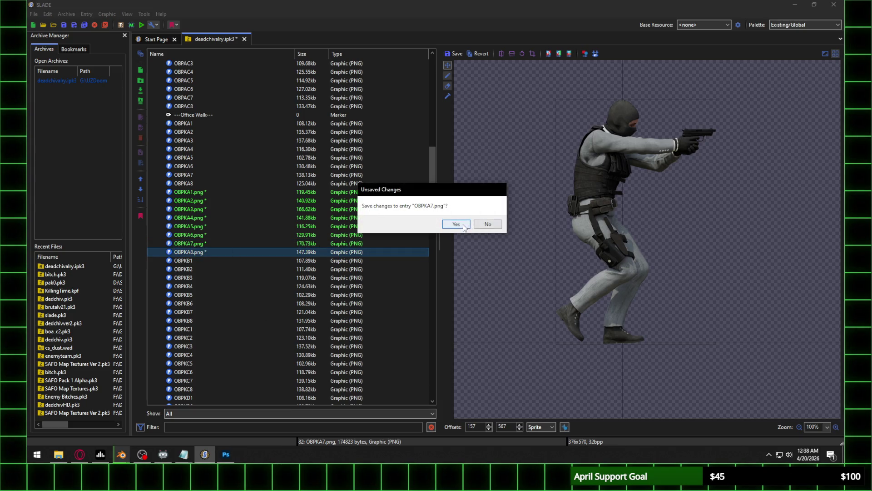
{"action": "left_click", "coordinate": [452, 224]}
Fine-tune OBPKA8's X offset up to about 128
{"action": "key", "text": "Up"}
{"action": "key", "text": "Up"}
{"action": "key", "text": "Up"}
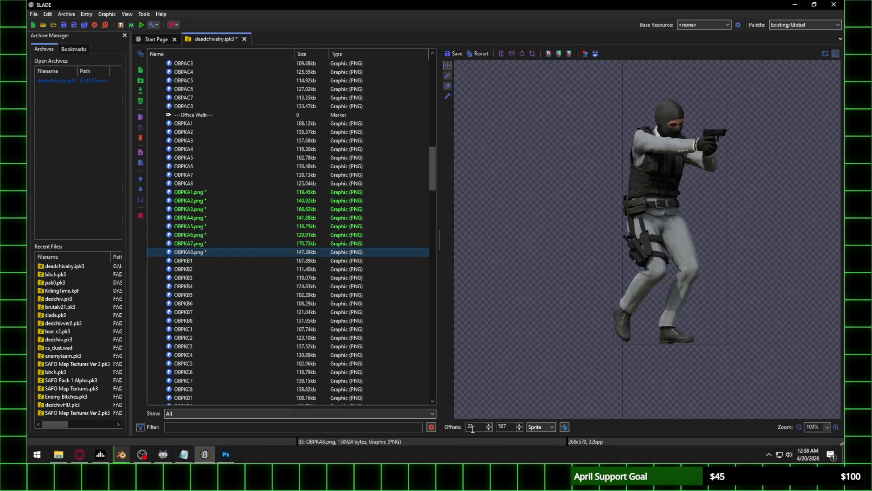
{"action": "key", "text": "Up"}
{"action": "key", "text": "Up"}
{"action": "key", "text": "Up"}
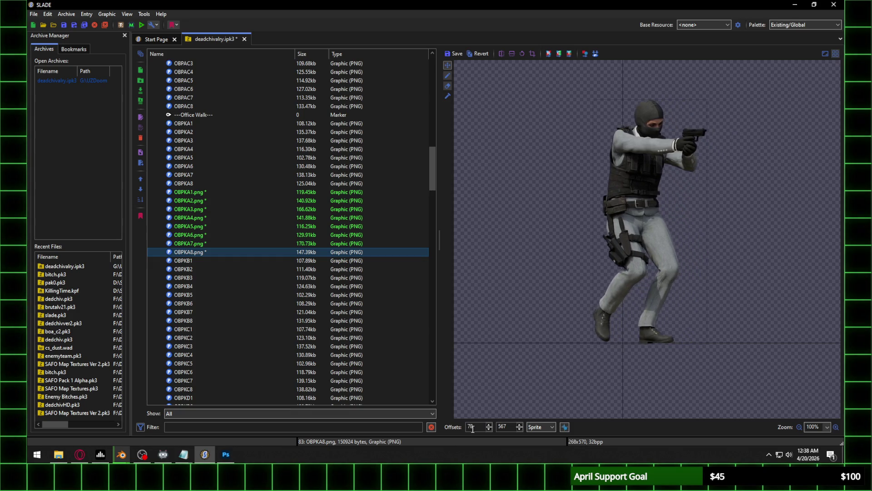
{"action": "key", "text": "Up"}
{"action": "key", "text": "Up"}
{"action": "key", "text": "Up"}
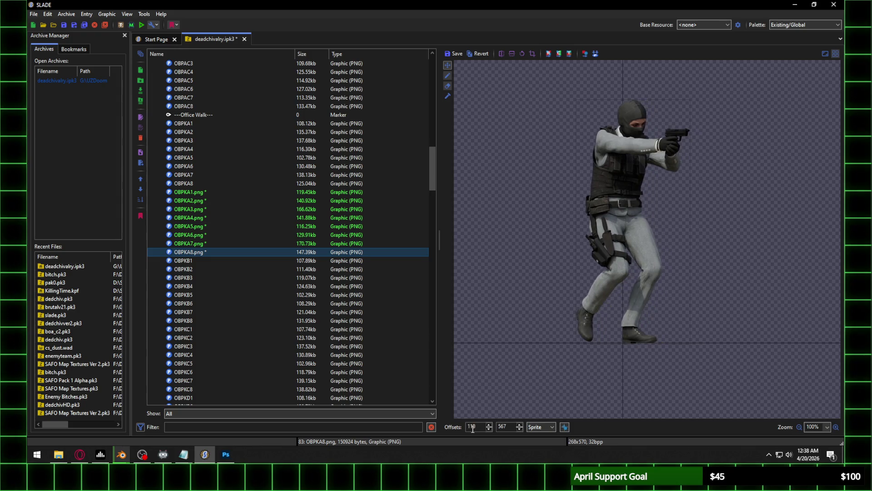
{"action": "key", "text": "Up"}
{"action": "key", "text": "Up"}
{"action": "key", "text": "Up"}
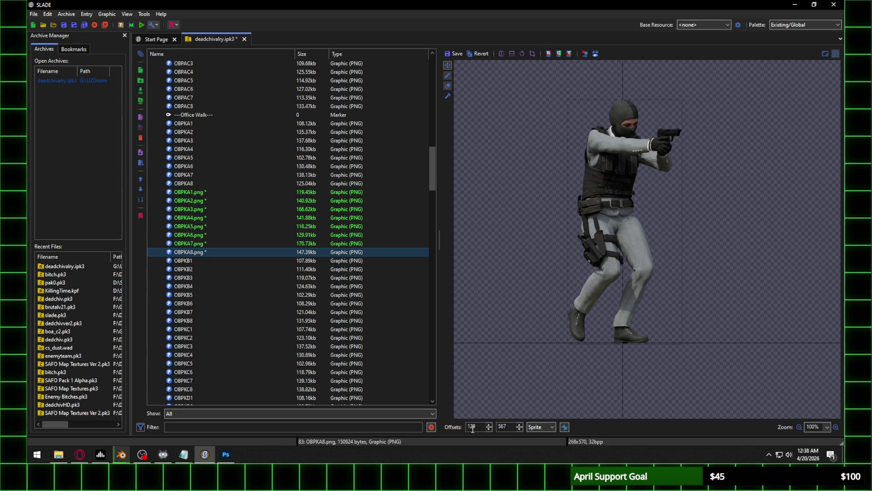
Save OBPKA8's offset changes and select the new OBPKA1.png entry
{"action": "left_click", "coordinate": [203, 195]}
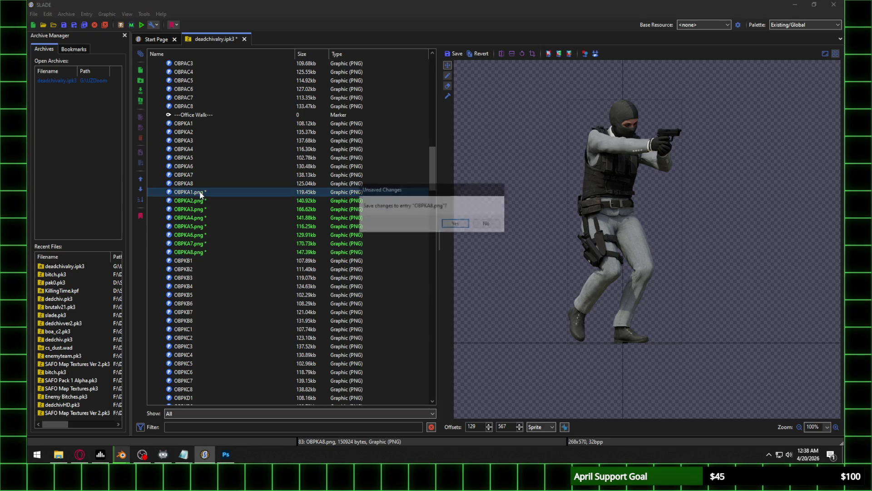
{"action": "key", "text": "Return"}
{"action": "left_click", "coordinate": [207, 252], "text": "shift"}
{"action": "right_click", "coordinate": [216, 208]}
{"action": "left_click", "coordinate": [200, 123]}
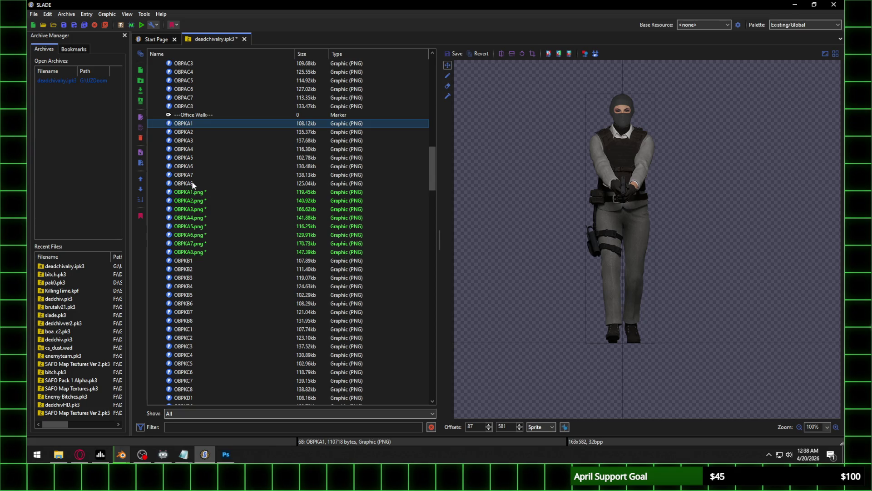
Delete the eight old OBPKA walk frames from the archive
{"action": "key", "text": "Down"}
{"action": "key", "text": "Down"}
{"action": "key", "text": "Down"}
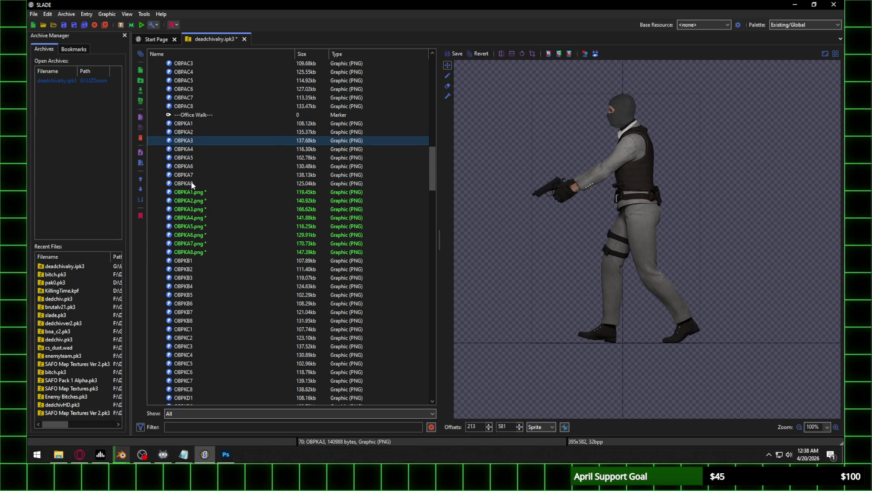
{"action": "key", "text": "Down"}
{"action": "key", "text": "Down"}
{"action": "key", "text": "Down"}
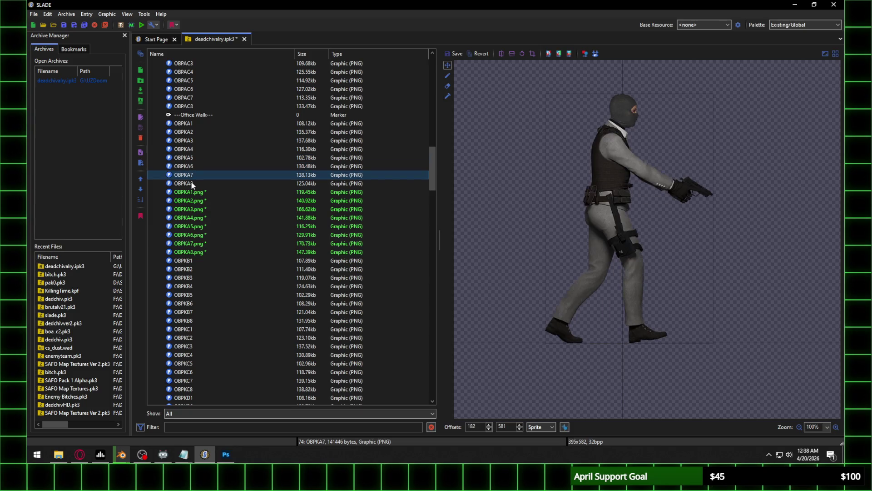
{"action": "left_click", "coordinate": [194, 123], "text": "shift"}
{"action": "key", "text": "Delete"}
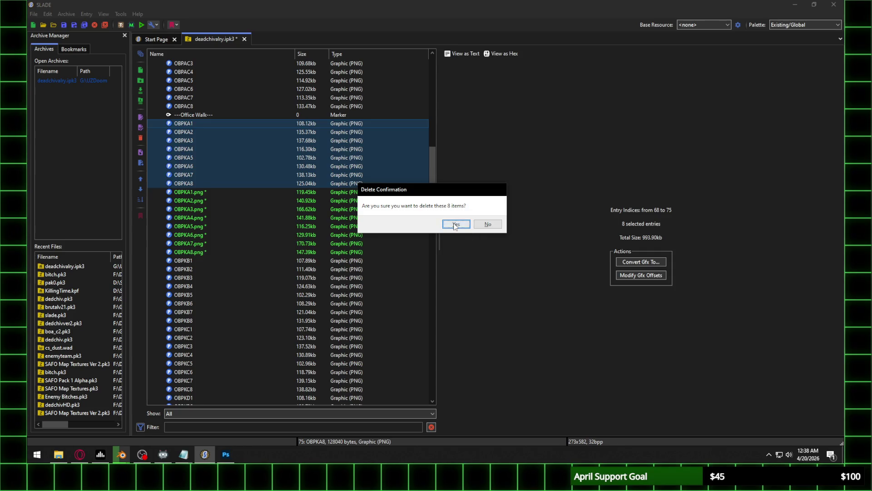
{"action": "left_click", "coordinate": [455, 225]}
Rename the new OBPKA1.png–OBPKA8.png entries to OBPKA1–OBPKA8, dropping the .png extension
{"action": "left_click", "coordinate": [198, 126]}
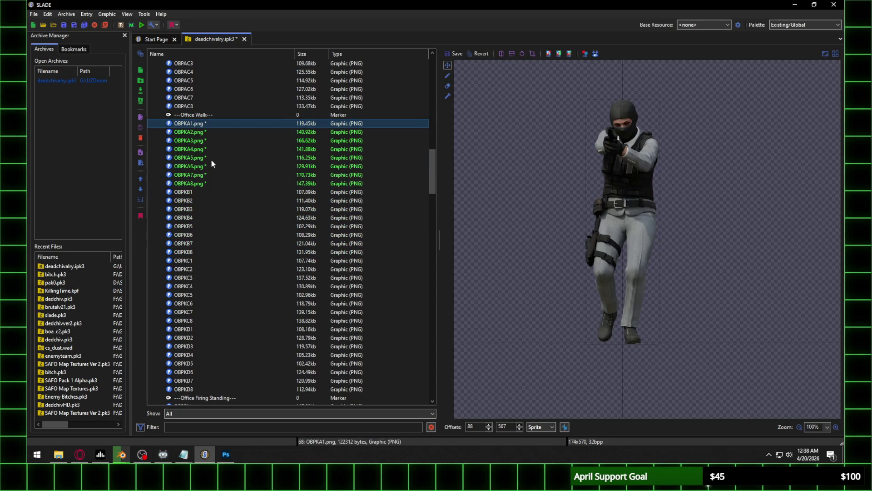
{"action": "left_click", "coordinate": [205, 183], "text": "shift"}
{"action": "right_click", "coordinate": [199, 140]}
{"action": "left_click", "coordinate": [227, 154]}
{"action": "left_click_drag", "start_coordinate": [418, 222], "coordinate": [393, 223]}
{"action": "key", "text": "BackSpace"}
{"action": "key", "text": "BackSpace"}
{"action": "key", "text": "Return"}
{"action": "key", "text": "Return"}
{"action": "key", "text": "BackSpace"}
{"action": "key", "text": "Return"}
{"action": "key", "text": "Return"}
{"action": "key", "text": "BackSpace"}
{"action": "key", "text": "Return"}
{"action": "key", "text": "BackSpace"}
{"action": "key", "text": "Return"}
{"action": "key", "text": "BackSpace"}
{"action": "key", "text": "Return"}
{"action": "key", "text": "BackSpace"}
{"action": "key", "text": "Return"}
{"action": "left_click", "coordinate": [208, 124]}
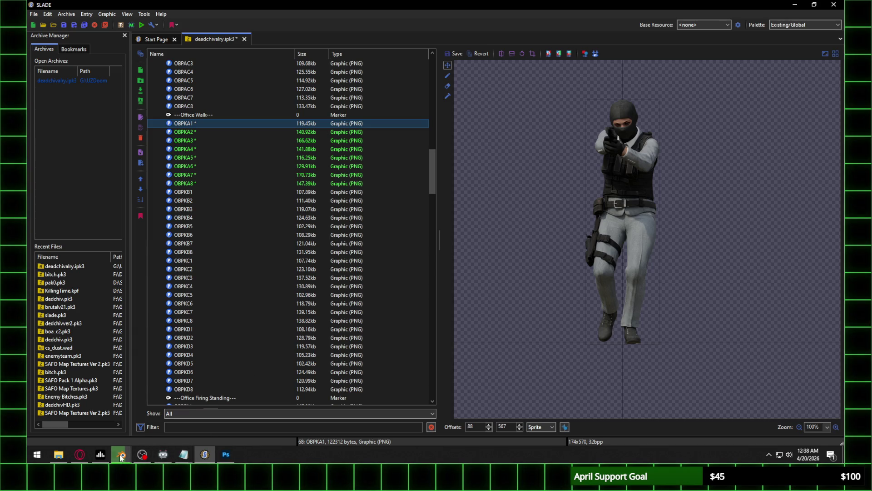
{"action": "mouse_move", "coordinate": [122, 455]}
{"action": "left_click", "coordinate": [68, 423]}
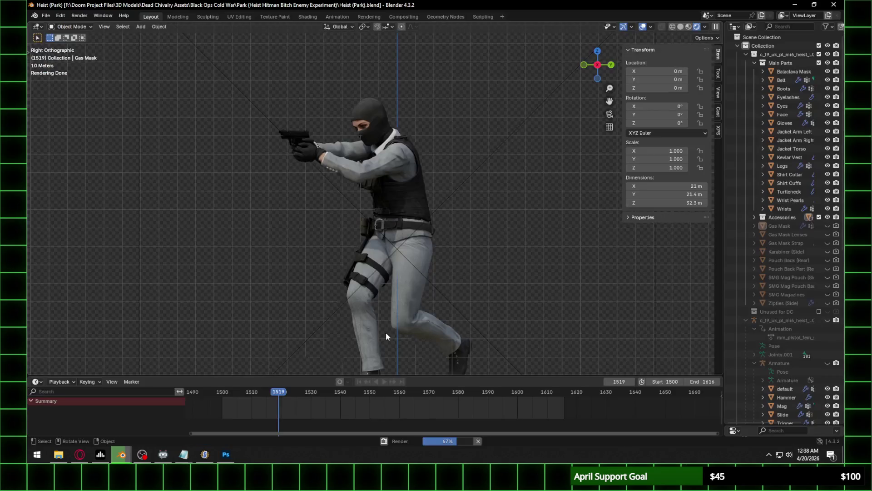
Let Blender render through frame 1520, then bring Photoshop to the front
{"action": "left_click", "coordinate": [58, 454]}
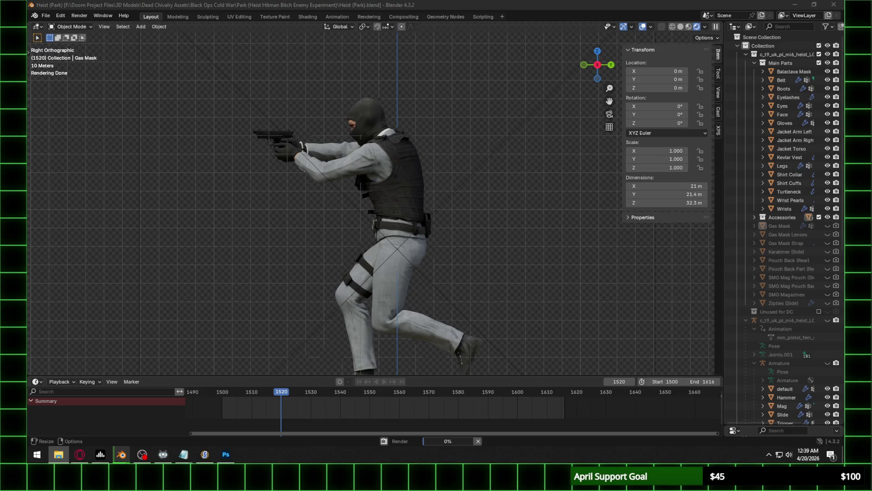
{"action": "key", "text": "alt+Tab"}
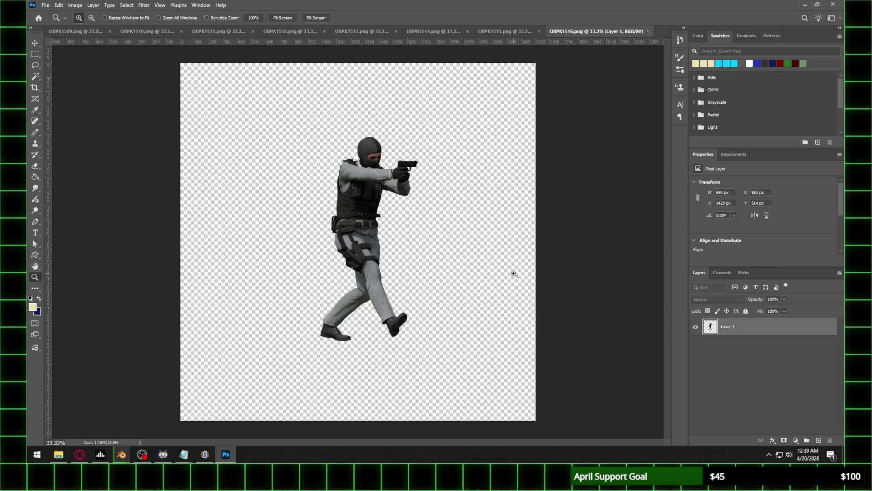
Copy the OBPK1509 figure into a new clipboard-sized document OBPKB1 and close the source
{"action": "left_click", "coordinate": [35, 54]}
{"action": "mouse_move", "coordinate": [284, 116]}
{"action": "left_mouse_down"}
{"action": "mouse_move", "coordinate": [434, 298]}
{"action": "mouse_move", "coordinate": [433, 360]}
{"action": "left_mouse_up"}
{"action": "left_click", "coordinate": [45, 5]}
{"action": "left_click", "coordinate": [53, 17]}
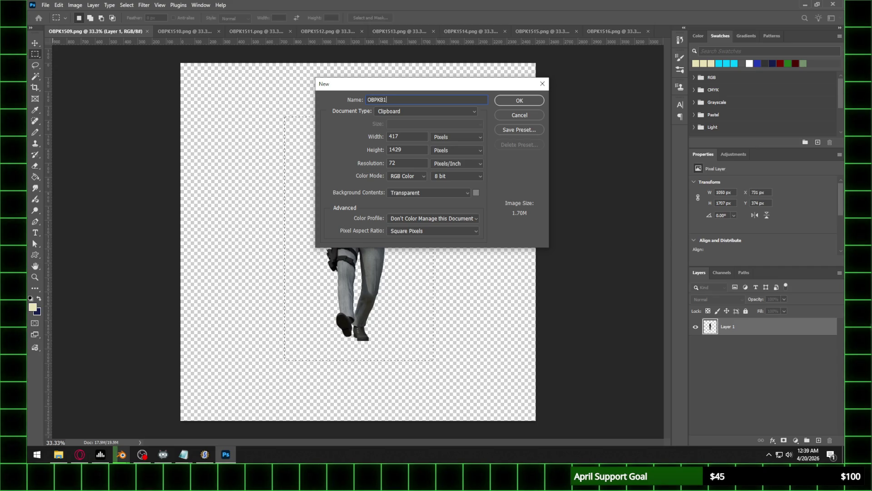
{"action": "key", "text": "Return"}
{"action": "left_click", "coordinate": [104, 31]}
Copy the OBPK1510 figure into new document OBPKB2 and close the source
{"action": "mouse_move", "coordinate": [222, 106]}
{"action": "left_mouse_down"}
{"action": "mouse_move", "coordinate": [451, 361]}
{"action": "mouse_move", "coordinate": [452, 386]}
{"action": "left_mouse_up"}
{"action": "left_click", "coordinate": [46, 5]}
{"action": "left_click", "coordinate": [47, 18]}
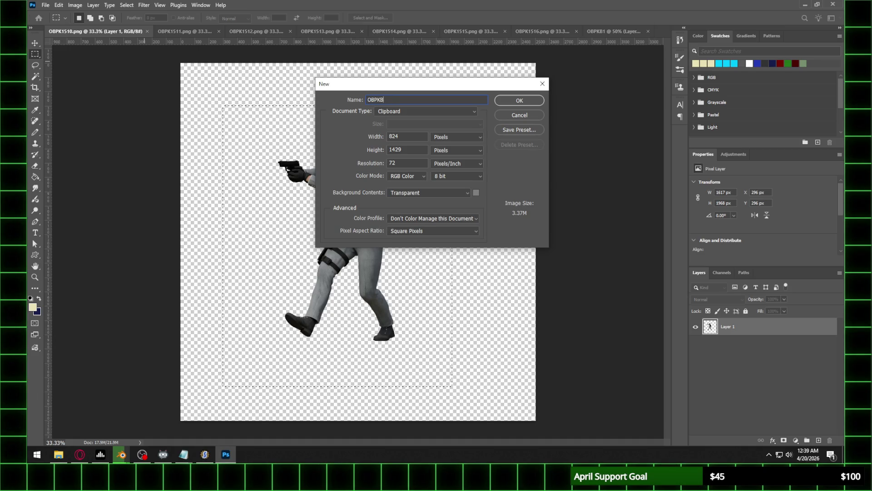
{"action": "type", "text": "2"}
{"action": "key", "text": "Return"}
{"action": "key", "text": "ctrl+v"}
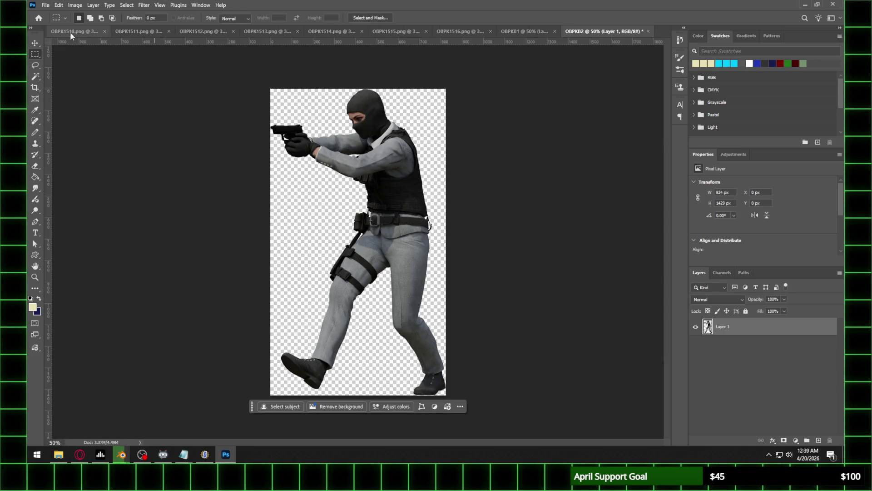
{"action": "left_click", "coordinate": [71, 32]}
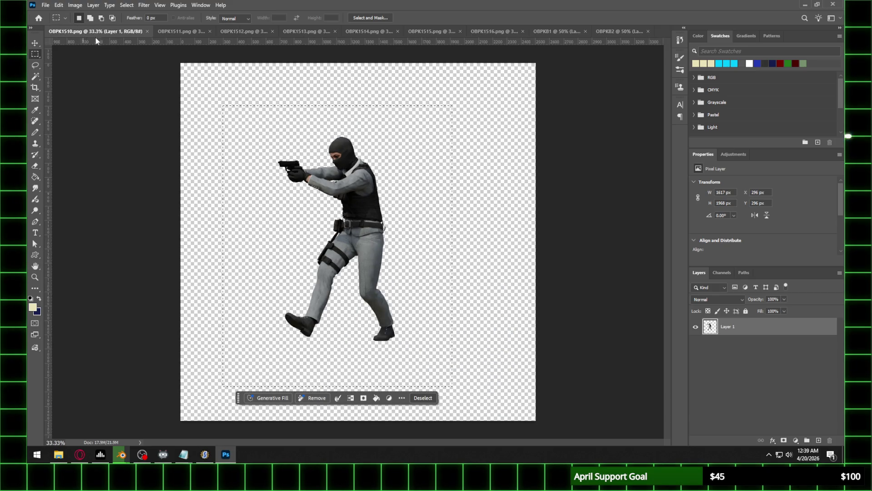
{"action": "left_click", "coordinate": [147, 31]}
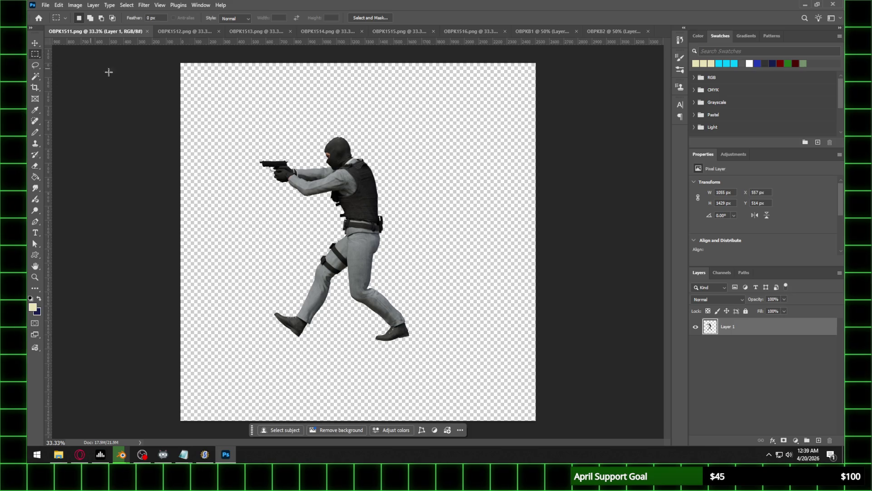
Copy the OBPK1511 figure into new document OBPKB3, 1055 × 1429 px
{"action": "mouse_move", "coordinate": [233, 105]}
{"action": "left_mouse_down"}
{"action": "mouse_move", "coordinate": [451, 350]}
{"action": "mouse_move", "coordinate": [454, 367]}
{"action": "left_mouse_up"}
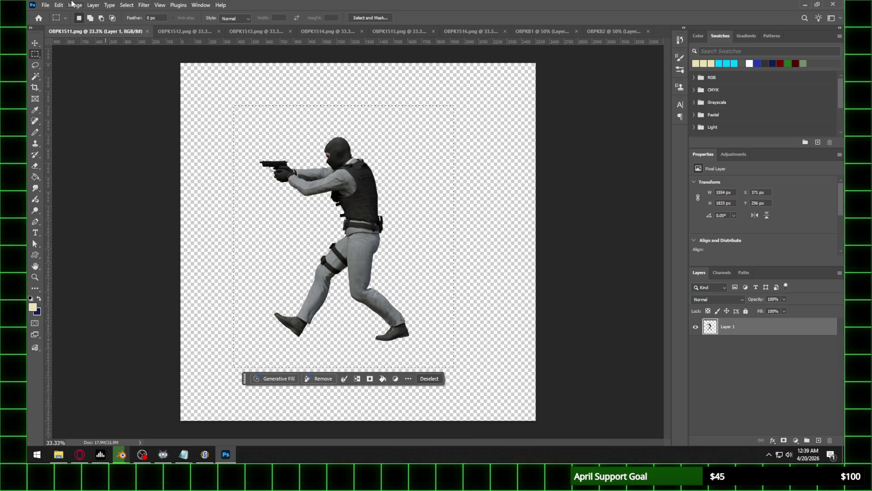
{"action": "left_click", "coordinate": [45, 5]}
{"action": "left_click", "coordinate": [52, 15]}
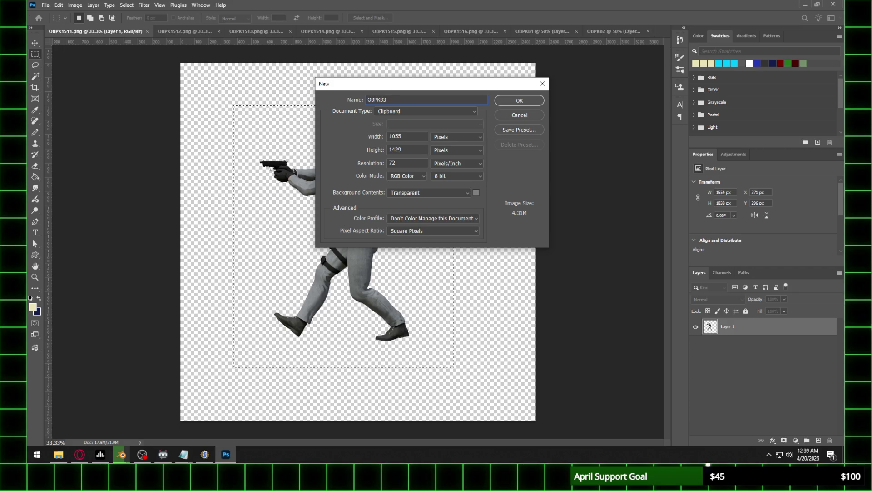
{"action": "key", "text": "Return"}
{"action": "key", "text": "ctrl+v"}
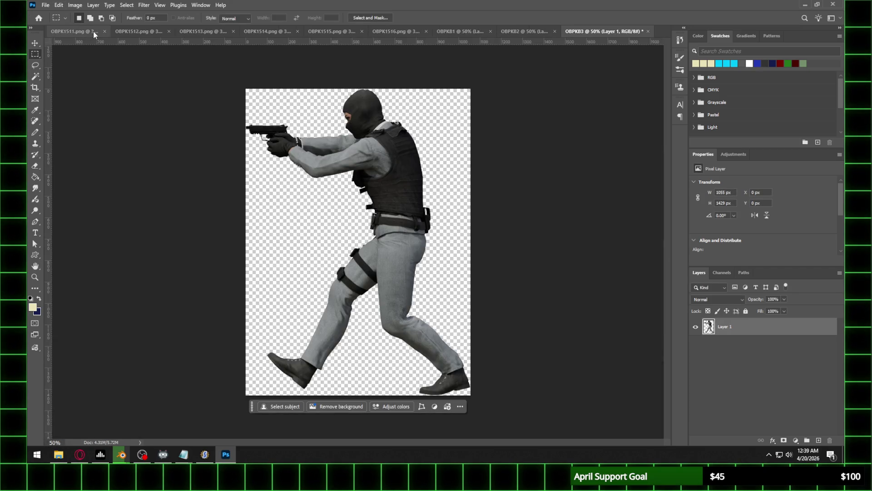
{"action": "left_click", "coordinate": [93, 32]}
Close OBPK1511 and paste the OBPK1512 figure into a new clipboard-sized document OBPKB4
{"action": "left_click", "coordinate": [147, 31]}
{"action": "left_click", "coordinate": [96, 31]}
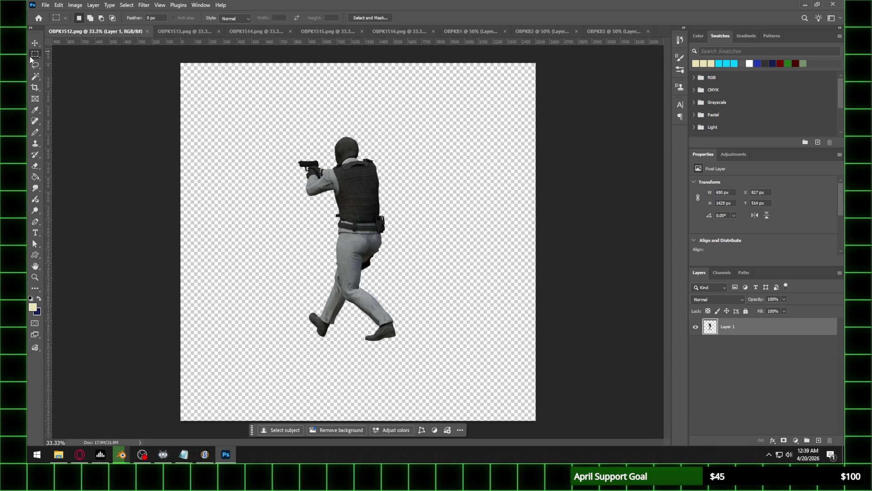
{"action": "left_click_drag", "start_coordinate": [239, 109], "coordinate": [395, 280]}
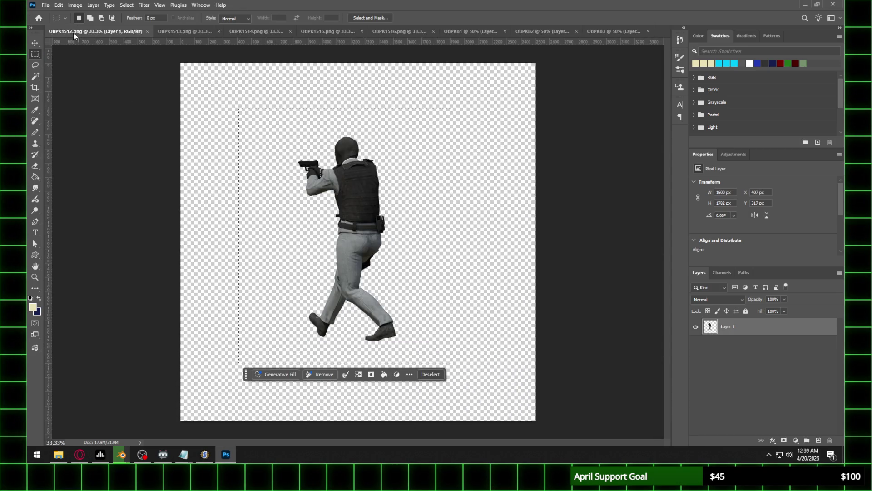
{"action": "left_click", "coordinate": [46, 6]}
{"action": "left_click", "coordinate": [54, 16]}
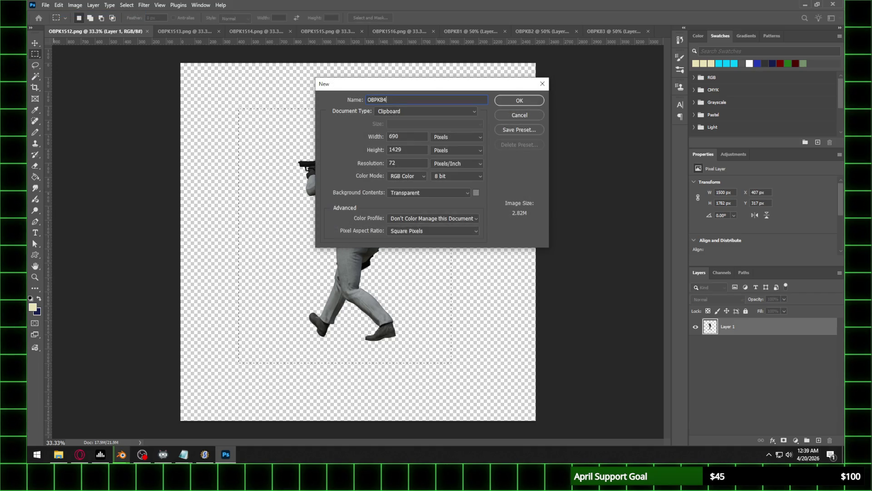
{"action": "key", "text": "Return"}
{"action": "key", "text": "ctrl+v"}
Close OBPK1512 and paste the OBPK1513 figure into a new clipboard-sized document named OBPKB5
{"action": "left_click", "coordinate": [80, 32]}
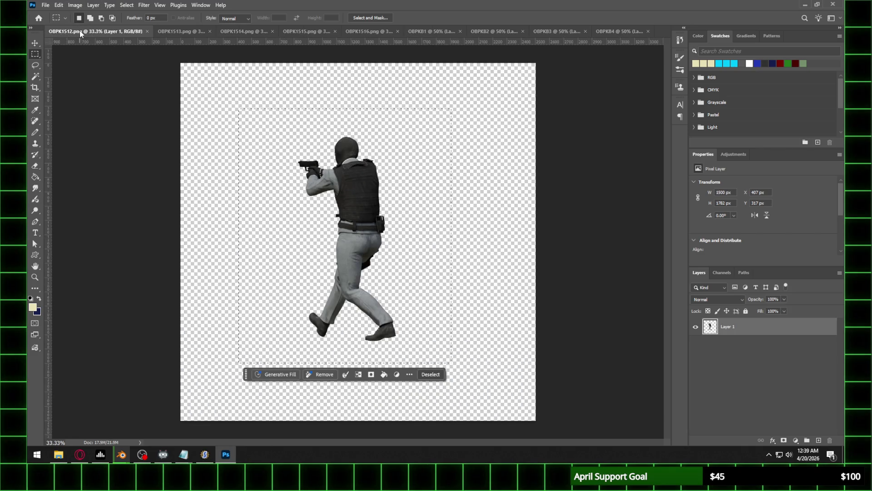
{"action": "left_click", "coordinate": [147, 32]}
{"action": "left_click", "coordinate": [66, 32]}
{"action": "mouse_move", "coordinate": [295, 128]}
{"action": "left_mouse_down"}
{"action": "mouse_move", "coordinate": [408, 226]}
{"action": "mouse_move", "coordinate": [430, 367]}
{"action": "left_mouse_up"}
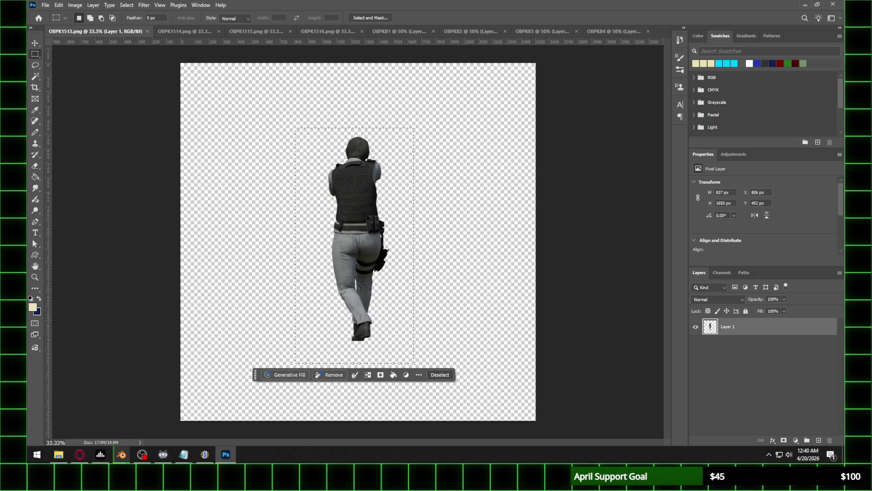
{"action": "left_click", "coordinate": [617, 297]}
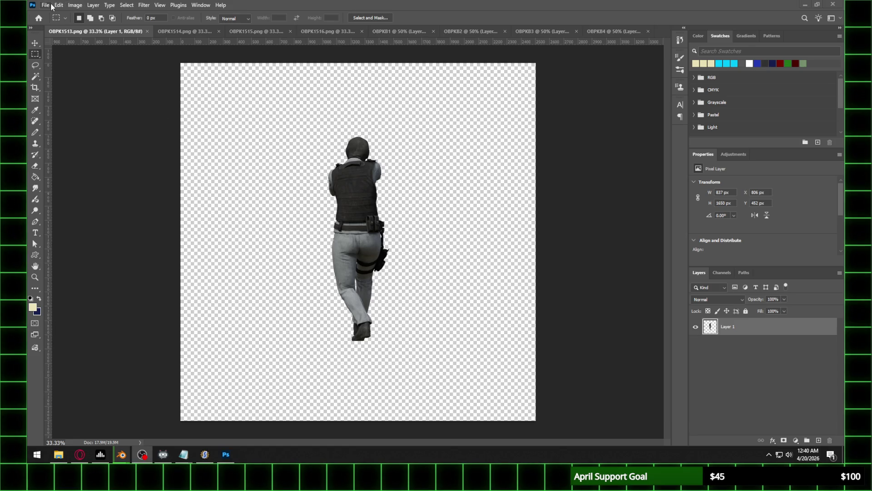
{"action": "key", "text": "ctrl+shift+d"}
{"action": "key", "text": "ctrl+c"}
{"action": "key", "text": "ctrl+n"}
{"action": "type", "text": "OBPKB5"}
{"action": "key", "text": "Return"}
{"action": "key", "text": "ctrl+v"}
Close OBPK1513 and paste the OBPK1514 figure into a new clipboard-sized document OBPKB6
{"action": "left_click", "coordinate": [105, 31]}
{"action": "left_click", "coordinate": [101, 32]}
{"action": "mouse_move", "coordinate": [259, 88]}
{"action": "left_mouse_down"}
{"action": "mouse_move", "coordinate": [304, 121]}
{"action": "mouse_move", "coordinate": [474, 367]}
{"action": "left_mouse_up"}
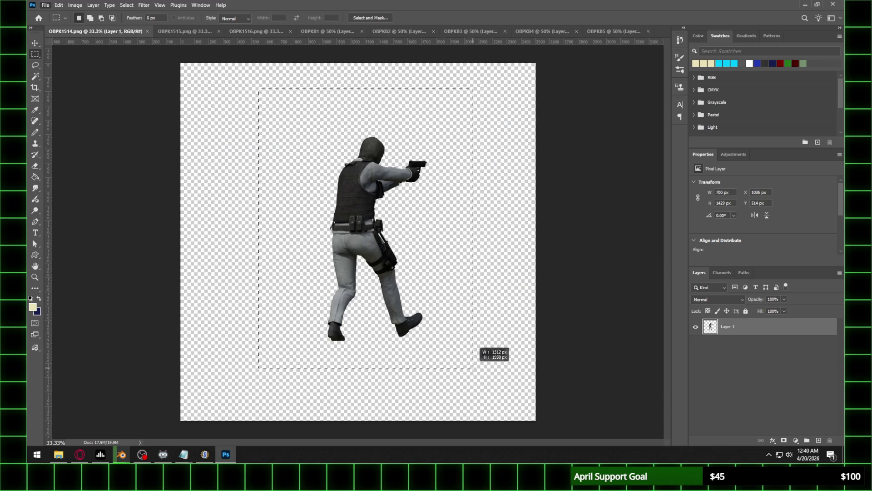
{"action": "left_click", "coordinate": [45, 5]}
{"action": "left_click", "coordinate": [57, 13]}
{"action": "type", "text": "OBPKB6"}
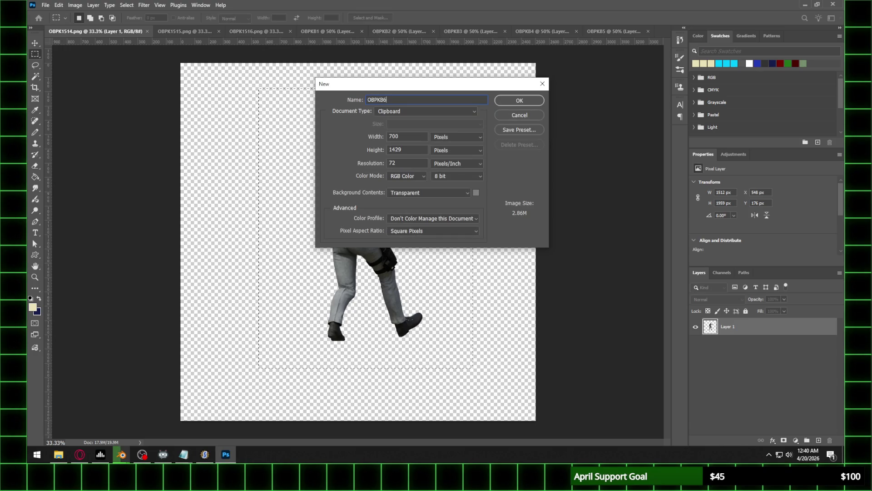
{"action": "key", "text": "Return"}
{"action": "key", "text": "ctrl+v"}
Close OBPK1514 and copy the OBPK1515 figure into a new clipboard-sized document setup
{"action": "left_click", "coordinate": [79, 31]}
{"action": "left_click", "coordinate": [146, 31]}
{"action": "left_click", "coordinate": [140, 32]}
{"action": "mouse_move", "coordinate": [224, 90]}
{"action": "left_mouse_down"}
{"action": "mouse_move", "coordinate": [384, 210]}
{"action": "mouse_move", "coordinate": [494, 381]}
{"action": "left_mouse_up"}
{"action": "key", "text": "ctrl+c"}
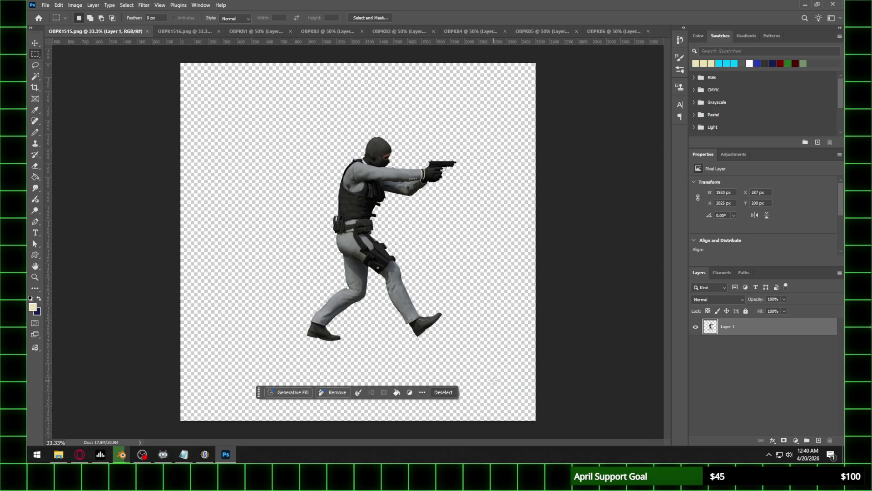
{"action": "left_click", "coordinate": [45, 5]}
{"action": "left_click", "coordinate": [57, 13]}
{"action": "type", "text": "OBPKB7"}
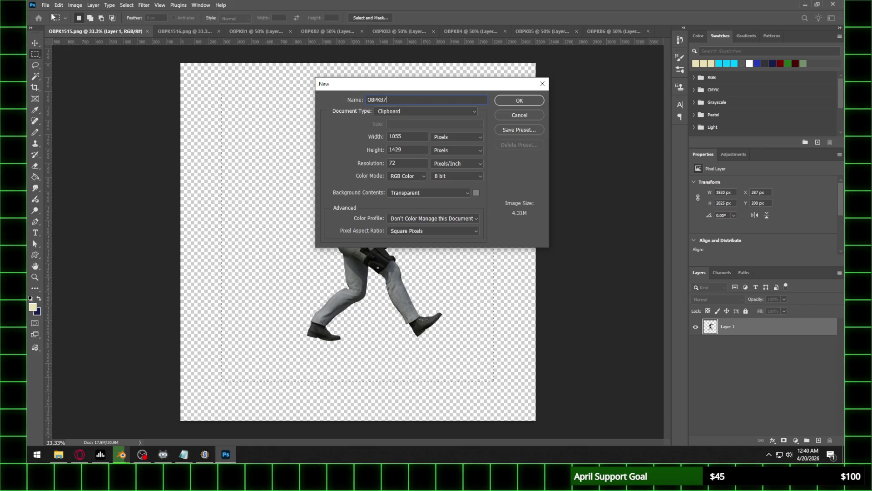
Create OBPKB7 with the OBPK1515 figure pasted in, then close OBPK1515
{"action": "key", "text": "Return"}
{"action": "key", "text": "ctrl+v"}
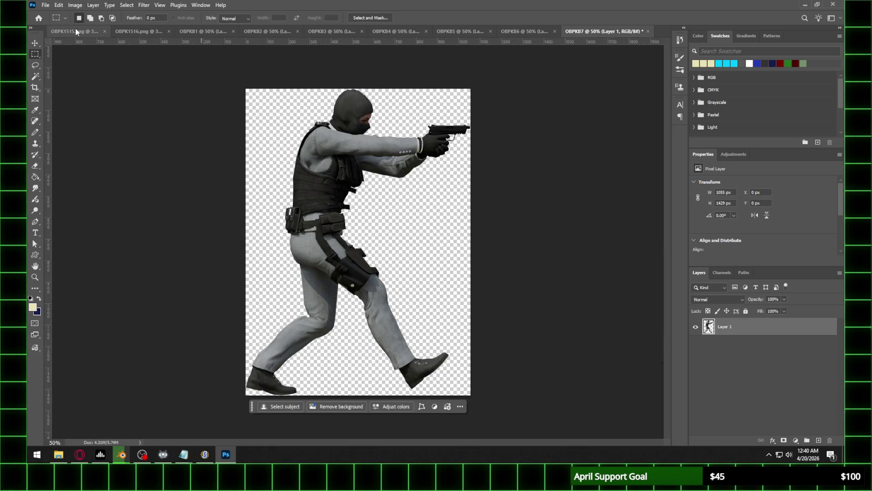
{"action": "left_click", "coordinate": [76, 31]}
{"action": "left_click", "coordinate": [147, 31]}
Paste the OBPK1516 figure into a new 690 × 1429 px document OBPKB8 and close OBPK1516
{"action": "left_click", "coordinate": [86, 31]}
{"action": "left_click_drag", "start_coordinate": [241, 90], "coordinate": [482, 377]}
{"action": "left_click", "coordinate": [46, 6]}
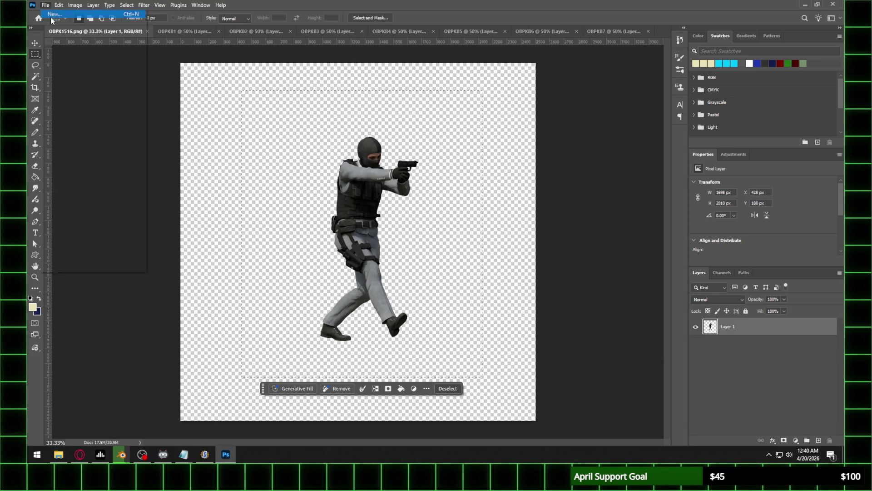
{"action": "left_click", "coordinate": [53, 13]}
{"action": "type", "text": "OBPK8"}
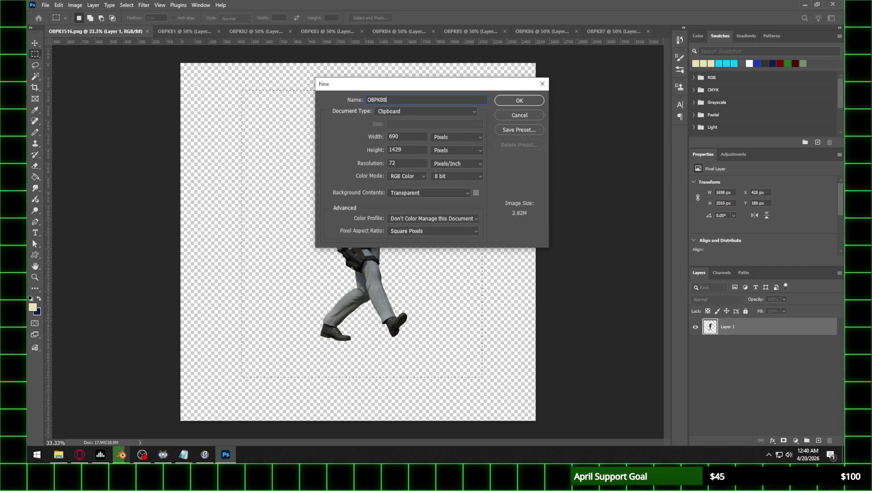
{"action": "key", "text": "Return"}
{"action": "key", "text": "ctrl+v"}
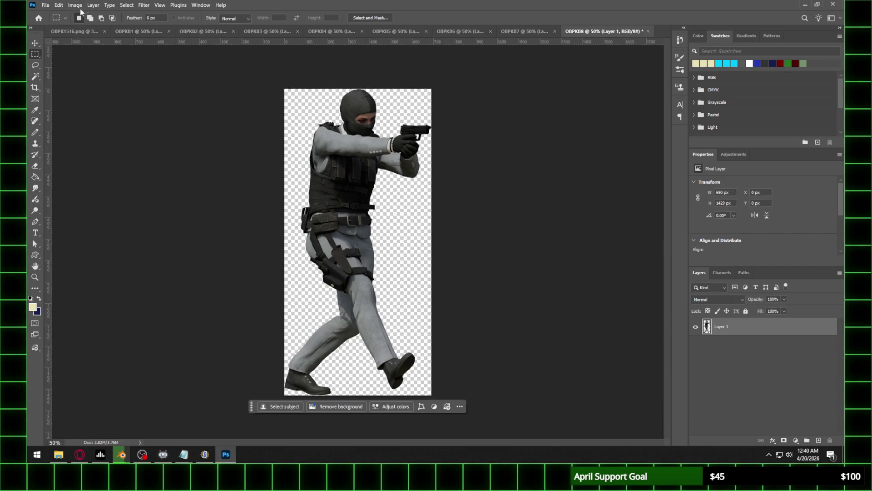
{"action": "left_click", "coordinate": [82, 31]}
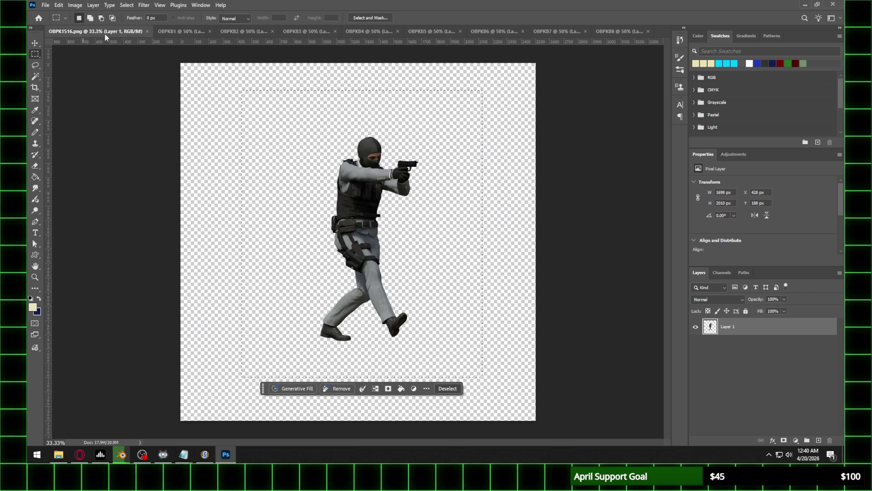
{"action": "left_click", "coordinate": [104, 31]}
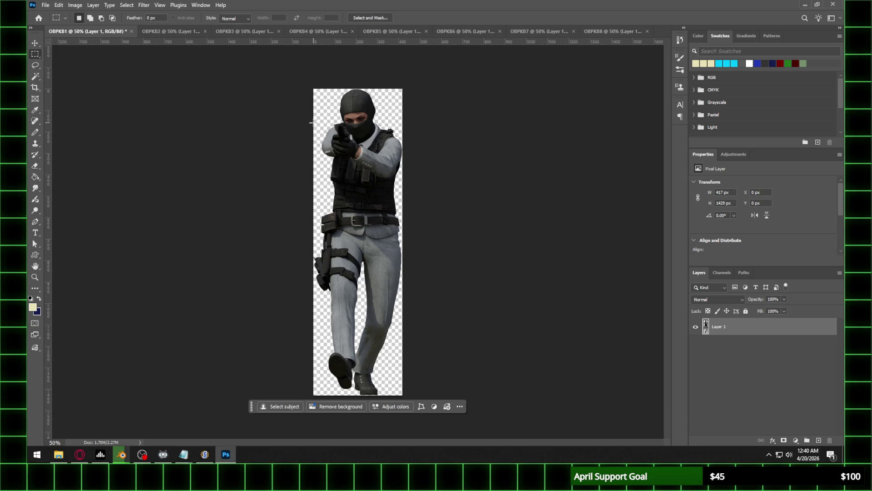
Review the cropped frames in documents OBPKB2 through OBPKB8
{"action": "left_click", "coordinate": [176, 32]}
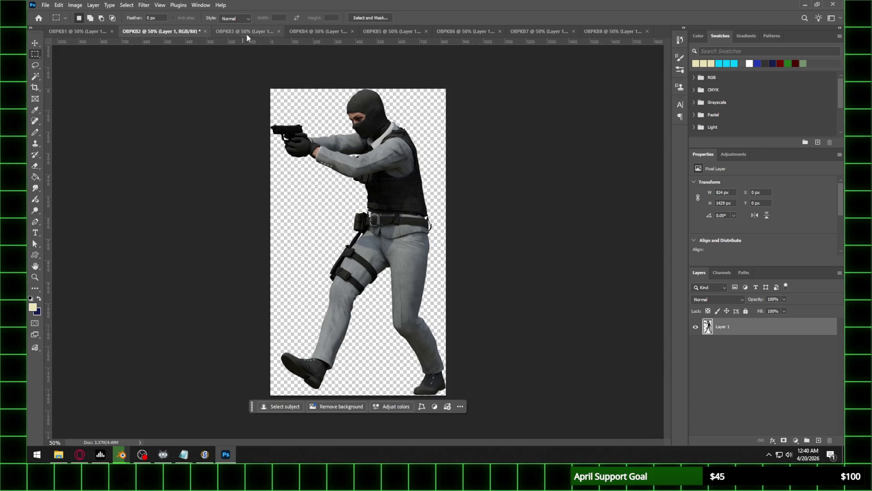
{"action": "left_click", "coordinate": [249, 32]}
{"action": "left_click", "coordinate": [336, 32]}
{"action": "left_click", "coordinate": [400, 32]}
{"action": "left_click", "coordinate": [477, 32]}
{"action": "left_click", "coordinate": [545, 34]}
{"action": "left_click", "coordinate": [622, 32]}
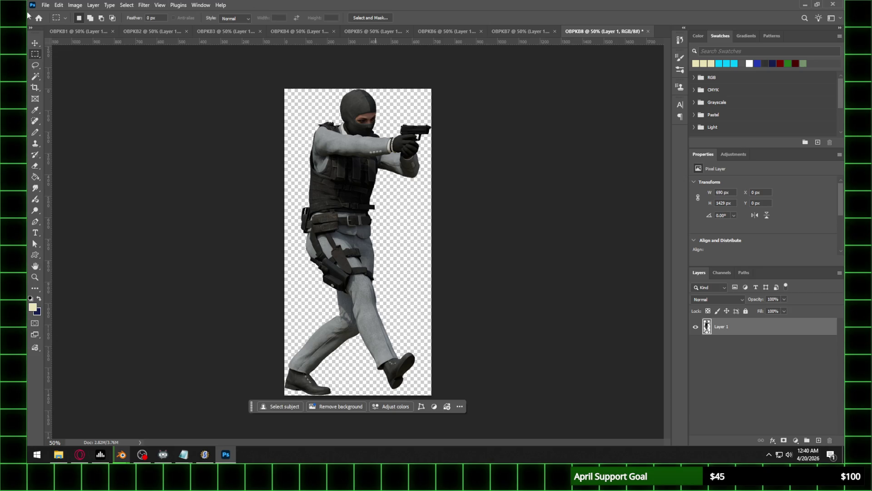
Resize OBPKB1 and OBPKB2 to 40 percent width and view each at 100%
{"action": "left_click", "coordinate": [77, 31]}
{"action": "left_click", "coordinate": [74, 5]}
{"action": "left_click", "coordinate": [91, 70]}
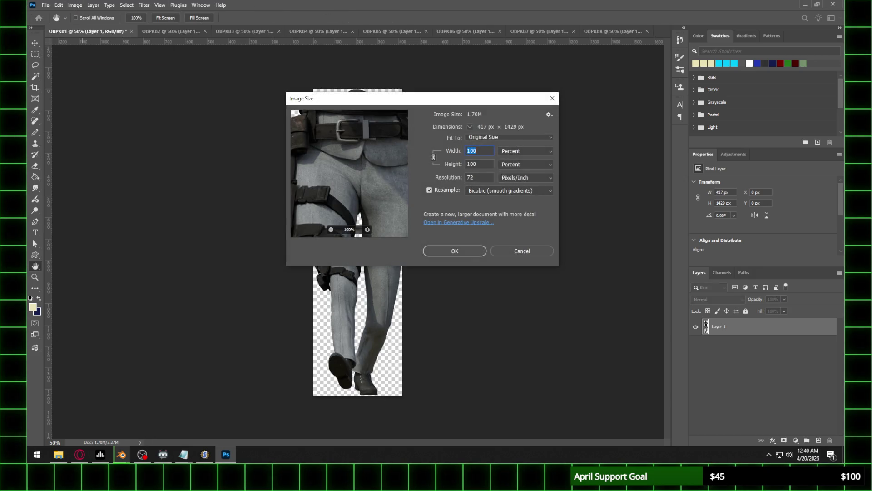
{"action": "type", "text": "40"}
{"action": "key", "text": "Return"}
{"action": "key", "text": "z"}
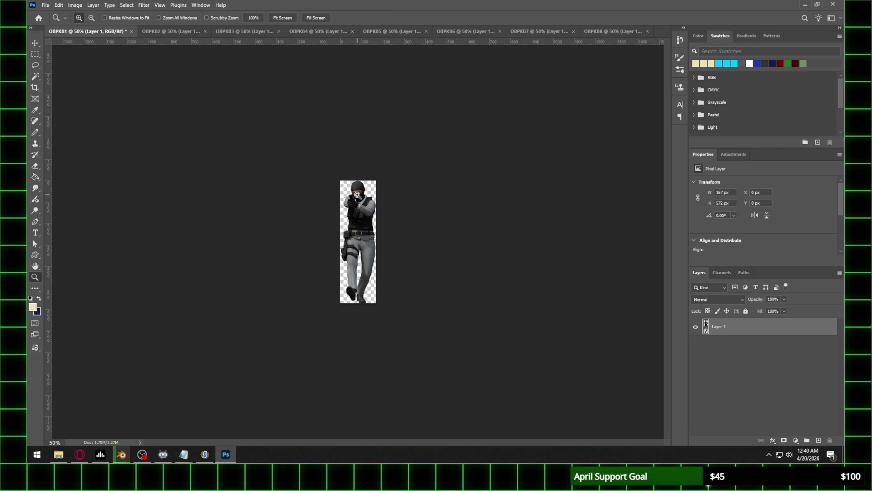
{"action": "left_click", "coordinate": [358, 195]}
{"action": "left_click", "coordinate": [192, 31]}
{"action": "left_click", "coordinate": [75, 5]}
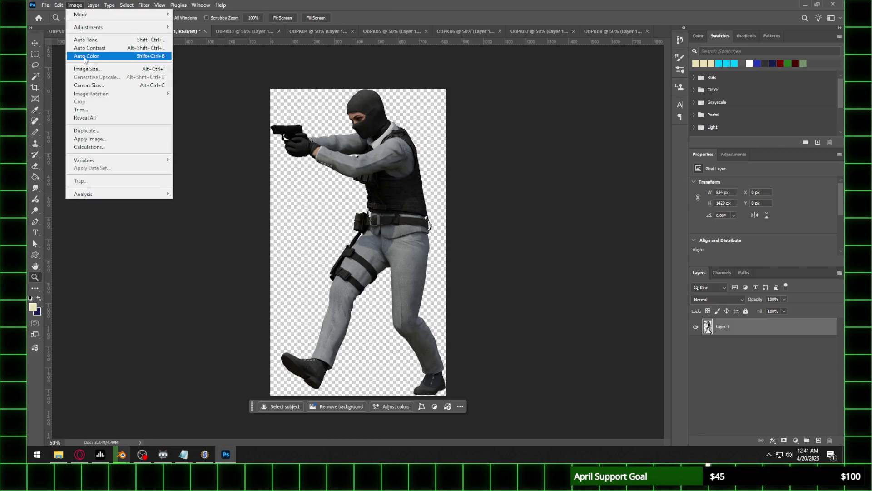
{"action": "left_click", "coordinate": [91, 69]}
{"action": "type", "text": "40"}
{"action": "key", "text": "Return"}
{"action": "key", "text": "z"}
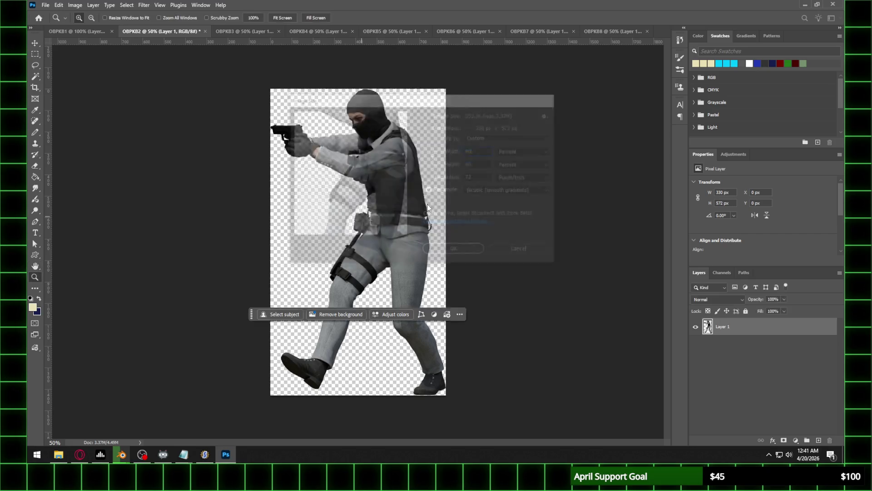
{"action": "left_click", "coordinate": [427, 204]}
{"action": "left_click", "coordinate": [428, 205]}
Resize OBPKB3 and OBPKB4 to 40 percent width and view each at 100%
{"action": "left_click", "coordinate": [245, 31]}
{"action": "left_click", "coordinate": [75, 5]}
{"action": "left_click", "coordinate": [88, 69]}
{"action": "type", "text": "40"}
{"action": "key", "text": "Return"}
{"action": "left_click", "coordinate": [382, 210]}
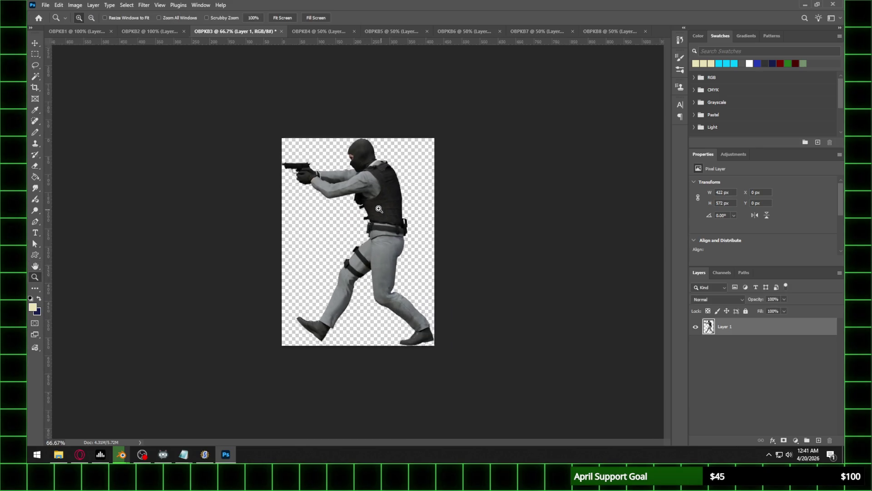
{"action": "left_click", "coordinate": [301, 32]}
{"action": "left_click", "coordinate": [75, 5]}
{"action": "left_click", "coordinate": [88, 68]}
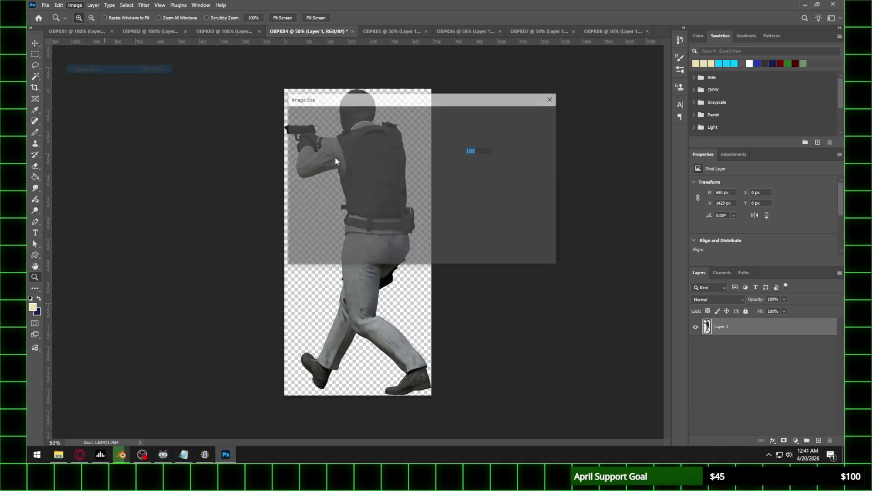
{"action": "type", "text": "40"}
{"action": "key", "text": "Return"}
{"action": "left_click", "coordinate": [409, 177]}
Resize OBPKB5 and OBPKB6 to 40 percent width and view each at 100%
{"action": "left_click", "coordinate": [395, 30]}
{"action": "left_click", "coordinate": [75, 5]}
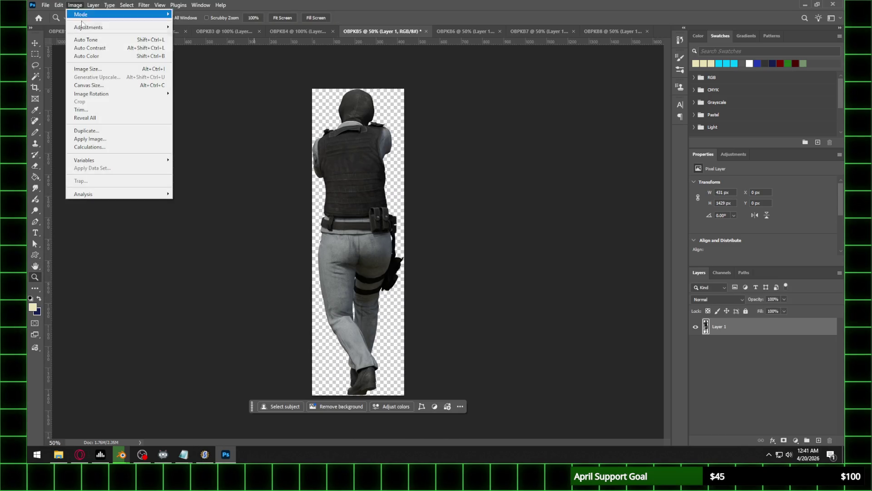
{"action": "left_click", "coordinate": [88, 69]}
{"action": "type", "text": "40"}
{"action": "key", "text": "Return"}
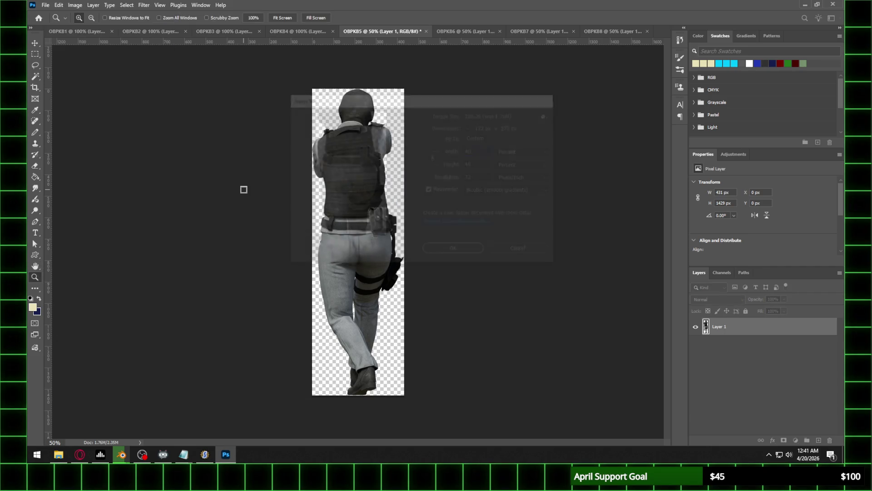
{"action": "key", "text": "z"}
{"action": "key", "text": "ctrl+1"}
{"action": "left_click", "coordinate": [485, 30]}
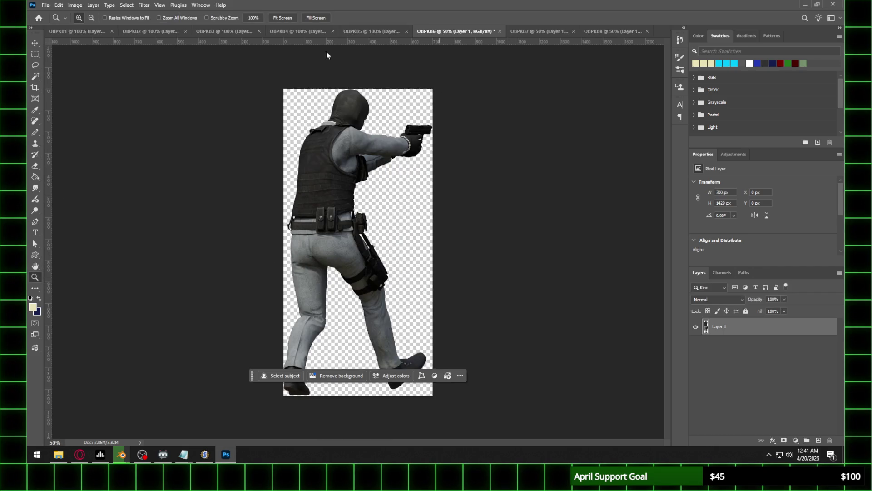
{"action": "key", "text": "h"}
{"action": "left_click", "coordinate": [75, 5]}
{"action": "left_click", "coordinate": [88, 68]}
{"action": "type", "text": "40"}
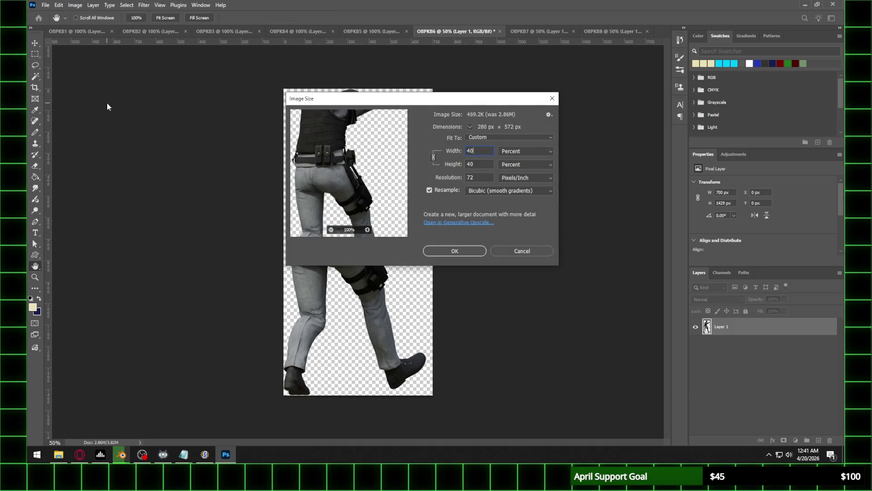
{"action": "key", "text": "Return"}
{"action": "key", "text": "z"}
{"action": "left_click", "coordinate": [414, 207]}
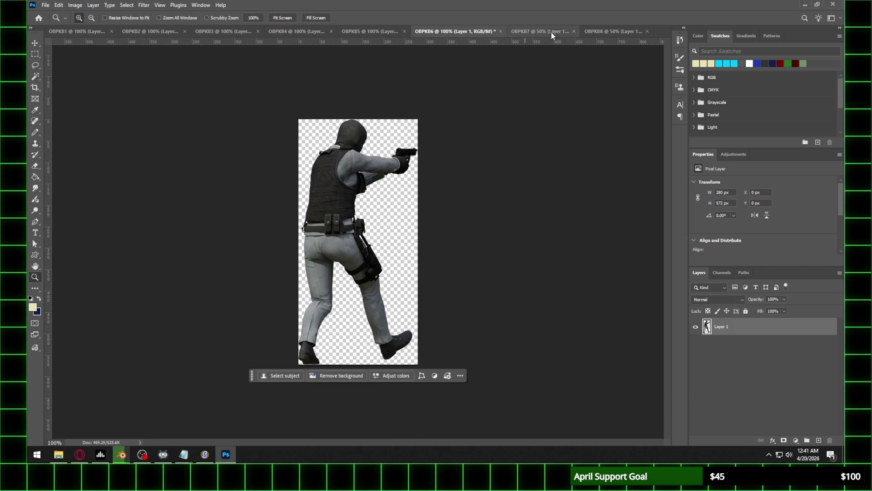
Resize OBPKB7 and OBPKB8 to 40 percent, view each at 100%, then return to OBPKB1
{"action": "left_click", "coordinate": [555, 33]}
{"action": "key", "text": "h"}
{"action": "left_click", "coordinate": [75, 5]}
{"action": "left_click", "coordinate": [89, 69]}
{"action": "type", "text": "40"}
{"action": "key", "text": "Return"}
{"action": "key", "text": "z"}
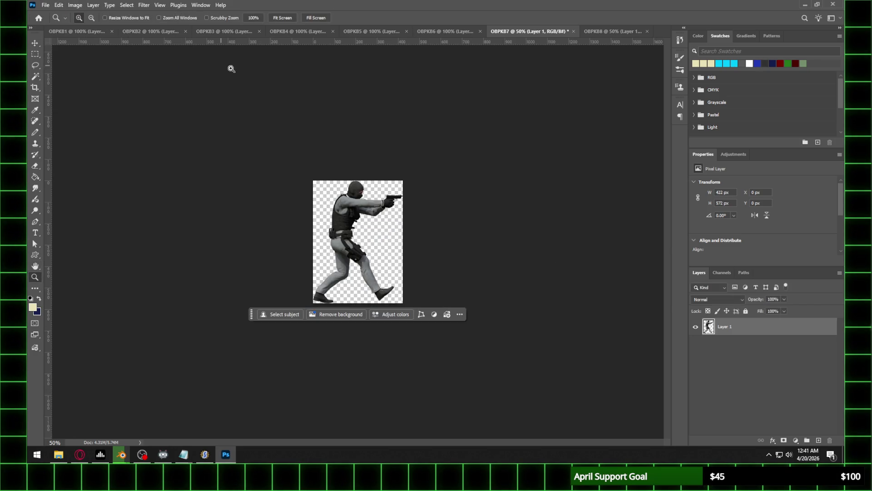
{"action": "left_click", "coordinate": [407, 171]}
{"action": "left_click", "coordinate": [589, 30]}
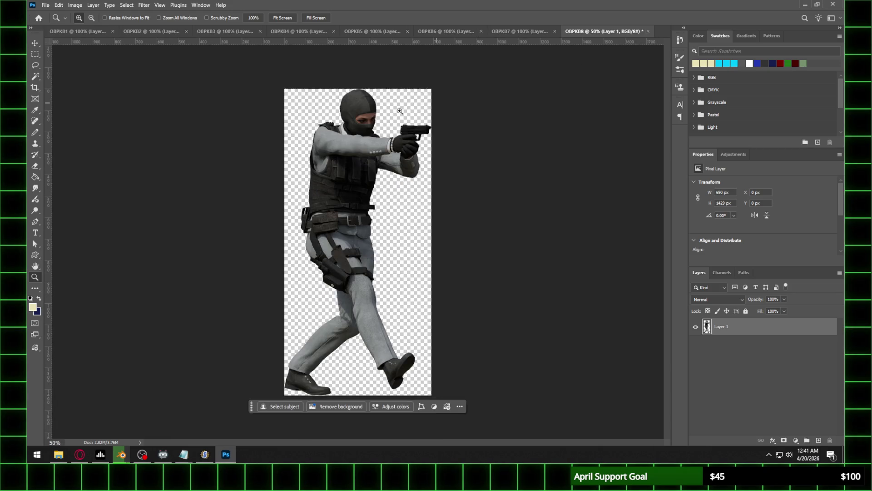
{"action": "key", "text": "h"}
{"action": "left_click", "coordinate": [76, 5]}
{"action": "left_click", "coordinate": [91, 70]}
{"action": "type", "text": "40"}
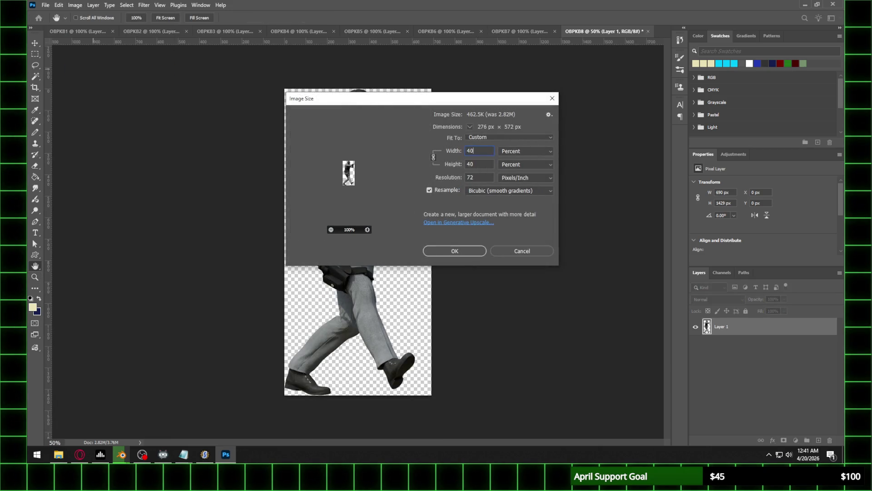
{"action": "key", "text": "Return"}
{"action": "key", "text": "z"}
{"action": "left_click", "coordinate": [407, 219]}
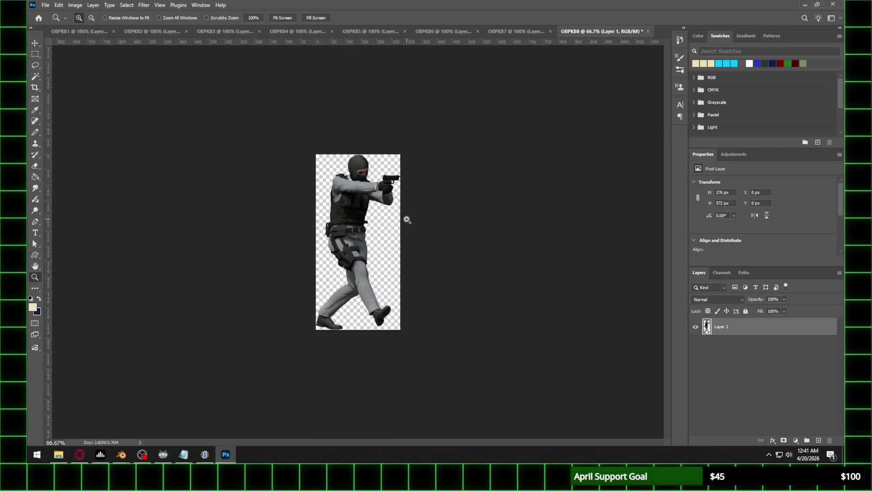
{"action": "left_click", "coordinate": [93, 31]}
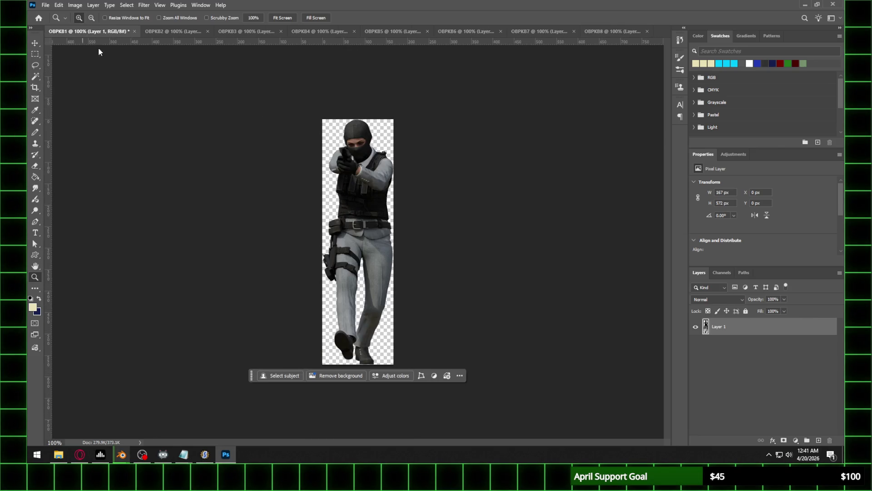
Create a 'Frame 2' folder inside Walk and save OBPKB1 there as a PNG
{"action": "left_click", "coordinate": [51, 4]}
{"action": "left_click", "coordinate": [108, 105]}
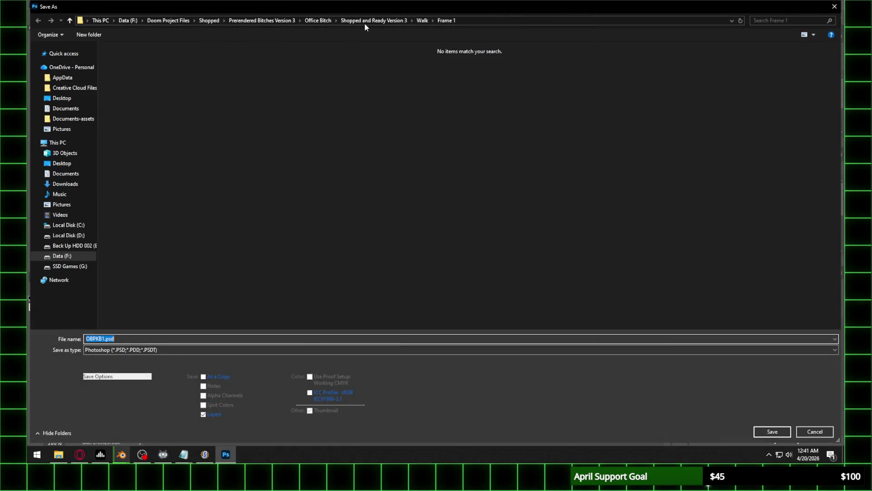
{"action": "left_click", "coordinate": [423, 21]}
{"action": "left_click", "coordinate": [99, 36]}
{"action": "type", "text": "F"}
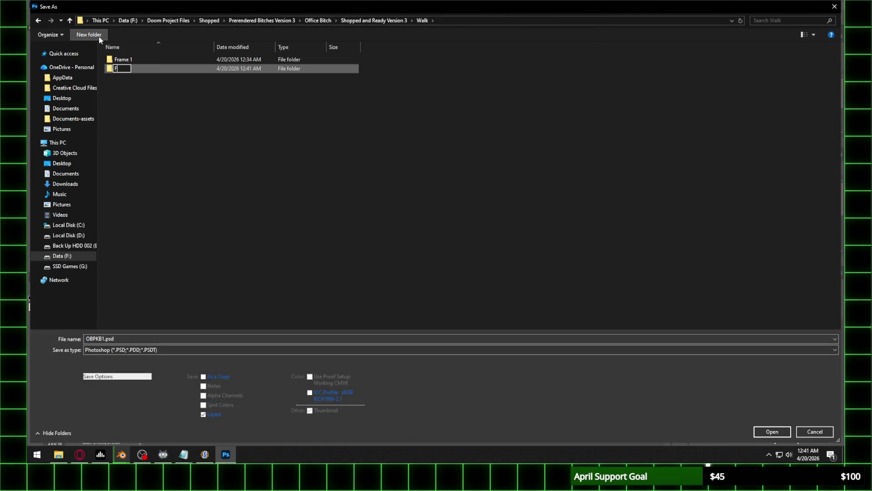
{"action": "type", "text": "rame 2"}
{"action": "key", "text": "Return"}
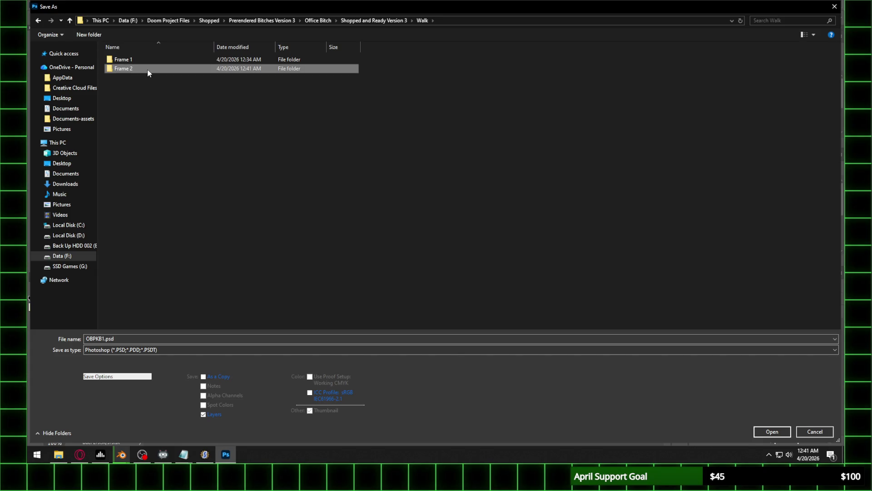
{"action": "double_click", "coordinate": [146, 71]}
{"action": "left_click", "coordinate": [145, 350]}
{"action": "left_click", "coordinate": [125, 307]}
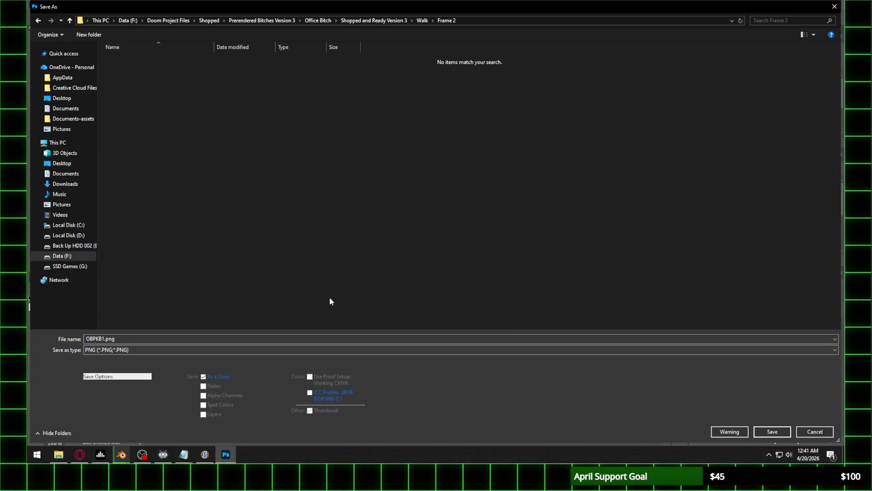
{"action": "left_click", "coordinate": [772, 431]}
{"action": "left_click", "coordinate": [326, 167]}
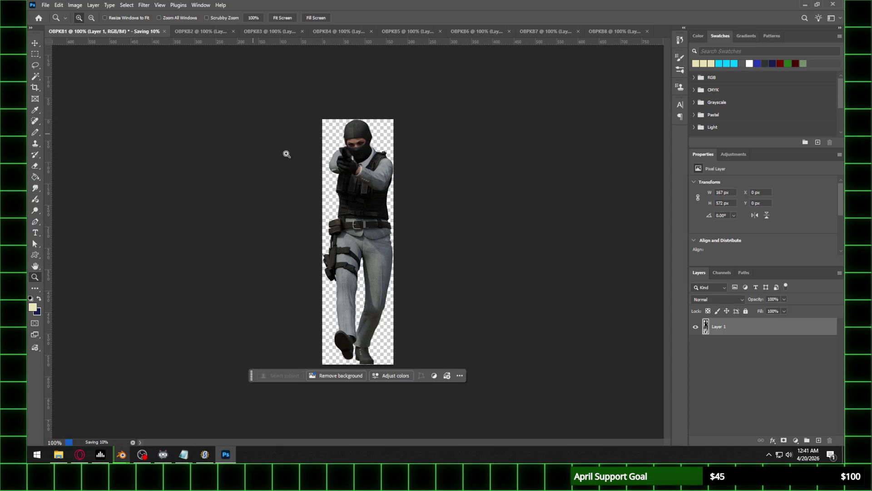
Save OBPKB2 as a PNG in the Frame 2 folder
{"action": "left_click", "coordinate": [182, 34]}
{"action": "left_click", "coordinate": [45, 5]}
{"action": "left_click", "coordinate": [68, 110]}
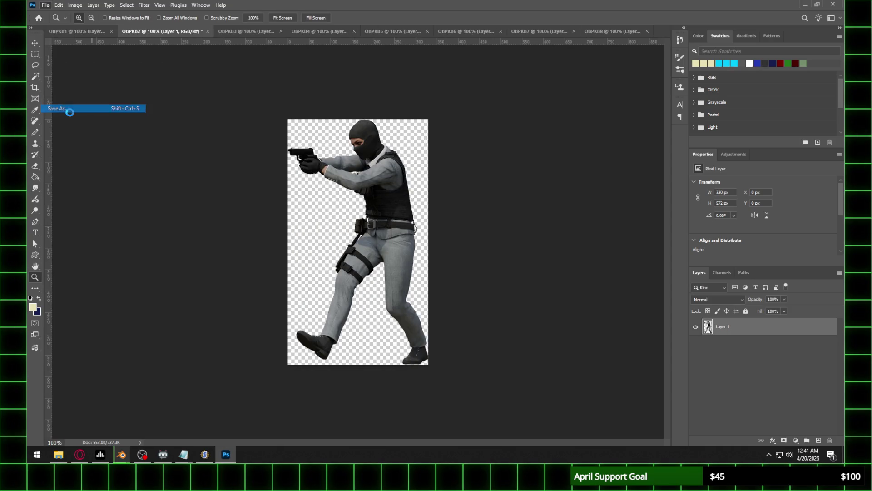
{"action": "left_click", "coordinate": [148, 348]}
{"action": "left_click", "coordinate": [136, 307]}
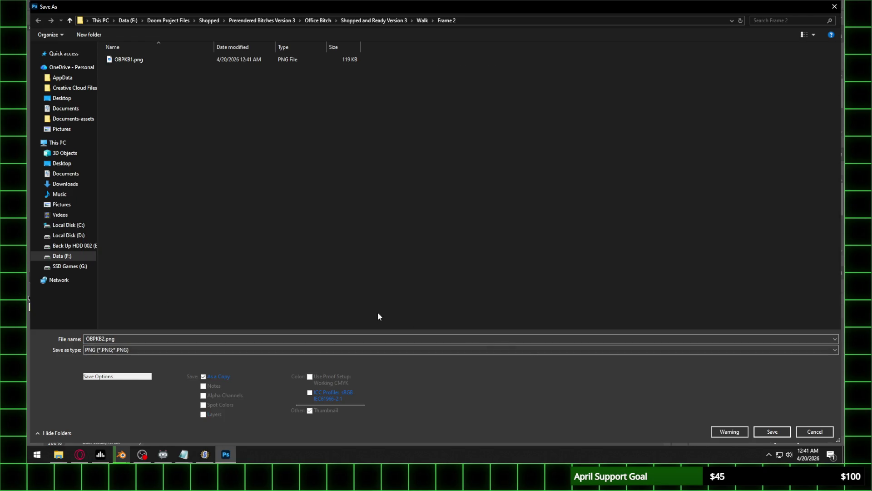
{"action": "left_click", "coordinate": [772, 431]}
{"action": "left_click", "coordinate": [326, 165]}
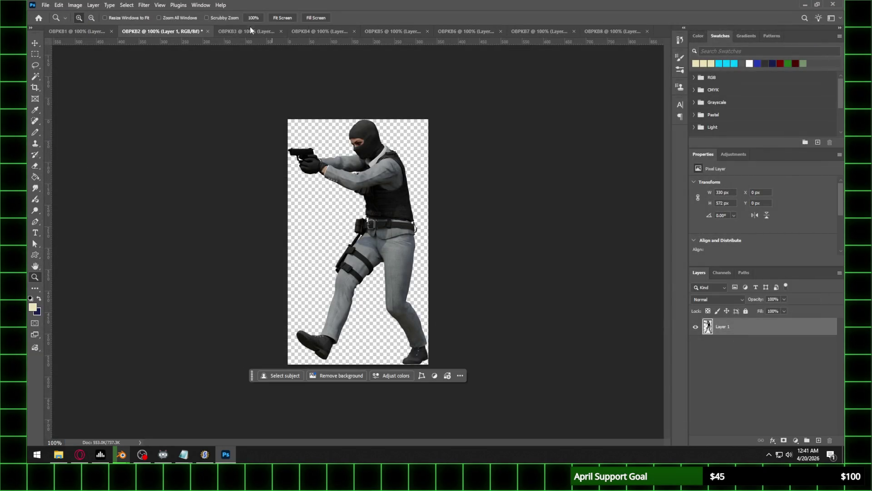
Save OBPKB3 as a PNG in the Frame 2 folder
{"action": "left_click", "coordinate": [245, 30]}
{"action": "left_click", "coordinate": [44, 5]}
{"action": "left_click", "coordinate": [68, 110]}
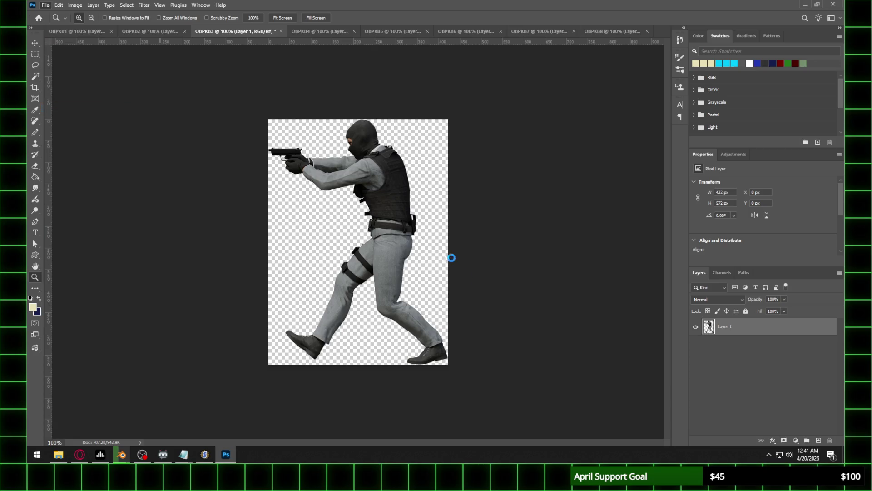
{"action": "left_click", "coordinate": [216, 349]}
{"action": "left_click", "coordinate": [135, 305]}
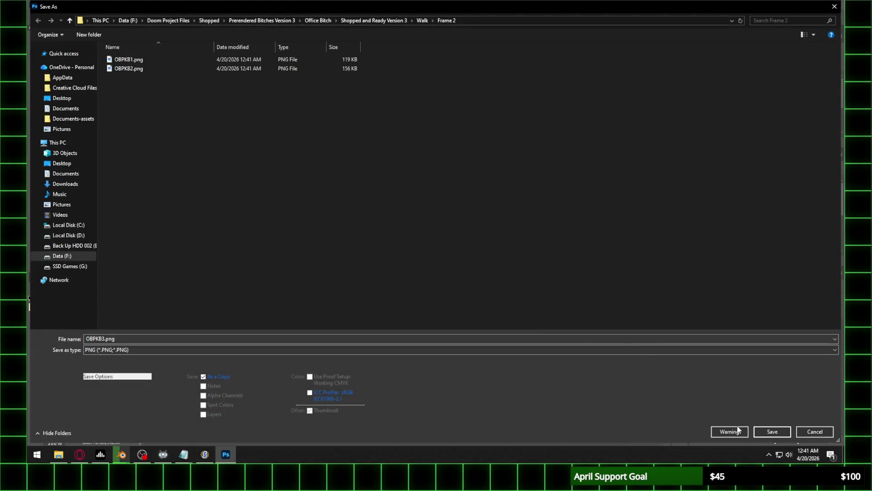
{"action": "left_click", "coordinate": [733, 430]}
{"action": "left_click", "coordinate": [321, 162]}
Save OBPKB4 as a PNG in the Frame 2 folder
{"action": "left_click", "coordinate": [323, 31]}
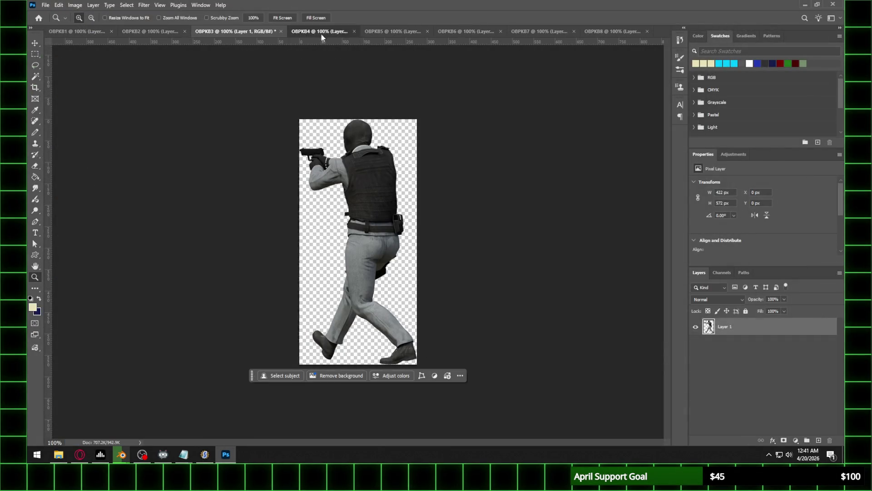
{"action": "left_click", "coordinate": [45, 5]}
{"action": "left_click", "coordinate": [68, 108]}
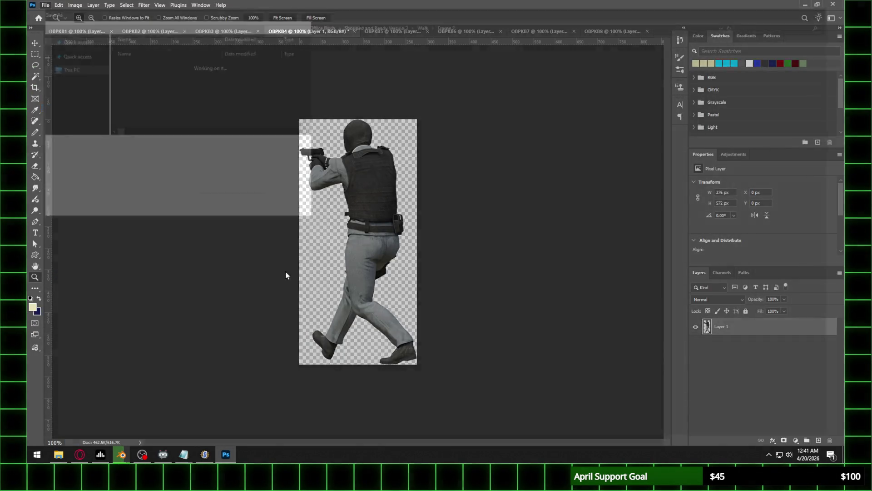
{"action": "left_click", "coordinate": [140, 350]}
{"action": "left_click", "coordinate": [136, 306]}
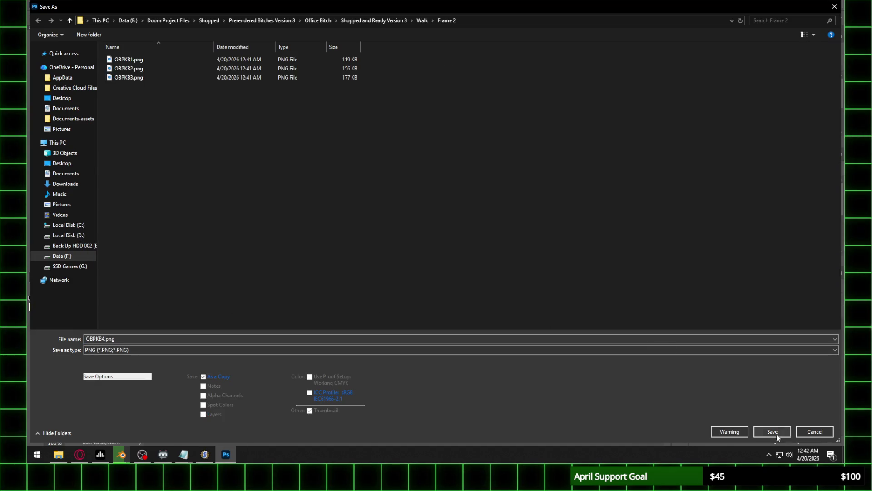
{"action": "left_click", "coordinate": [772, 431]}
{"action": "left_click", "coordinate": [320, 157]}
{"action": "left_click", "coordinate": [391, 31]}
Save OBPKB5 as a PNG in the Frame 2 folder
{"action": "left_click", "coordinate": [45, 5]}
{"action": "left_click", "coordinate": [68, 108]}
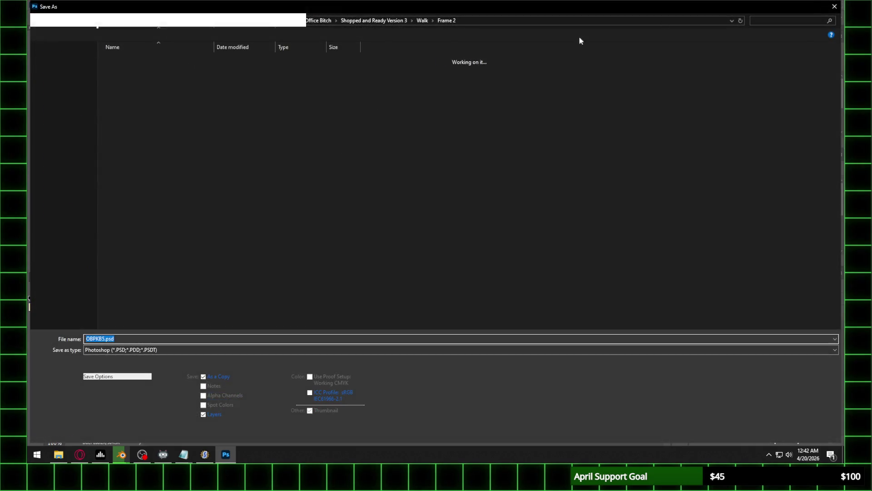
{"action": "left_click", "coordinate": [835, 7]}
{"action": "left_click", "coordinate": [45, 5]}
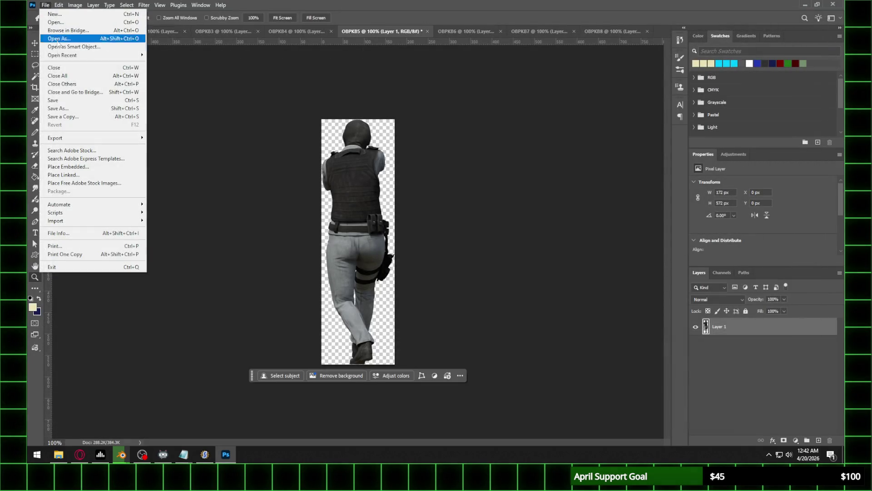
{"action": "left_click", "coordinate": [68, 108]}
{"action": "left_click", "coordinate": [149, 350]}
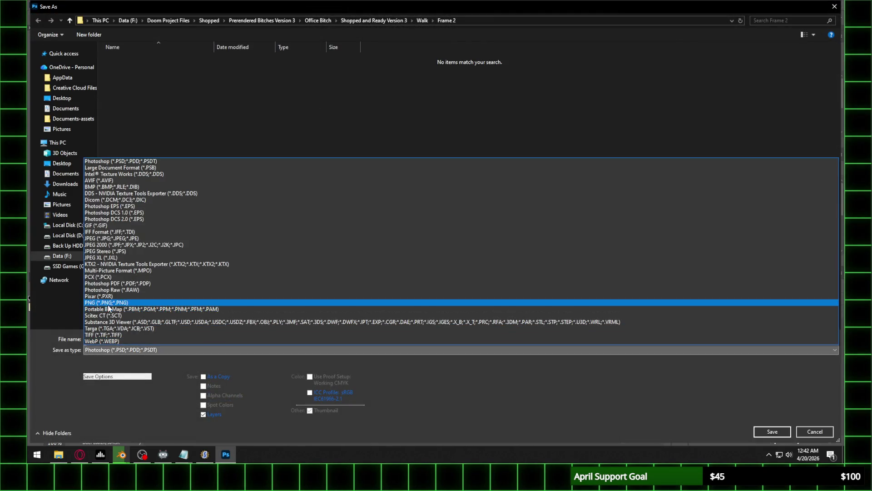
{"action": "left_click", "coordinate": [508, 305]}
{"action": "left_click", "coordinate": [773, 434]}
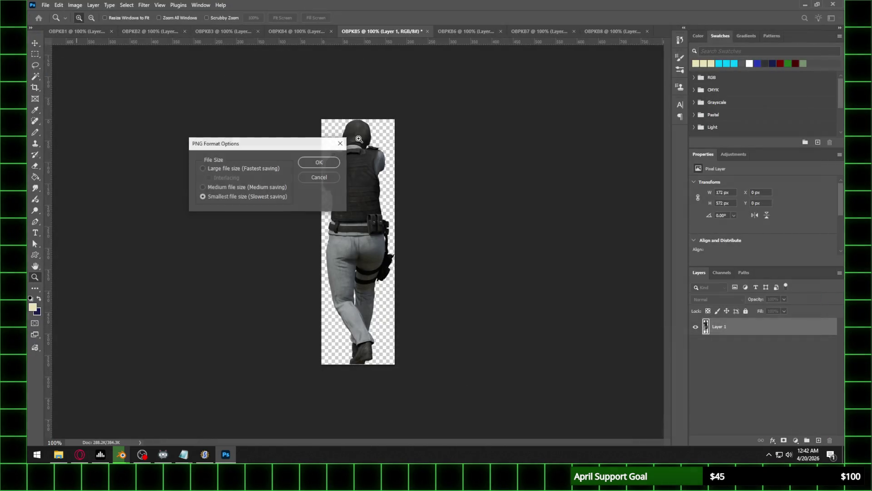
{"action": "left_click", "coordinate": [319, 160]}
Save OBPKB6 as a PNG in the Frame 2 folder
{"action": "left_click", "coordinate": [45, 4]}
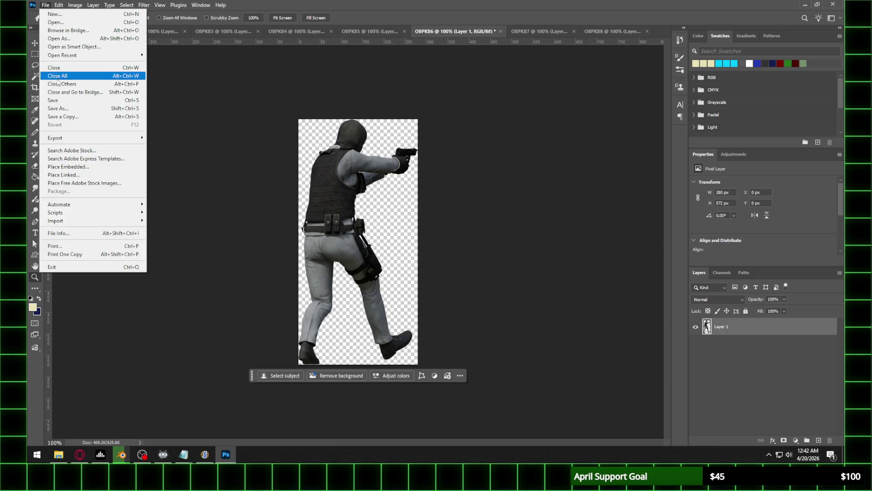
{"action": "left_click", "coordinate": [64, 108]}
{"action": "left_click", "coordinate": [172, 350]}
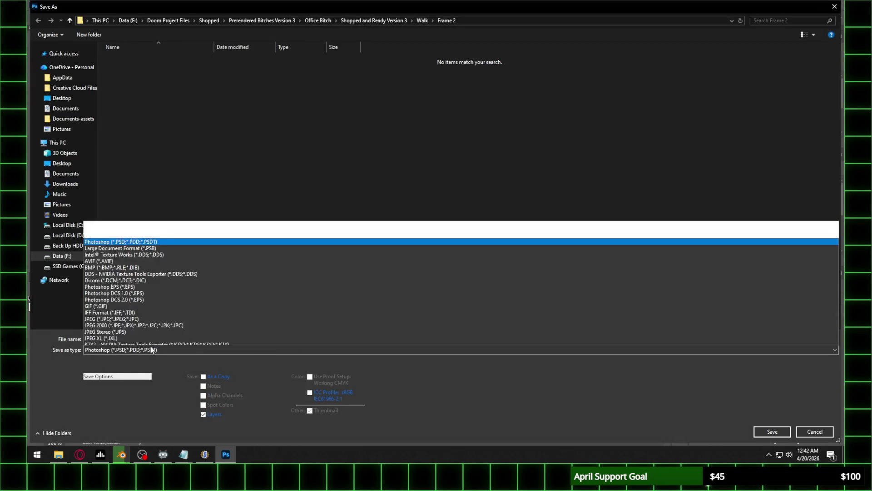
{"action": "left_click", "coordinate": [366, 305]}
{"action": "left_click", "coordinate": [760, 429]}
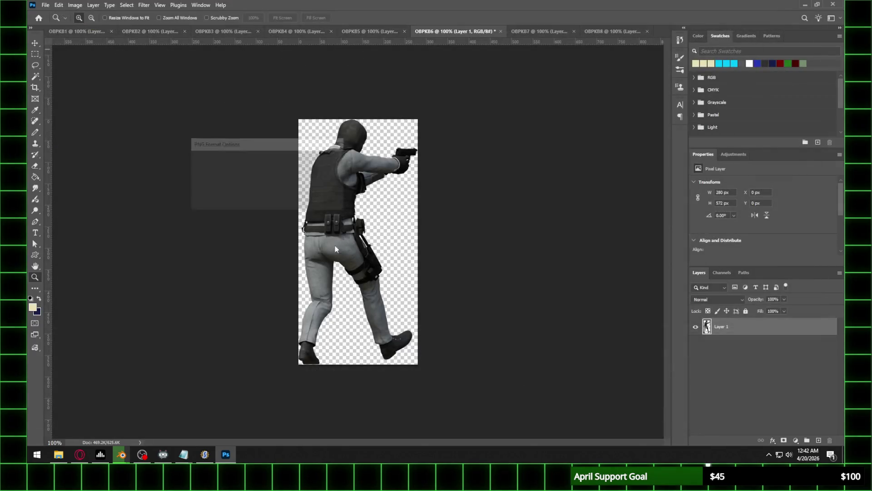
{"action": "left_click", "coordinate": [327, 166]}
Save OBPKB7 as a PNG in the Frame 2 folder
{"action": "left_click", "coordinate": [491, 31]}
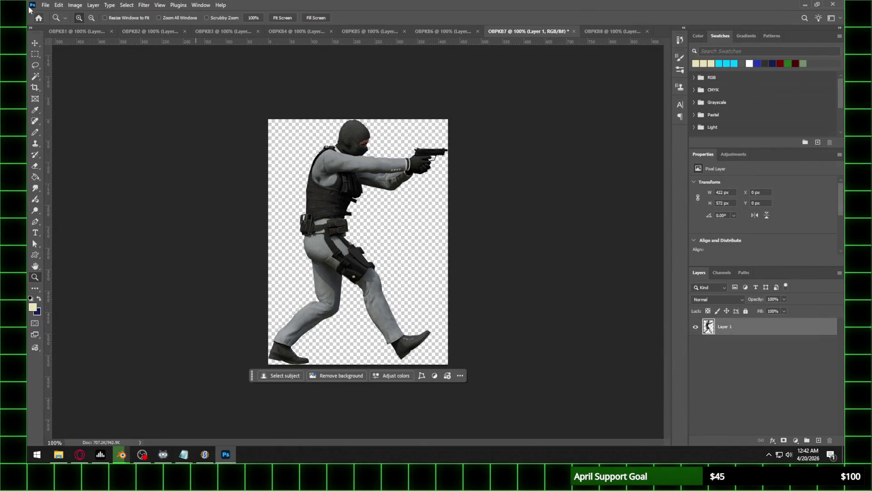
{"action": "left_click", "coordinate": [44, 4]}
{"action": "left_click", "coordinate": [63, 108]}
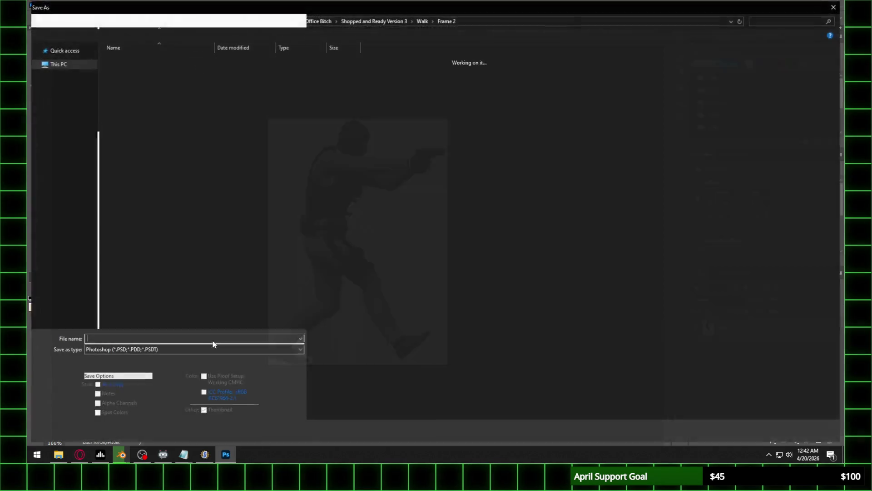
{"action": "left_click", "coordinate": [162, 351]}
{"action": "left_click", "coordinate": [137, 305]}
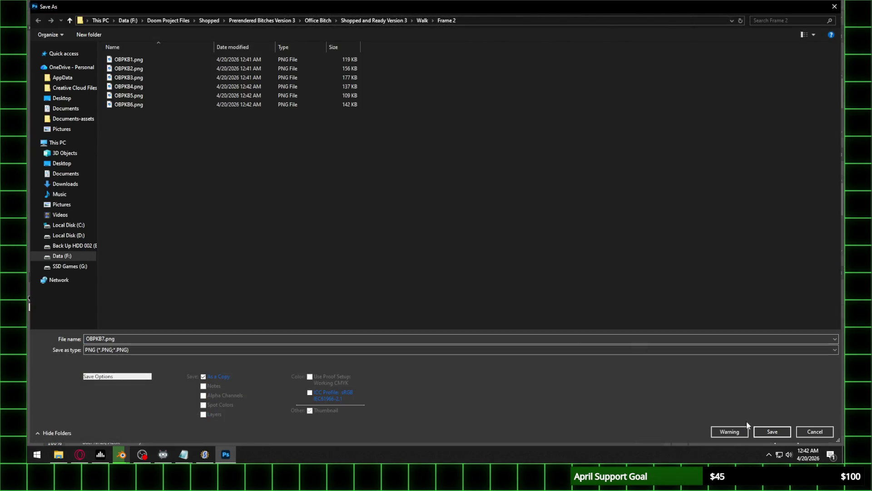
{"action": "left_click", "coordinate": [773, 430]}
{"action": "left_click", "coordinate": [324, 165]}
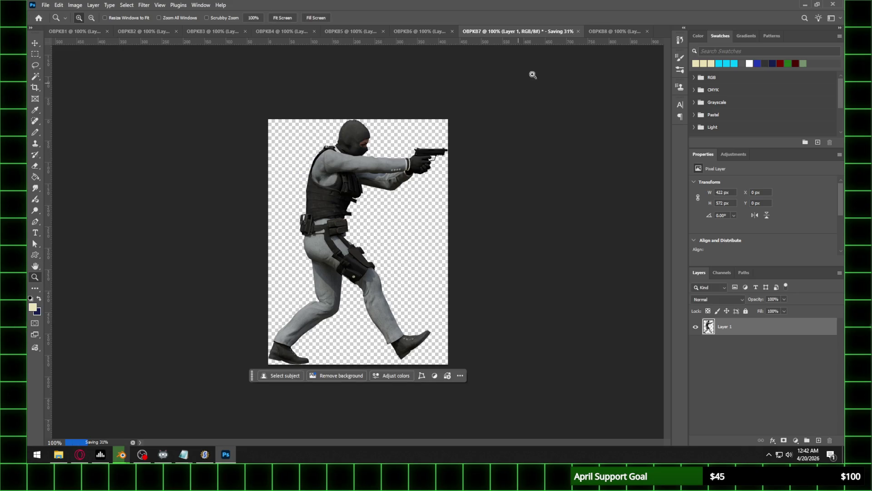
Save OBPKB8 as a PNG in the Frame 2 folder
{"action": "left_click", "coordinate": [595, 32]}
{"action": "left_click", "coordinate": [45, 5]}
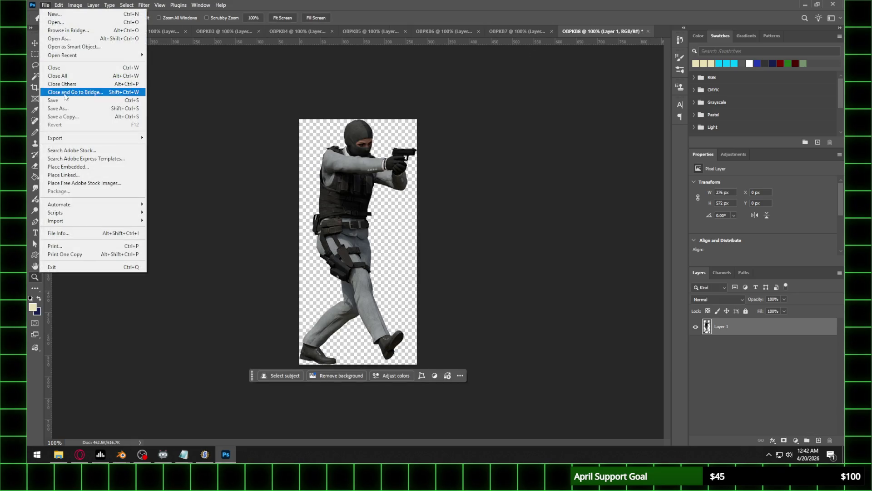
{"action": "left_click", "coordinate": [66, 109]}
{"action": "left_click", "coordinate": [152, 350]}
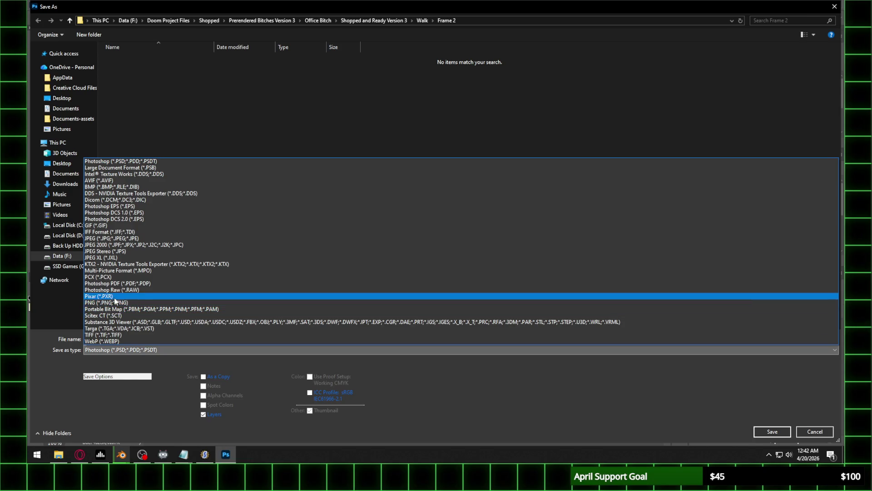
{"action": "left_click", "coordinate": [152, 309]}
{"action": "left_click", "coordinate": [757, 430]}
Finish the OBPKB8 PNG save, then import all eight OBPKB PNGs from Walk\Frame 2 after OBPKB8
{"action": "left_click", "coordinate": [319, 162]}
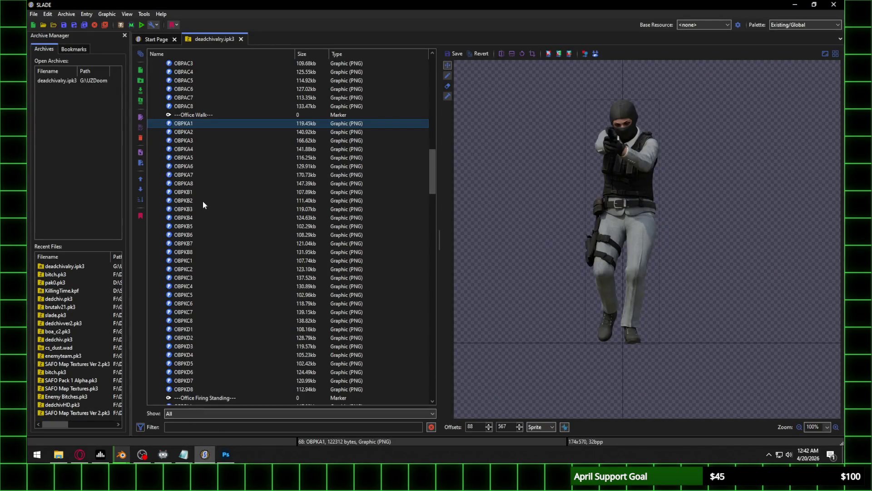
{"action": "left_click", "coordinate": [193, 253]}
{"action": "left_click", "coordinate": [140, 82]}
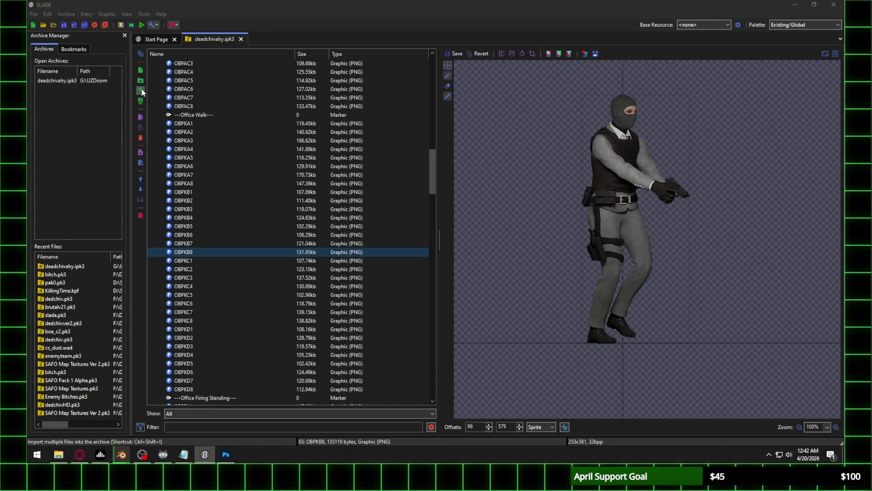
{"action": "left_click", "coordinate": [203, 157]}
{"action": "left_click", "coordinate": [476, 110]}
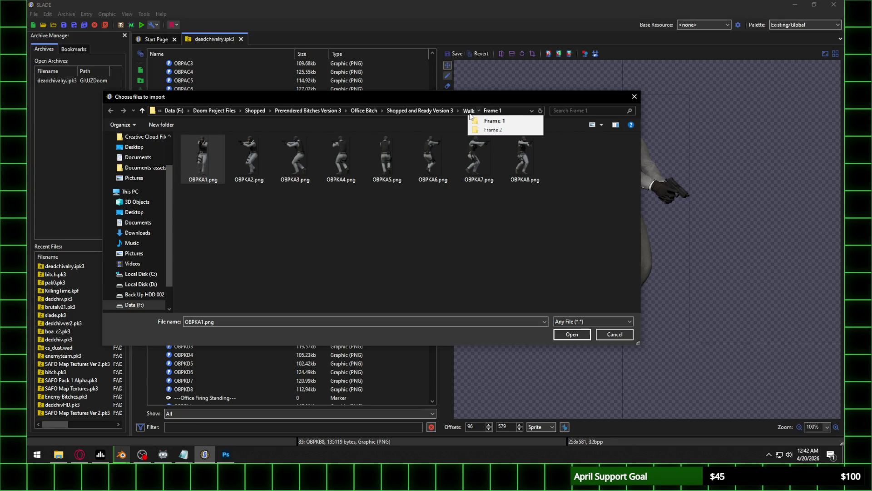
{"action": "left_click", "coordinate": [469, 112]}
{"action": "left_click", "coordinate": [228, 157]}
{"action": "double_click", "coordinate": [228, 158]}
{"action": "left_click_drag", "start_coordinate": [216, 173], "coordinate": [632, 247]}
{"action": "left_click", "coordinate": [563, 335]}
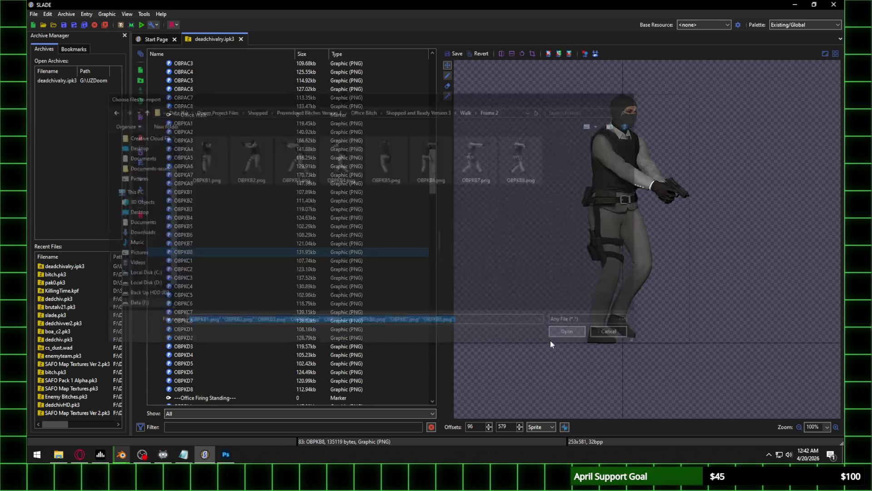
Drag the OBPKB1.png sprite so its offsets become 78, 572
{"action": "left_click", "coordinate": [190, 261]}
{"action": "left_click_drag", "start_coordinate": [653, 390], "coordinate": [618, 154]}
{"action": "scroll", "coordinate": [634, 302], "scroll_direction": "up", "scroll_amount": 3}
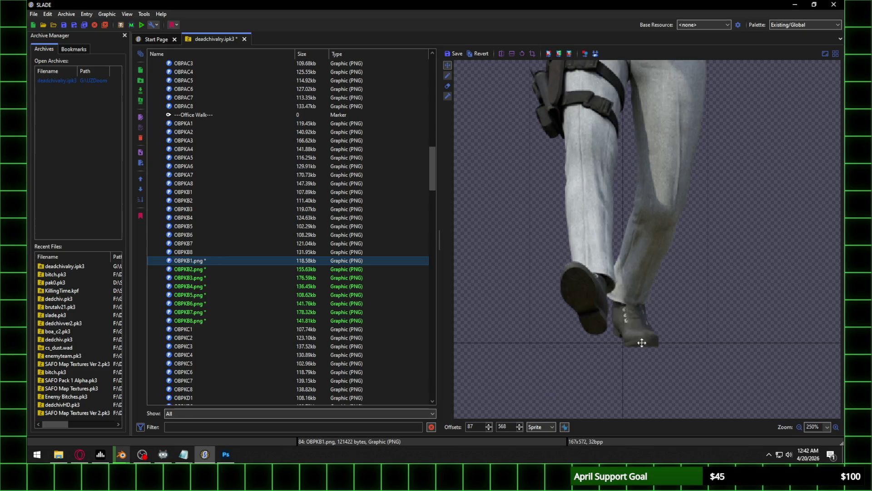
{"action": "left_click_drag", "start_coordinate": [634, 302], "coordinate": [641, 314]}
{"action": "scroll", "coordinate": [632, 300], "scroll_direction": "down", "scroll_amount": 3}
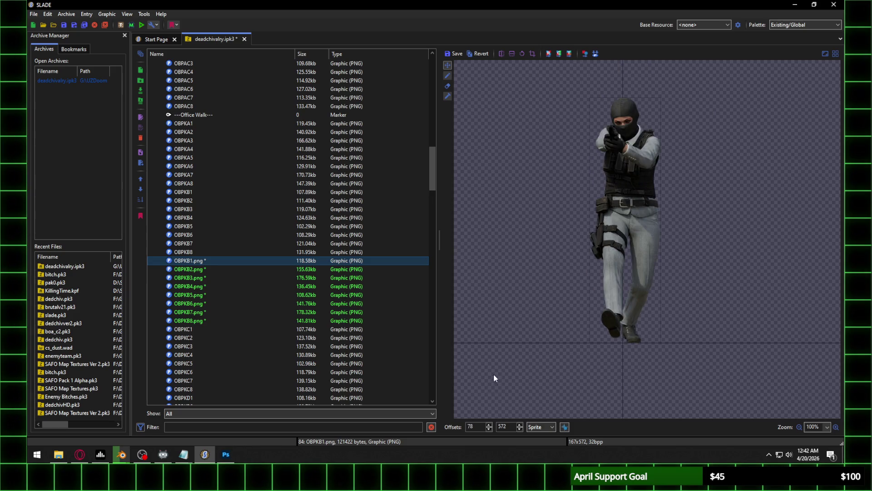
Step through the new walk frames, keeping the offset changes on OBPKB1.png to OBPKB3.png
{"action": "left_click", "coordinate": [214, 271]}
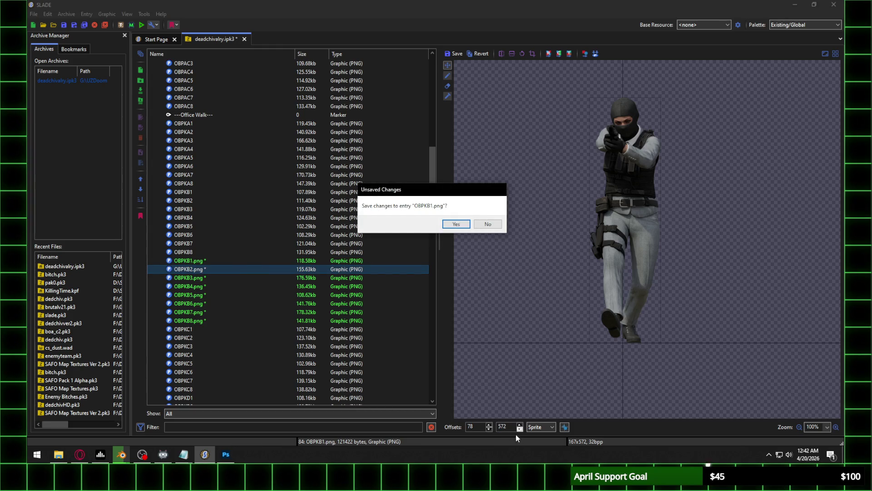
{"action": "left_click", "coordinate": [461, 224]}
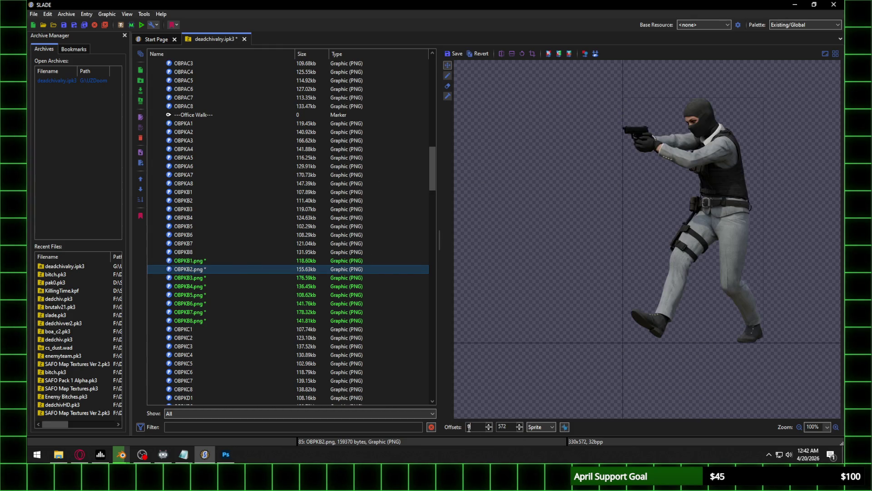
{"action": "left_click", "coordinate": [218, 279]}
{"action": "left_click", "coordinate": [457, 223]}
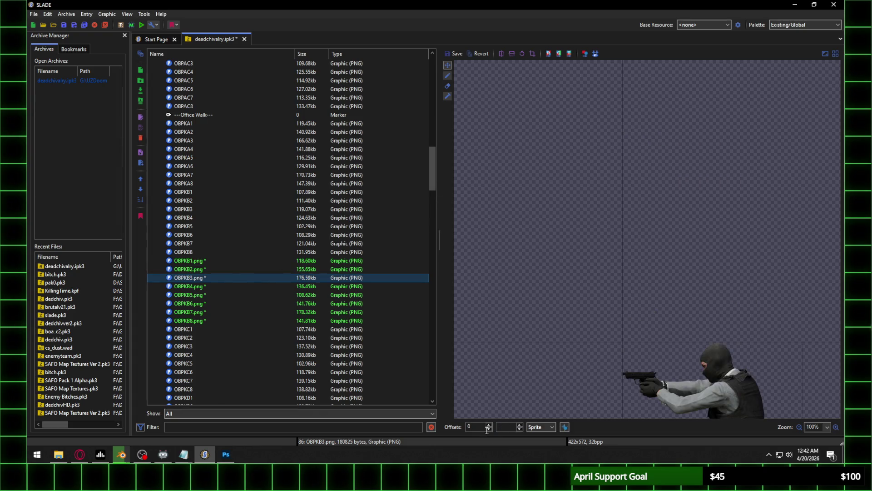
{"action": "left_click", "coordinate": [197, 287]}
{"action": "left_click", "coordinate": [457, 224]}
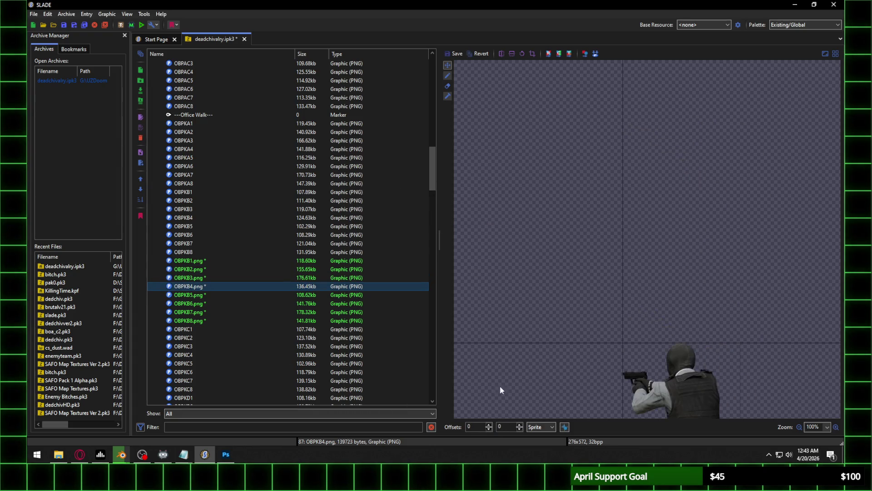
Give OBPKB4.png and OBPKB5.png a 572 vertical offset and save each change
{"action": "type", "text": "572"}
{"action": "key", "text": "Return"}
{"action": "left_click", "coordinate": [224, 296]}
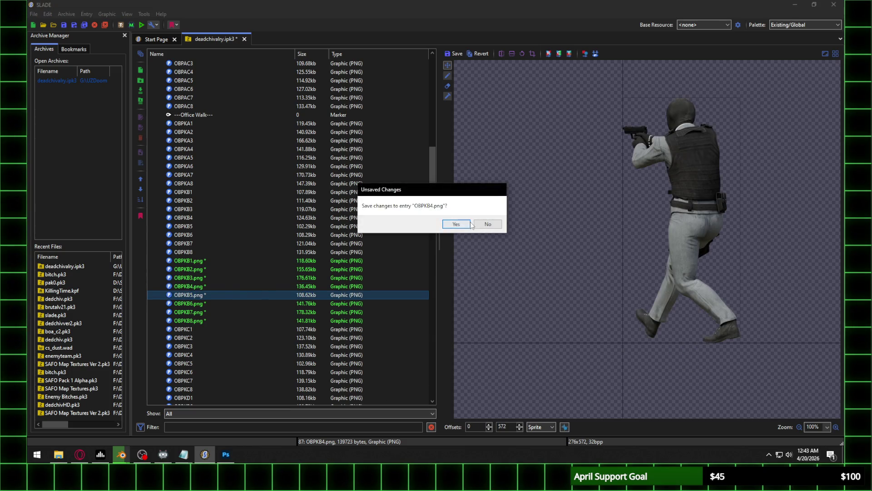
{"action": "left_click", "coordinate": [454, 224]}
{"action": "key", "text": "Return"}
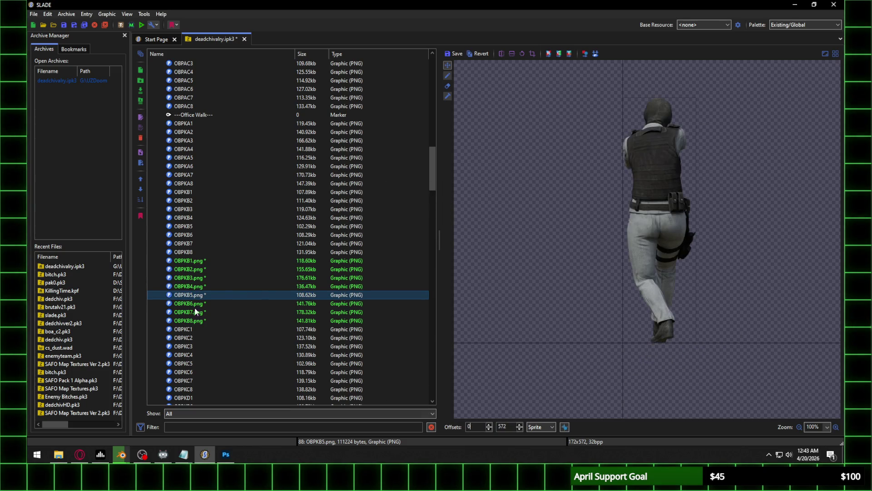
{"action": "left_click", "coordinate": [194, 303]}
{"action": "left_click", "coordinate": [456, 224]}
Give OBPKB6.png and OBPKB7.png a 572 vertical offset and save each change
{"action": "type", "text": "572"}
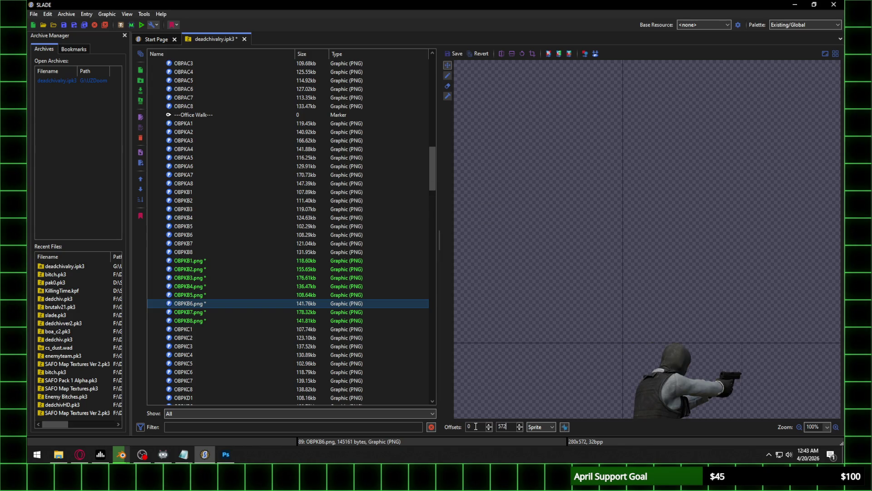
{"action": "key", "text": "Return"}
{"action": "left_click", "coordinate": [214, 312]}
{"action": "left_click", "coordinate": [455, 224]}
{"action": "type", "text": "572"}
{"action": "key", "text": "Return"}
{"action": "left_click", "coordinate": [190, 321]}
{"action": "left_click", "coordinate": [456, 223]}
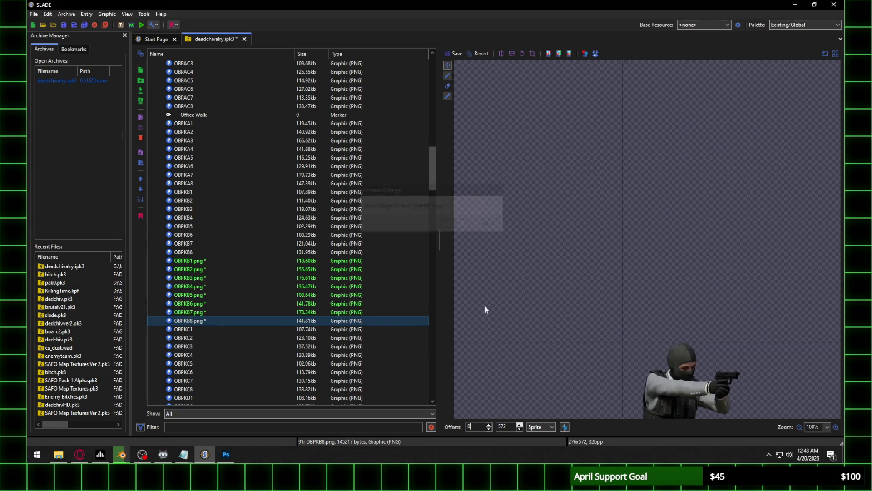
Save OBPKB8.png at 0, 572, then compare OBPKB1.png with the old OBPKA1 frame
{"action": "left_click", "coordinate": [195, 261]}
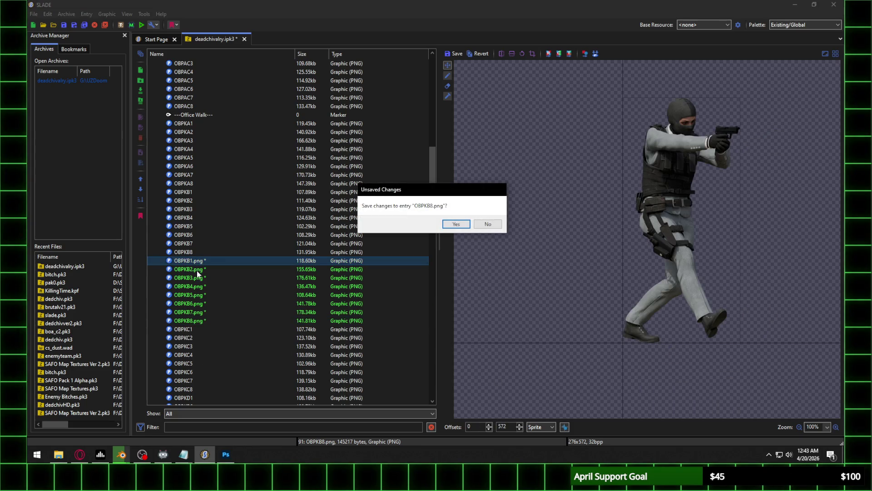
{"action": "left_click", "coordinate": [455, 225]}
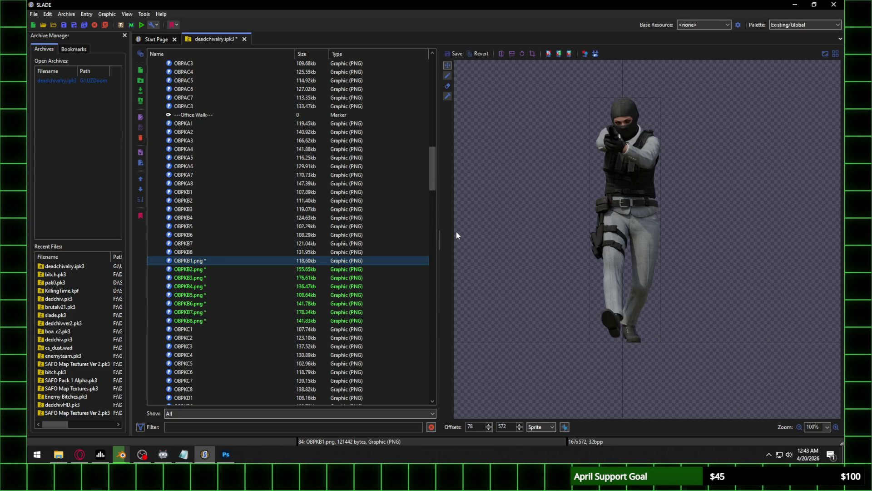
{"action": "left_click", "coordinate": [196, 125]}
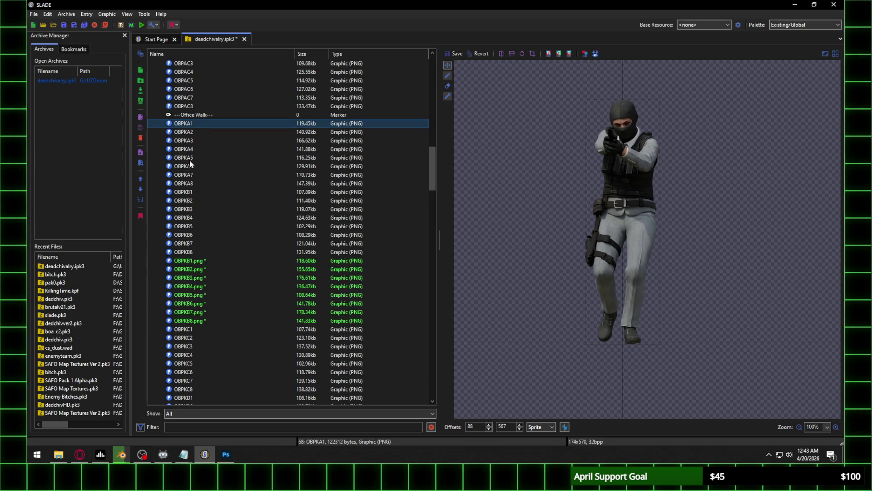
{"action": "left_click", "coordinate": [196, 262]}
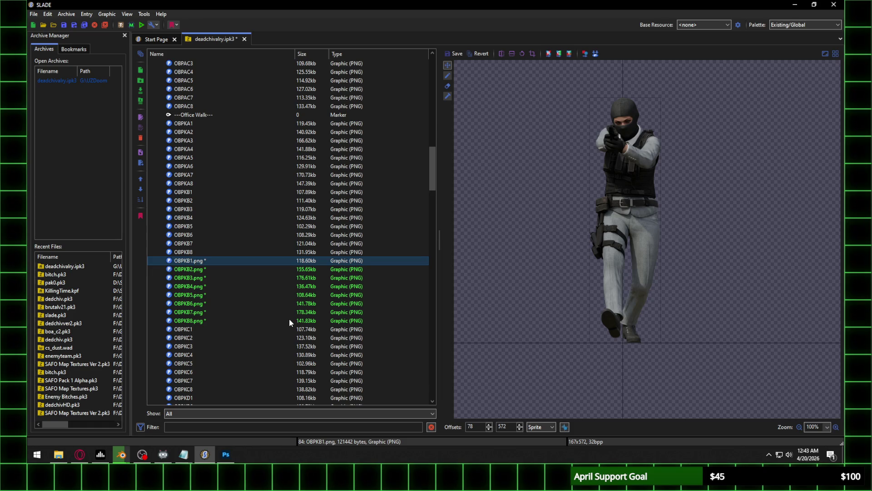
Raise OBPKB2.png's X offset to 172, checking it against OBPKA1, and save it
{"action": "left_click", "coordinate": [194, 124]}
{"action": "left_click", "coordinate": [201, 261]}
{"action": "left_click", "coordinate": [198, 271]}
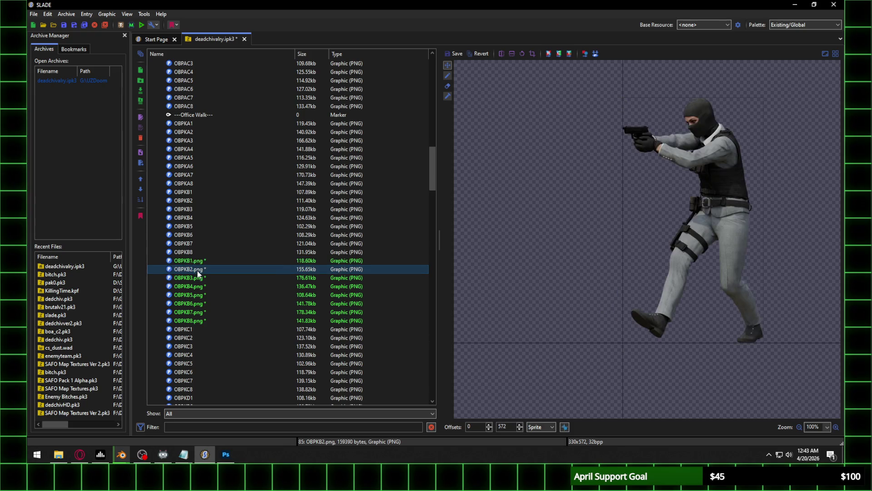
{"action": "key", "text": "Up"}
{"action": "key", "text": "Up"}
{"action": "key", "text": "Up"}
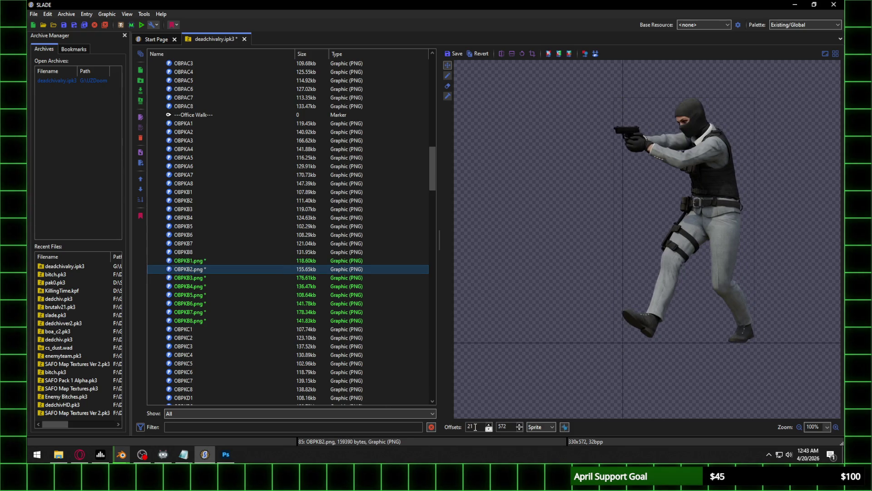
{"action": "key", "text": "Up"}
{"action": "key", "text": "Up"}
{"action": "key", "text": "Up"}
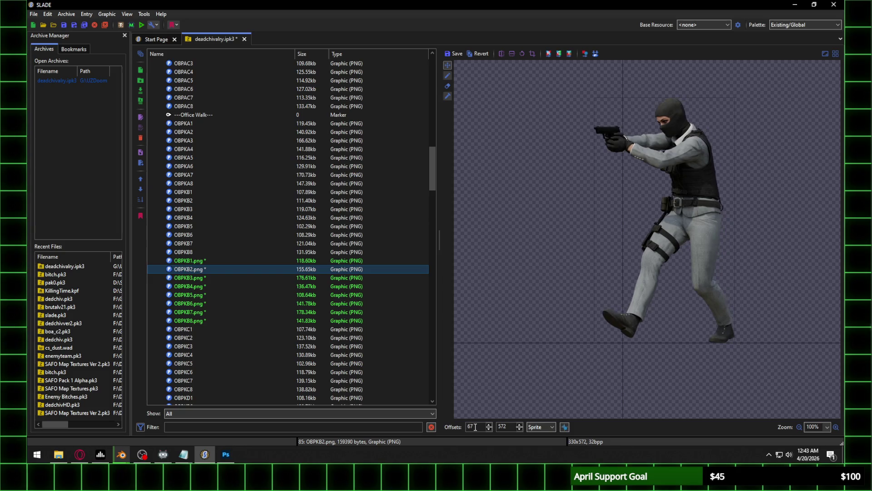
{"action": "key", "text": "Up"}
{"action": "key", "text": "Up"}
{"action": "key", "text": "Up"}
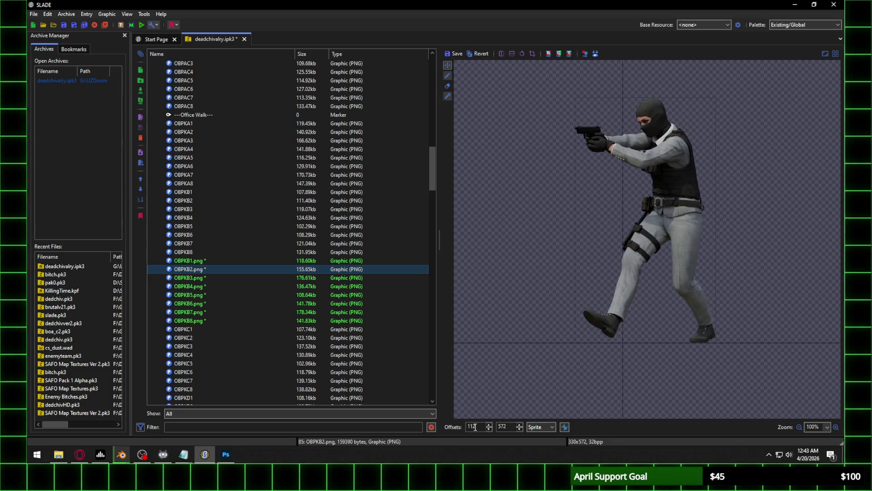
{"action": "key", "text": "Up"}
{"action": "key", "text": "Up"}
{"action": "key", "text": "Up"}
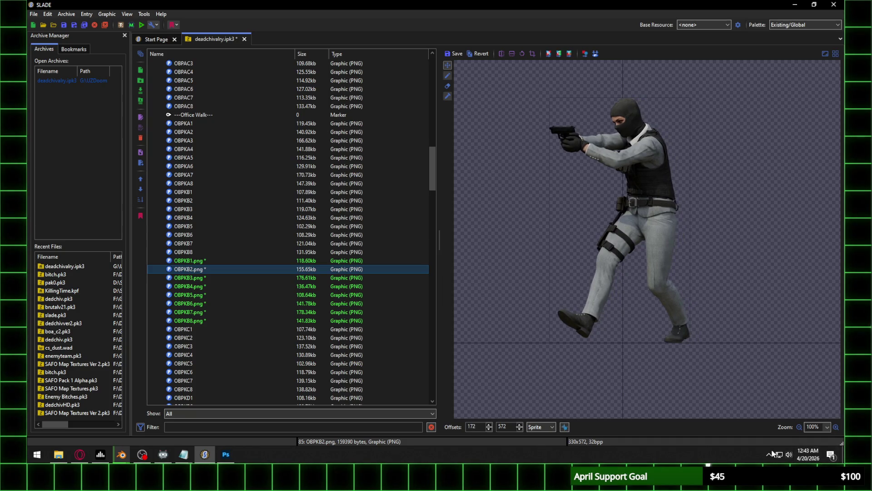
{"action": "left_click", "coordinate": [79, 455]}
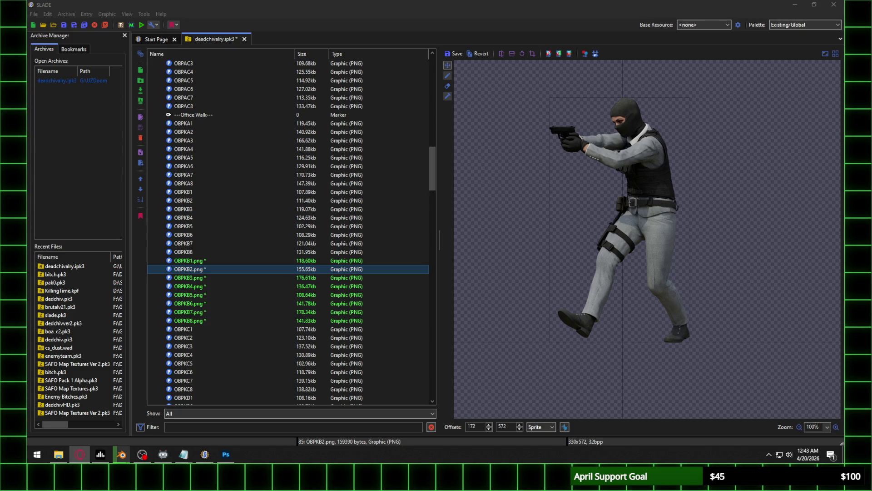
{"action": "left_click", "coordinate": [191, 278]}
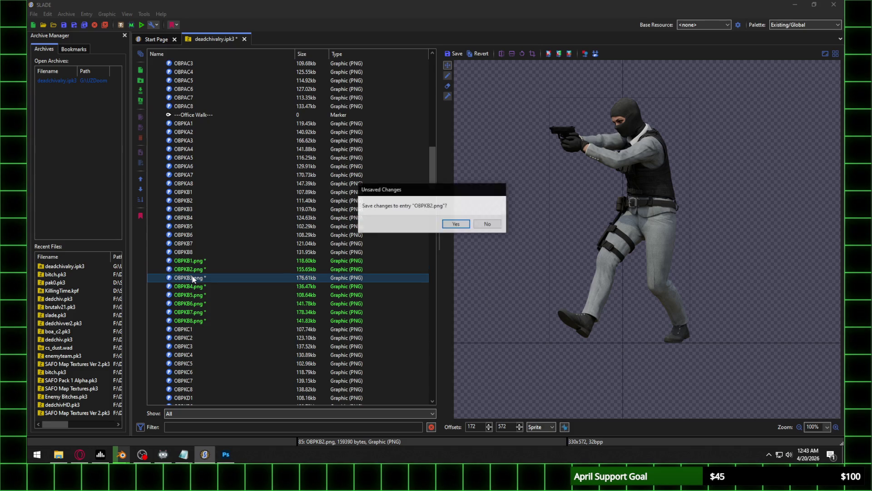
{"action": "left_click", "coordinate": [454, 224]}
Compare OBPKB3.png with the old OBPKA3 frame and save its X offset of 214
{"action": "scroll", "coordinate": [475, 423], "scroll_direction": "up", "scroll_amount": 20}
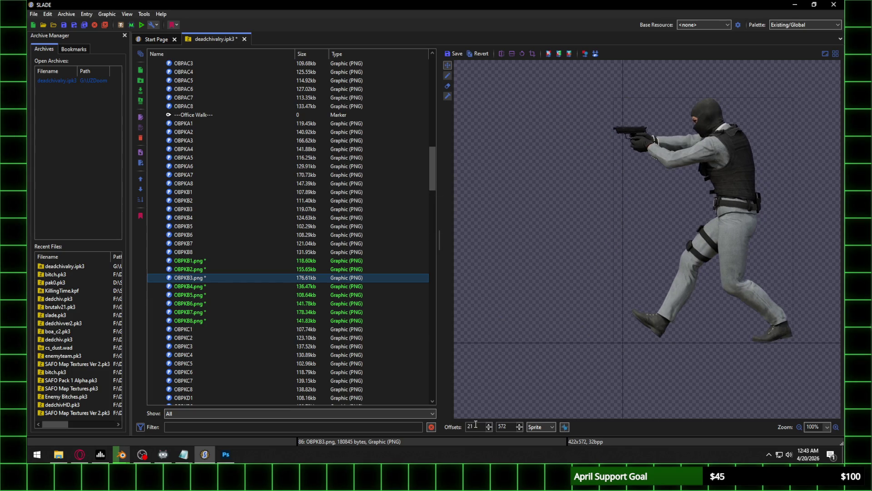
{"action": "scroll", "coordinate": [474, 424], "scroll_direction": "up", "scroll_amount": 20}
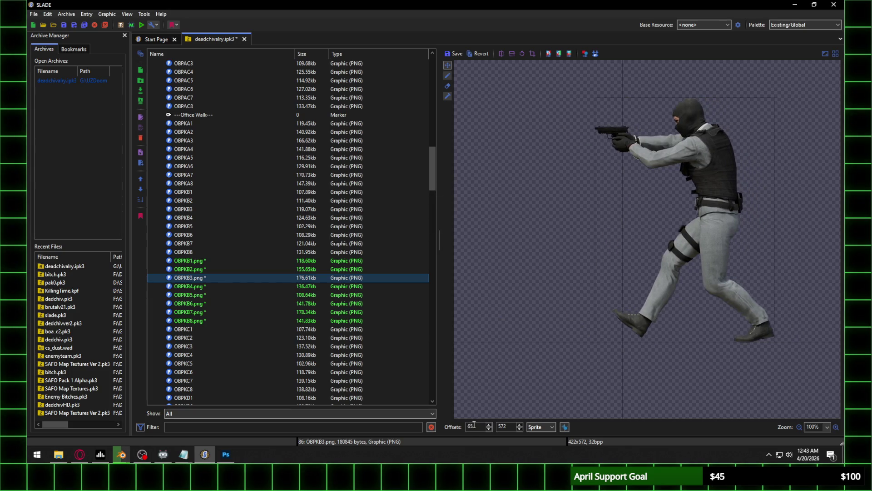
{"action": "scroll", "coordinate": [471, 426], "scroll_direction": "up", "scroll_amount": 20}
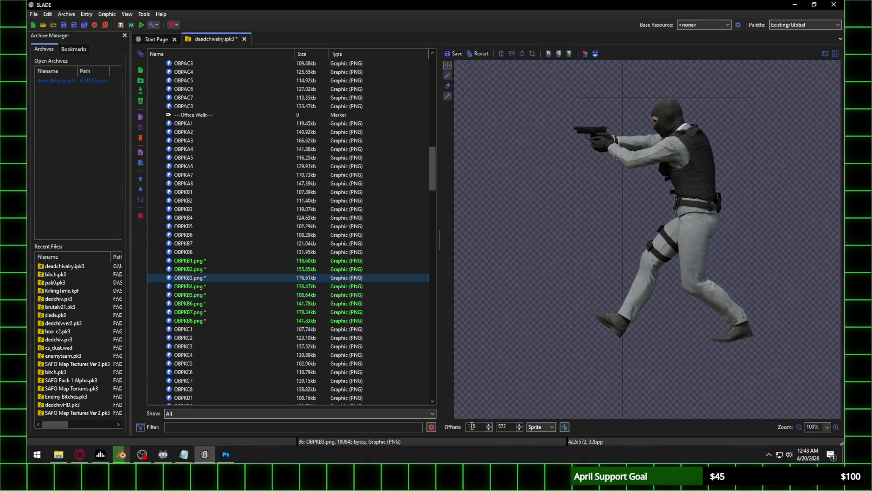
{"action": "scroll", "coordinate": [471, 426], "scroll_direction": "up", "scroll_amount": 20}
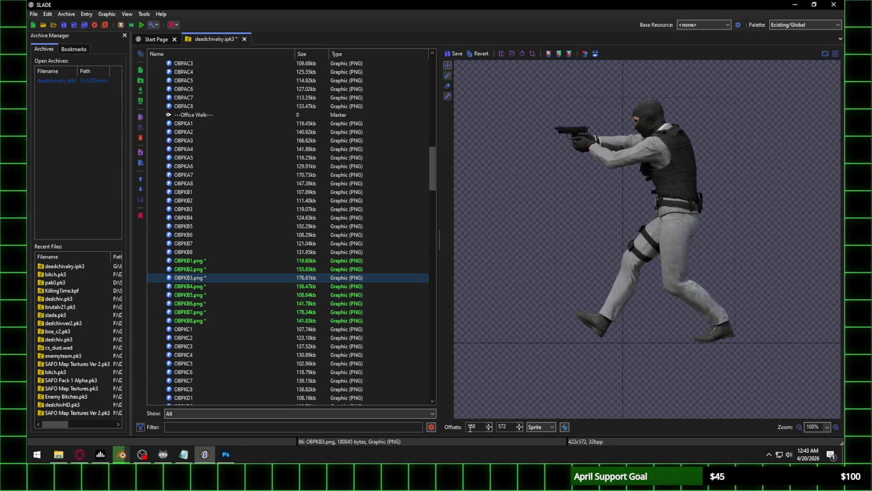
{"action": "scroll", "coordinate": [470, 427], "scroll_direction": "up", "scroll_amount": 20}
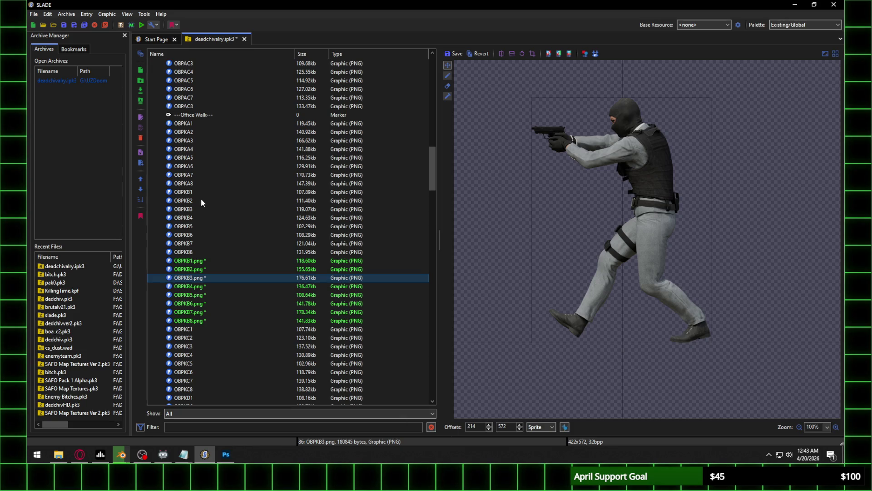
{"action": "left_click", "coordinate": [191, 144]}
{"action": "left_click", "coordinate": [453, 225]}
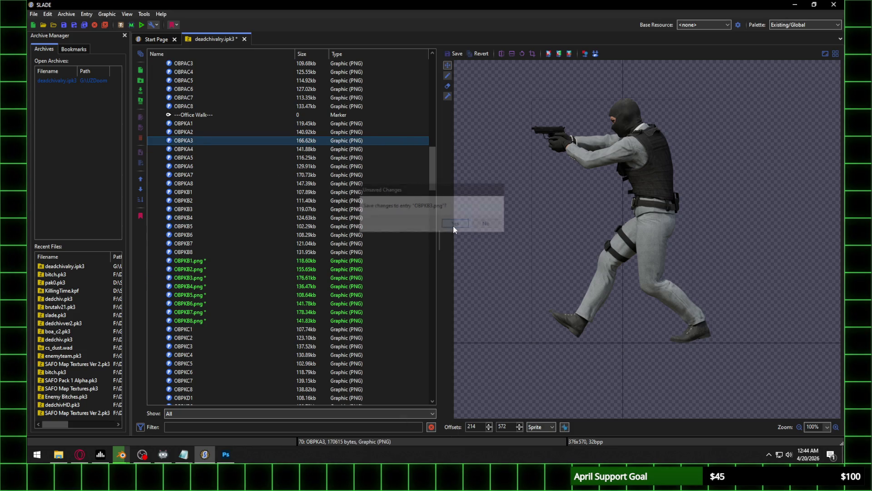
{"action": "left_click", "coordinate": [194, 278]}
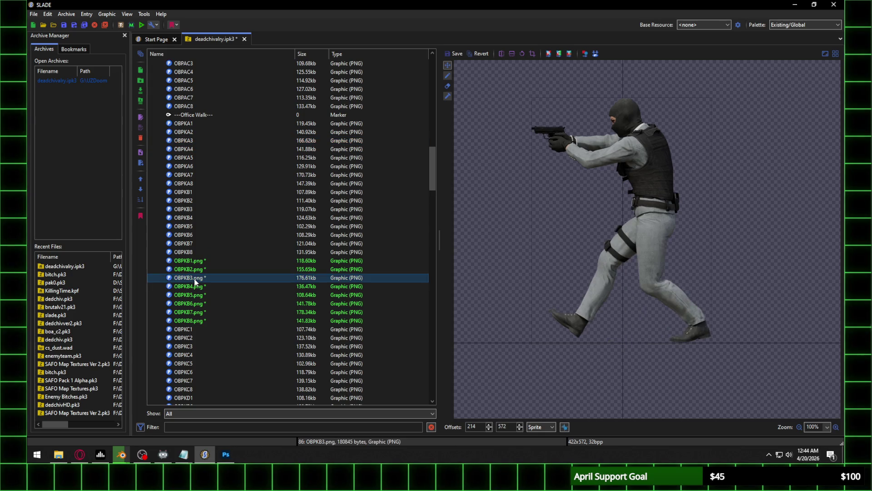
Set OBPKB4.png's X offset to 135 to match the old OBPKA4 frame, and save it
{"action": "left_click", "coordinate": [191, 150]}
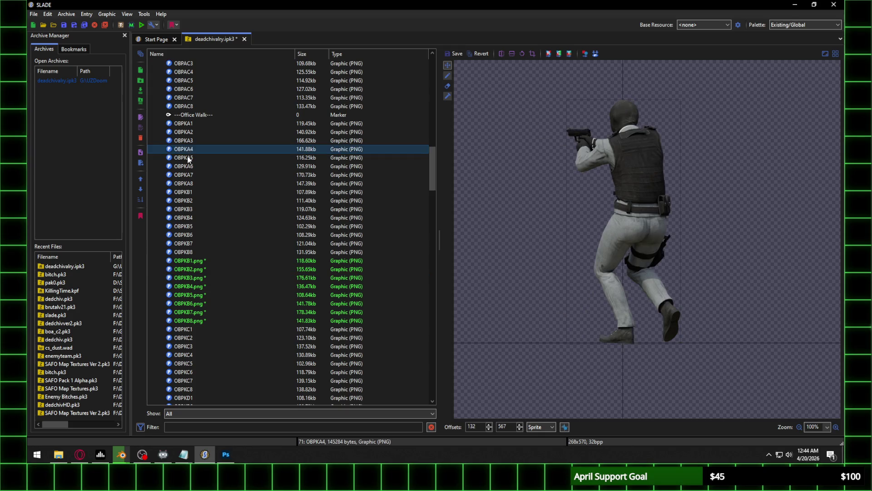
{"action": "left_click", "coordinate": [195, 288]}
{"action": "double_click", "coordinate": [474, 427]}
{"action": "type", "text": "7"}
{"action": "key", "text": "BackSpace"}
{"action": "type", "text": "47"}
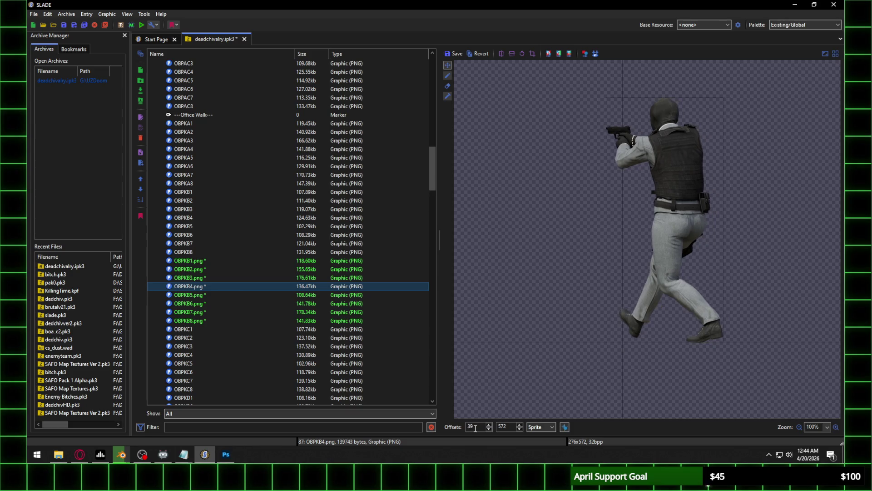
{"action": "key", "text": "BackSpace"}
{"action": "key", "text": "BackSpace"}
{"action": "type", "text": "94"}
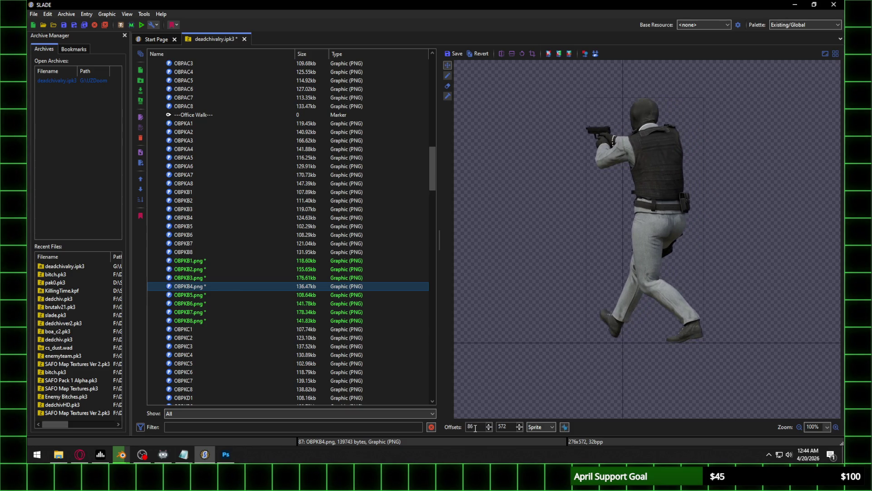
{"action": "key", "text": "BackSpace"}
{"action": "key", "text": "BackSpace"}
{"action": "type", "text": "134"}
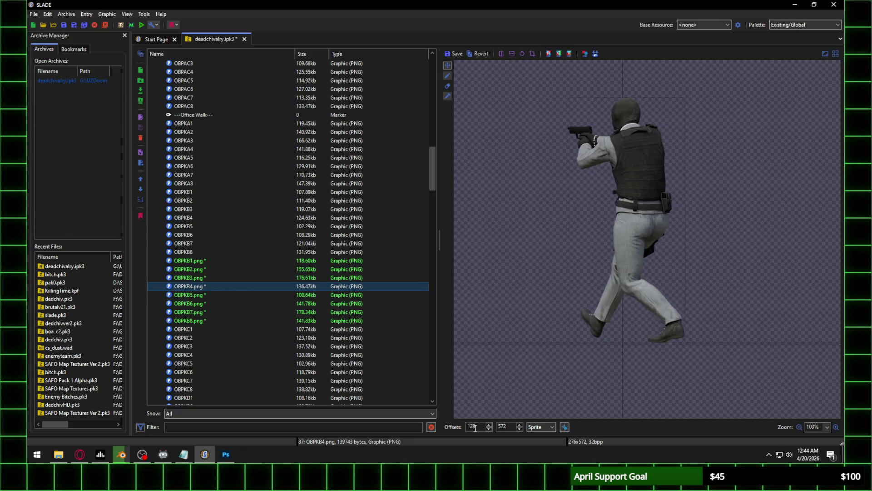
{"action": "key", "text": "BackSpace"}
{"action": "type", "text": "5"}
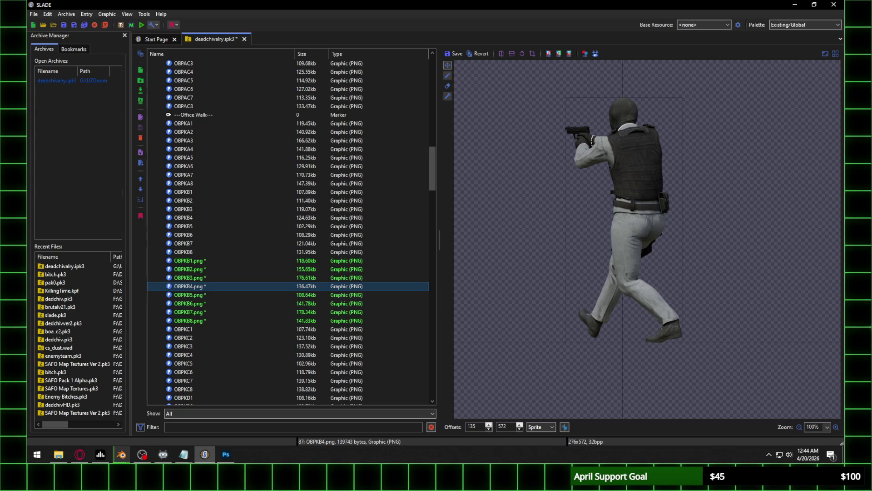
{"action": "left_click", "coordinate": [211, 294]}
{"action": "left_click", "coordinate": [454, 225]}
Set OBPKB5.png's X offset to 89 and save it after comparing with OBPKA5
{"action": "type", "text": "38"}
{"action": "key", "text": "BackSpace"}
{"action": "key", "text": "BackSpace"}
{"action": "type", "text": "78"}
{"action": "key", "text": "BackSpace"}
{"action": "key", "text": "BackSpace"}
{"action": "type", "text": "89"}
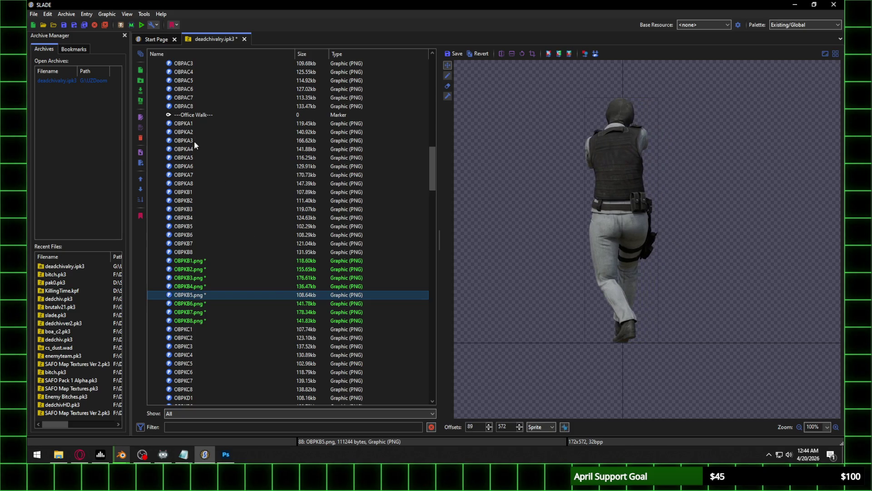
{"action": "left_click", "coordinate": [195, 157]}
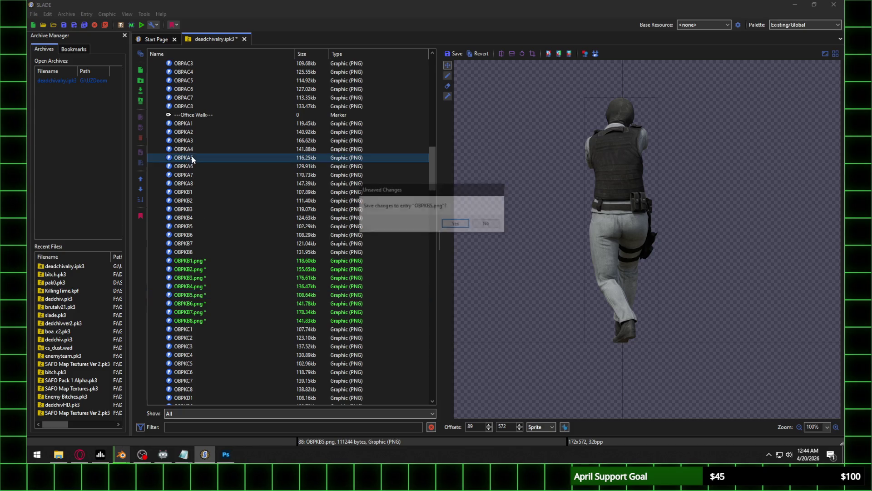
{"action": "left_click", "coordinate": [456, 225]}
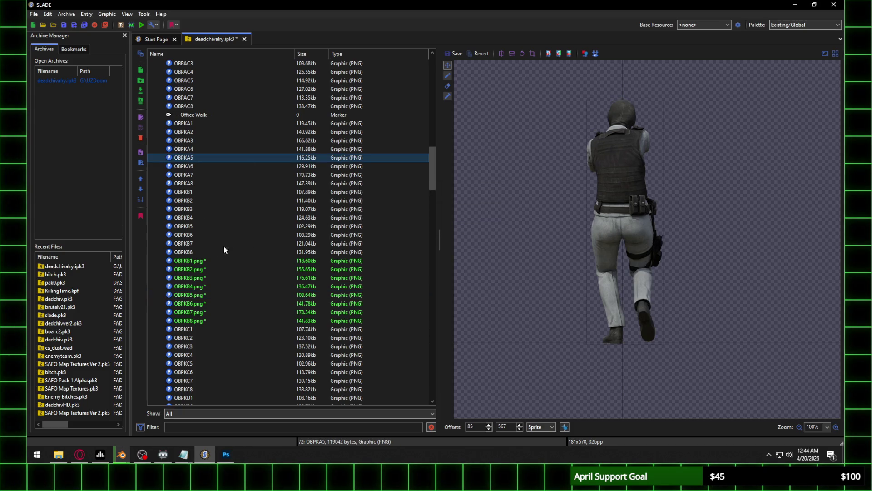
{"action": "left_click", "coordinate": [194, 298]}
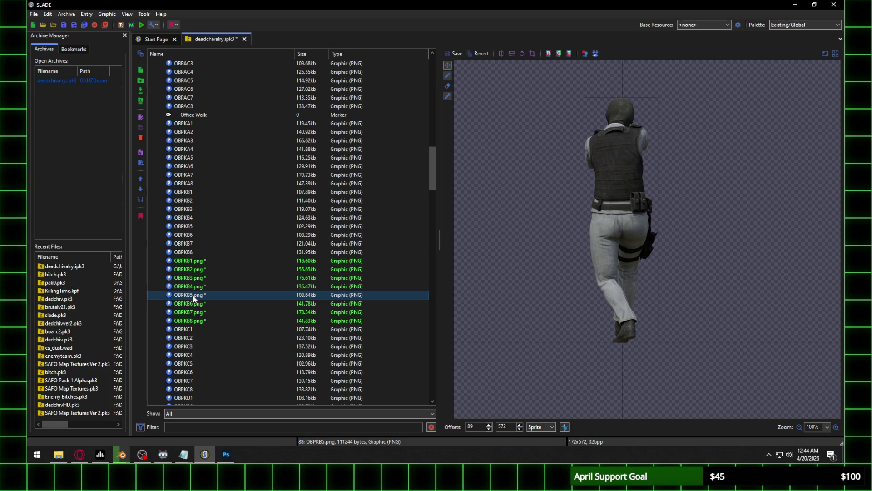
Compare OBPKB6.png with the old OBPKA6 frame and save its offset change
{"action": "left_click", "coordinate": [198, 305]}
{"action": "scroll", "coordinate": [474, 424], "scroll_direction": "up", "scroll_amount": 20}
{"action": "scroll", "coordinate": [473, 425], "scroll_direction": "up", "scroll_amount": 20}
{"action": "scroll", "coordinate": [473, 425], "scroll_direction": "up", "scroll_amount": 20}
{"action": "scroll", "coordinate": [473, 425], "scroll_direction": "up", "scroll_amount": 3}
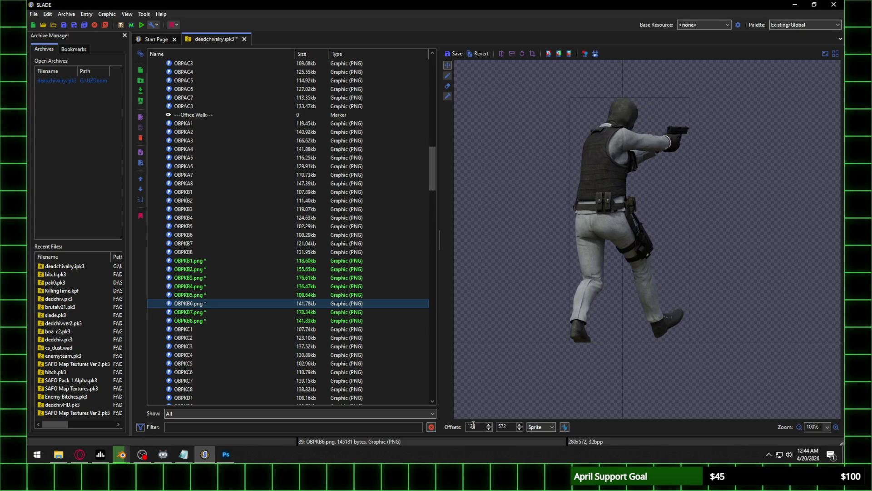
{"action": "left_click", "coordinate": [195, 166]}
{"action": "left_click", "coordinate": [444, 225]}
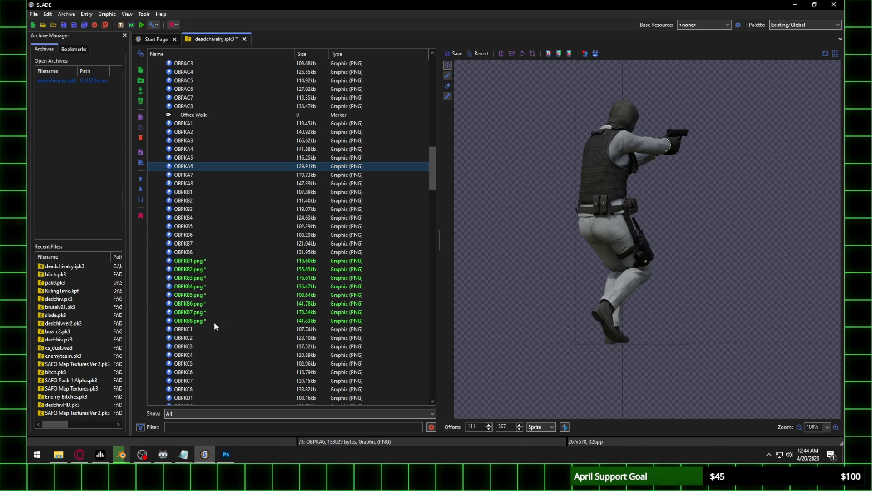
{"action": "left_click", "coordinate": [199, 304]}
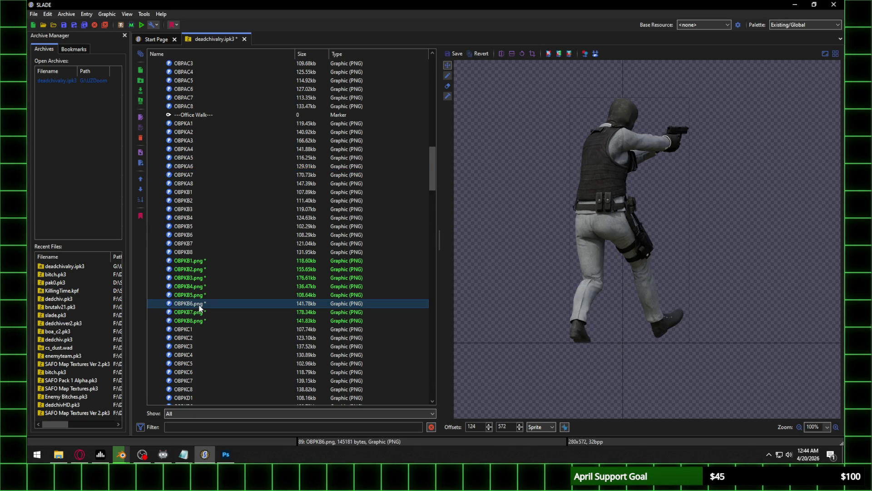
Shift OBPKB7.png to X offset 200, referencing OBPKA7 and Photoshop, and save it
{"action": "left_click", "coordinate": [194, 175]}
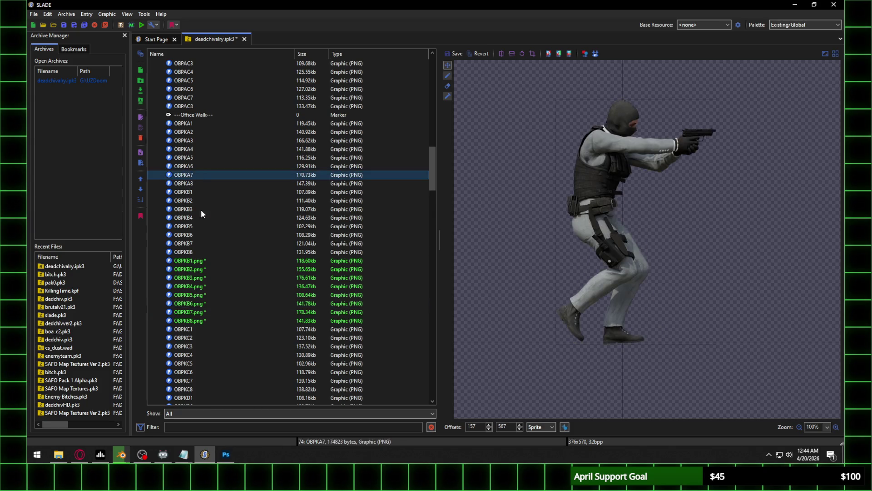
{"action": "left_click", "coordinate": [200, 313]}
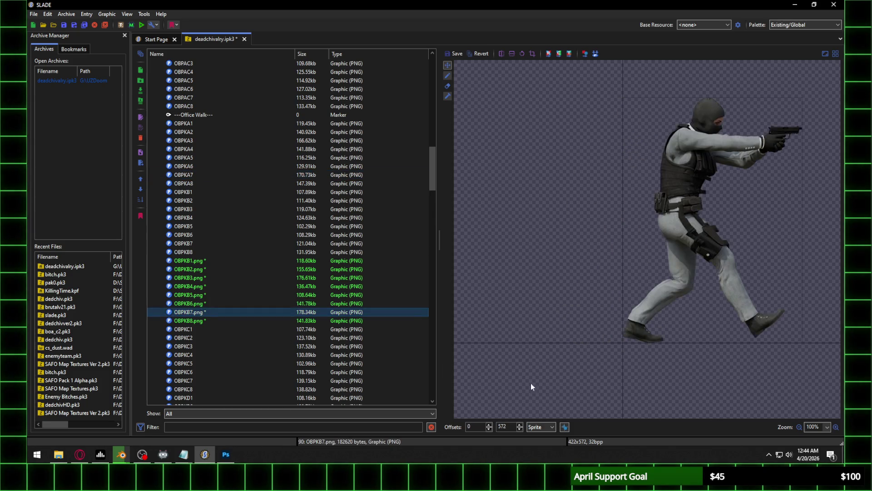
{"action": "scroll", "coordinate": [484, 427], "scroll_direction": "up", "scroll_amount": 20}
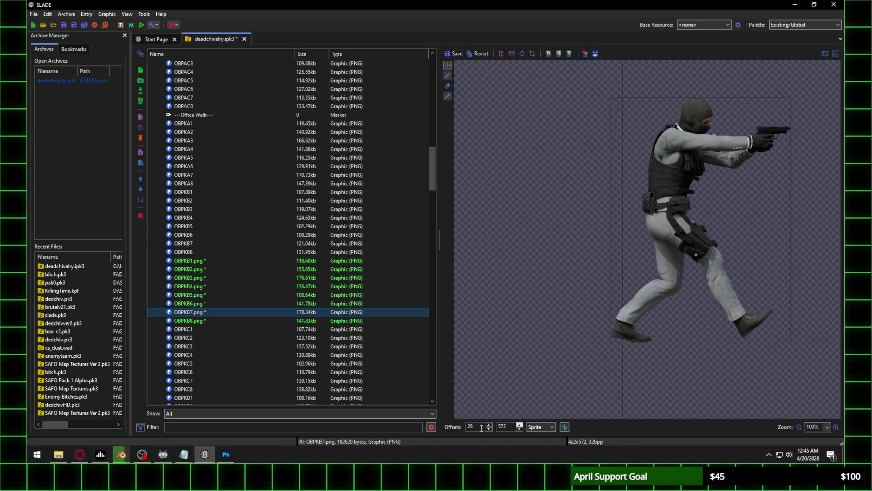
{"action": "scroll", "coordinate": [481, 428], "scroll_direction": "up", "scroll_amount": 20}
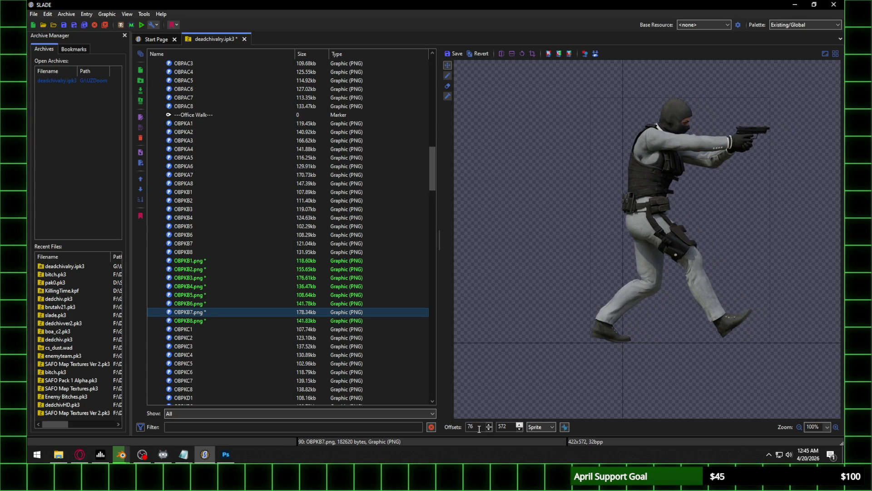
{"action": "scroll", "coordinate": [479, 429], "scroll_direction": "up", "scroll_amount": 20}
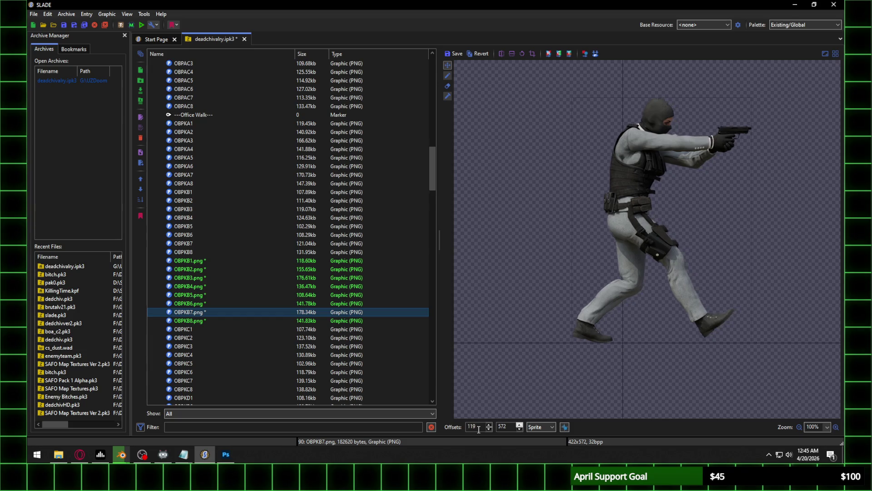
{"action": "scroll", "coordinate": [478, 430], "scroll_direction": "up", "scroll_amount": 20}
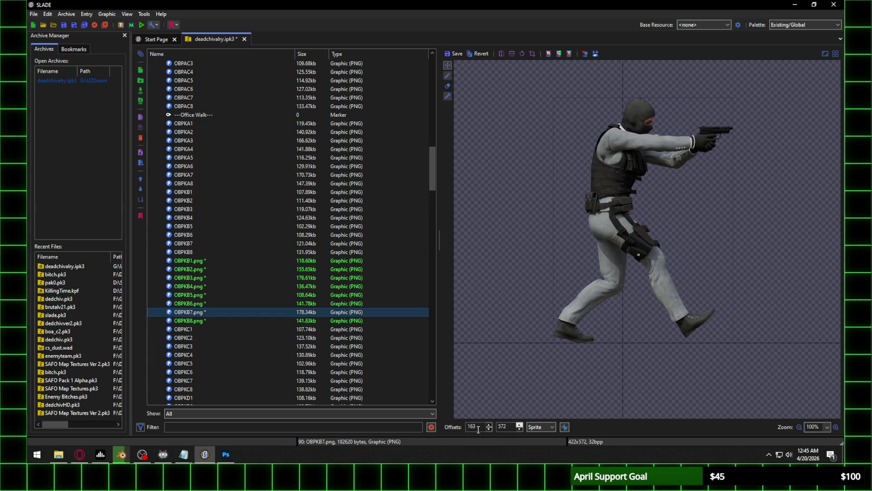
{"action": "scroll", "coordinate": [477, 429], "scroll_direction": "up", "scroll_amount": 20}
{"action": "type", "text": "200"}
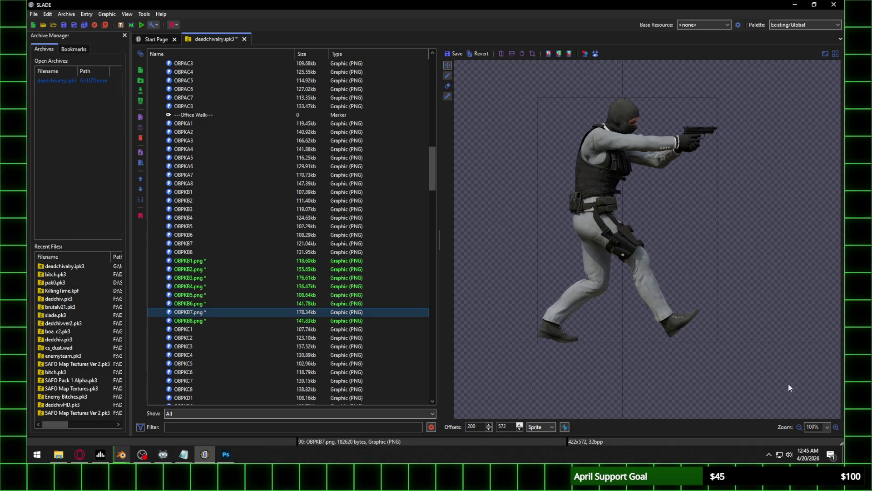
{"action": "key", "text": "alt+Tab"}
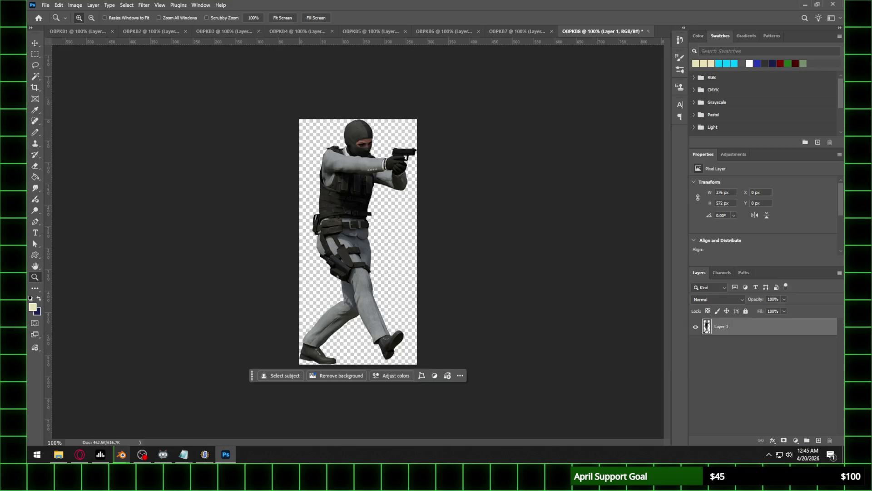
{"action": "key", "text": "alt+Tab"}
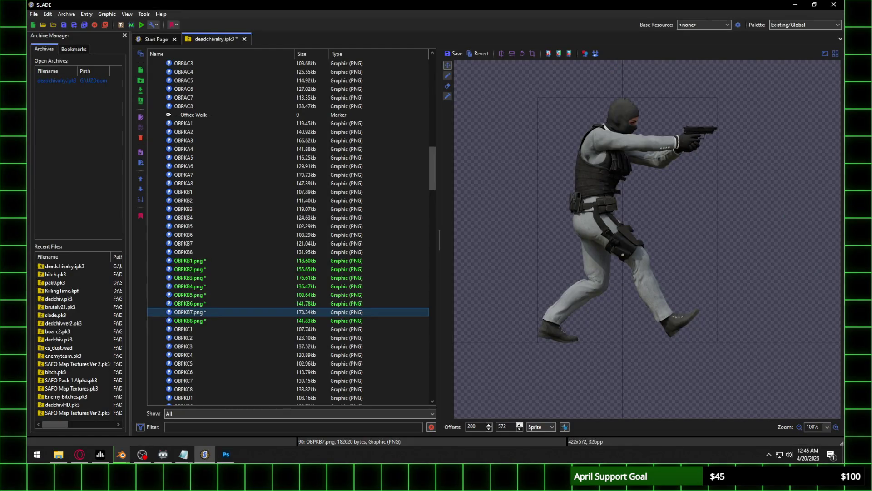
{"action": "left_click", "coordinate": [201, 319]}
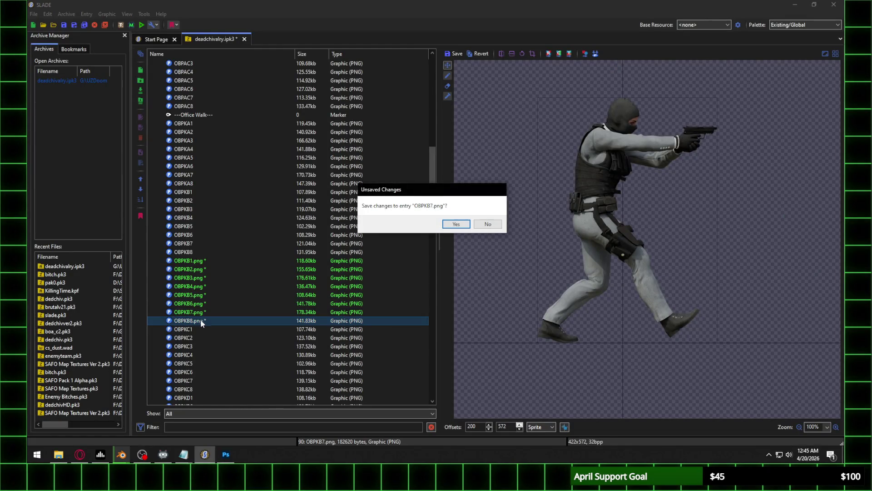
{"action": "left_click", "coordinate": [455, 224]}
Save OBPKB8.png at X offset 141, comparing its alignment with the old OBPKA8 frame
{"action": "scroll", "coordinate": [470, 426], "scroll_direction": "up", "scroll_amount": 20}
{"action": "scroll", "coordinate": [470, 426], "scroll_direction": "up", "scroll_amount": 20}
{"action": "scroll", "coordinate": [470, 426], "scroll_direction": "up", "scroll_amount": 20}
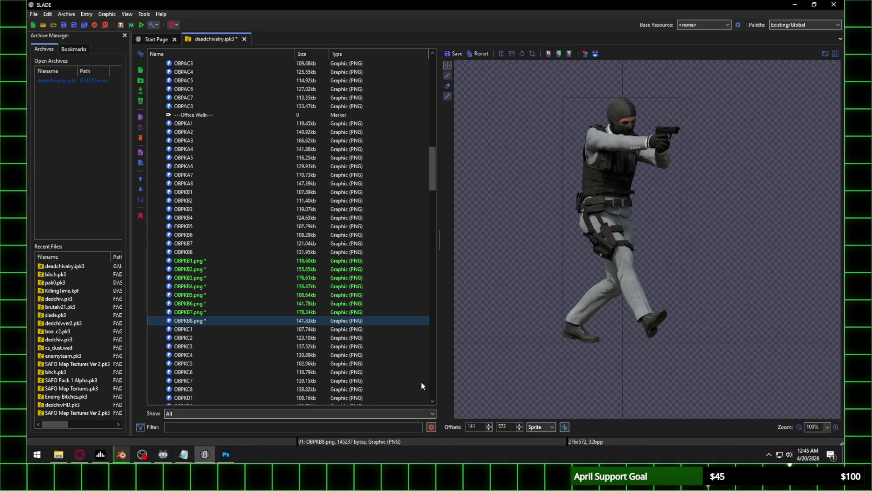
{"action": "left_click", "coordinate": [196, 183]}
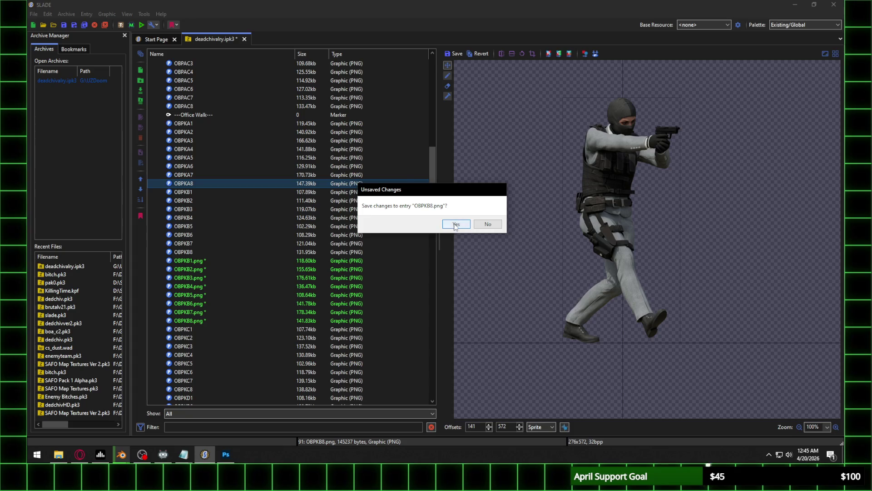
{"action": "left_click", "coordinate": [451, 224]}
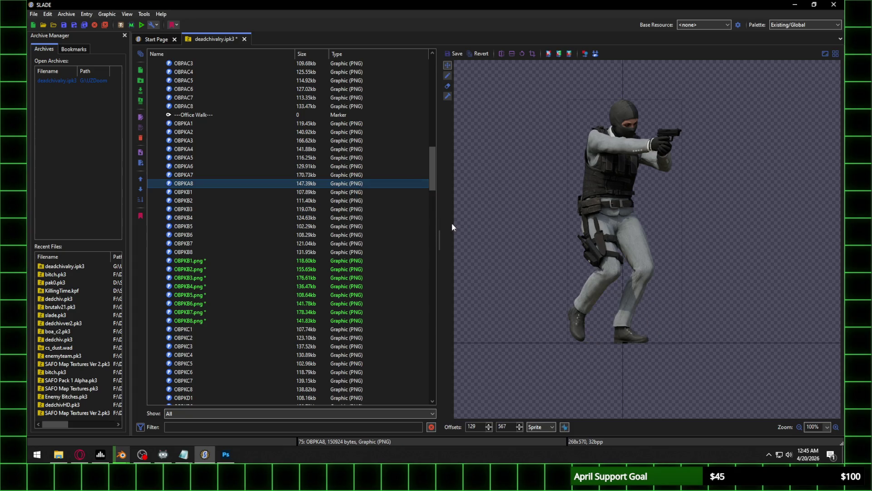
{"action": "left_click", "coordinate": [202, 322]}
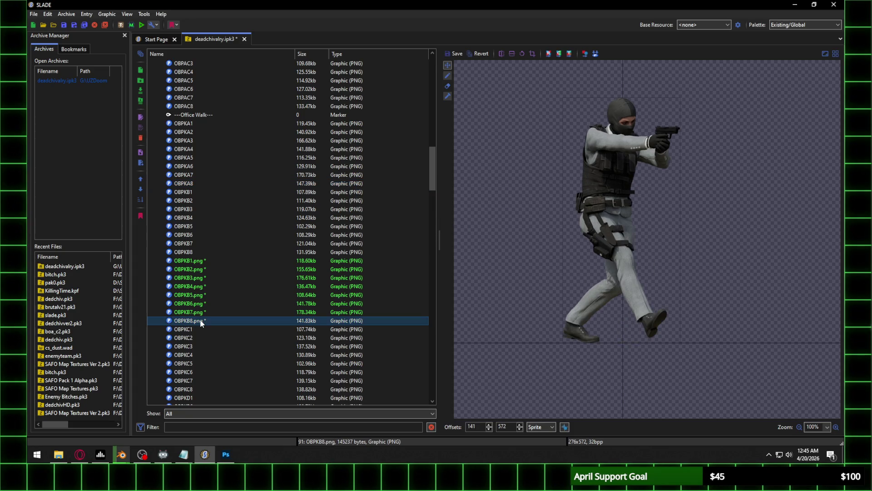
Delete the eight old OBPKB1–OBPKB8 sprites from the archive
{"action": "left_click", "coordinate": [195, 192]}
{"action": "left_click", "coordinate": [189, 252], "text": "shift"}
{"action": "key", "text": "Delete"}
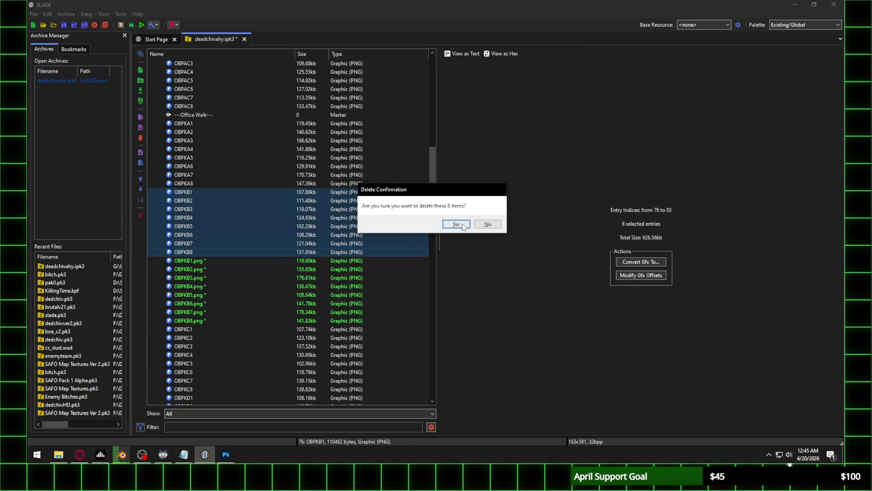
{"action": "left_click", "coordinate": [456, 225]}
Rename each new walk frame to OBPKB1–OBPKB8, stripping the .png extension
{"action": "left_click", "coordinate": [197, 192]}
{"action": "left_click", "coordinate": [195, 253], "text": "shift"}
{"action": "right_click", "coordinate": [193, 217]}
{"action": "left_click", "coordinate": [205, 230]}
{"action": "left_click_drag", "start_coordinate": [417, 223], "coordinate": [390, 235]}
{"action": "key", "text": "Return"}
{"action": "key", "text": "Return"}
{"action": "key", "text": "BackSpace"}
{"action": "key", "text": "Return"}
{"action": "key", "text": "BackSpace"}
{"action": "key", "text": "Return"}
{"action": "key", "text": "BackSpace"}
{"action": "key", "text": "Return"}
{"action": "key", "text": "BackSpace"}
{"action": "key", "text": "Return"}
{"action": "key", "text": "Return"}
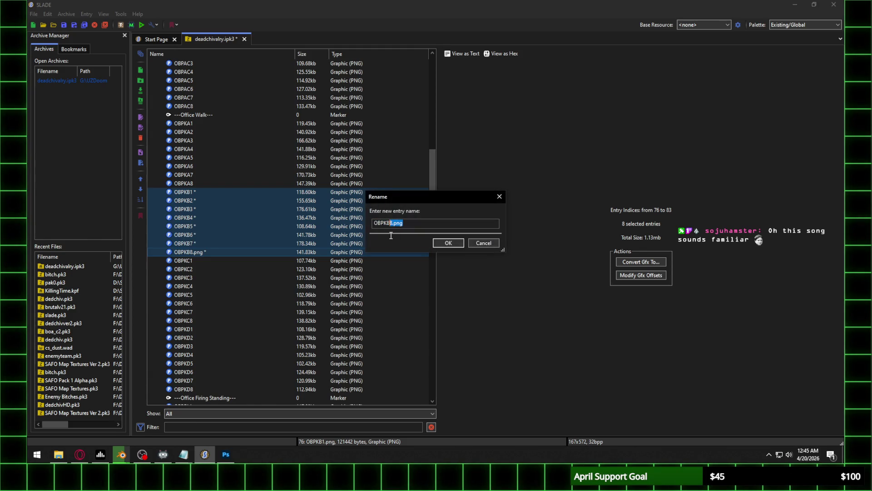
{"action": "key", "text": "BackSpace"}
{"action": "key", "text": "Return"}
Preview the renamed OBPKB1 sprite, then bring up the Heist (Park) scene in Blender
{"action": "left_click", "coordinate": [263, 236]}
{"action": "left_click", "coordinate": [231, 192]}
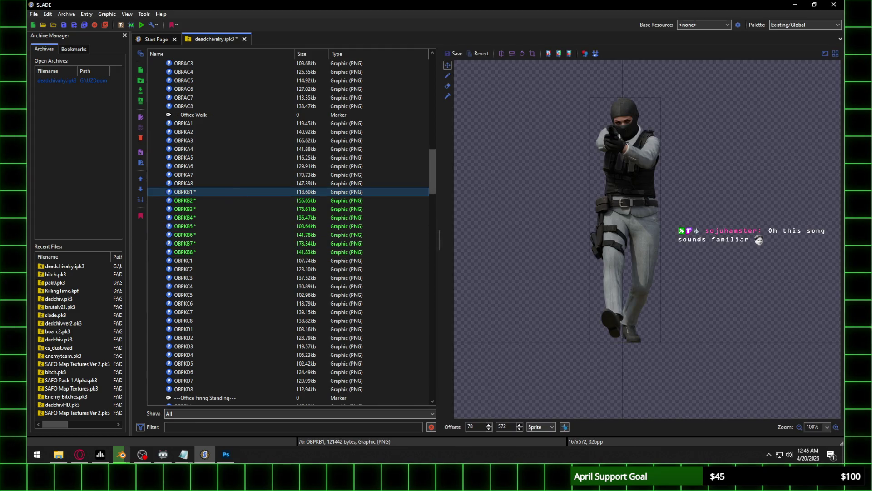
{"action": "left_click", "coordinate": [142, 454]}
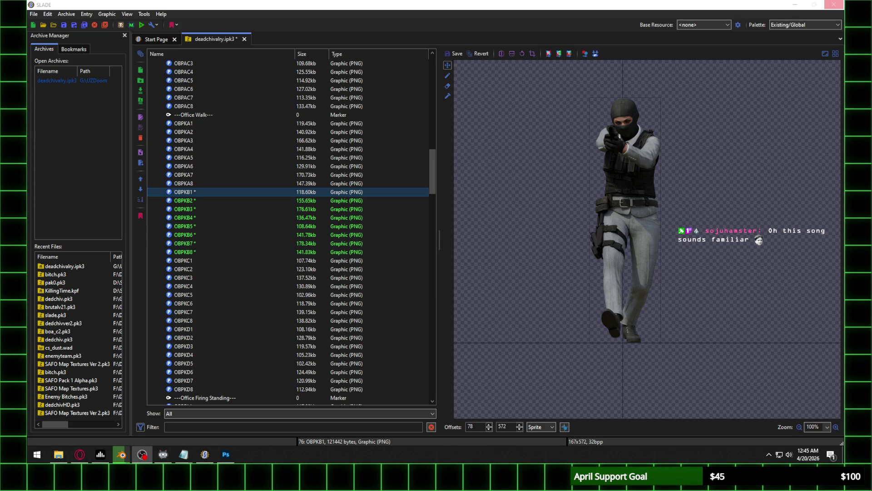
{"action": "key", "text": "alt+Tab"}
{"action": "scroll", "coordinate": [418, 206], "scroll_direction": "down", "scroll_amount": 1}
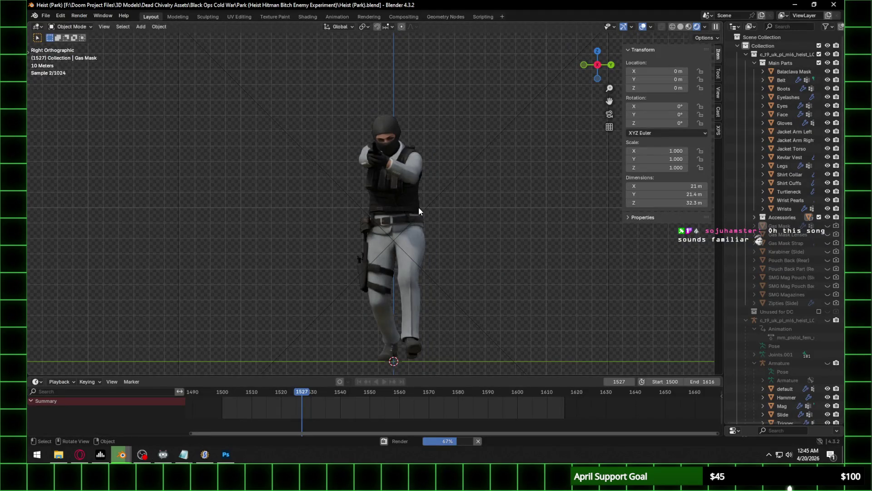
Raise the character in the Blender viewport and step the gunman animation to frame 1528
{"action": "left_click_drag", "start_coordinate": [405, 219], "coordinate": [407, 184]}
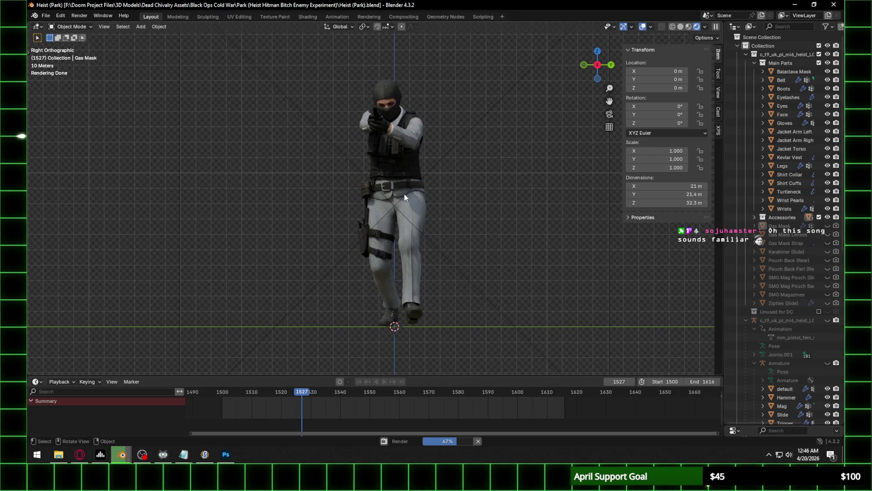
{"action": "key", "text": "Right"}
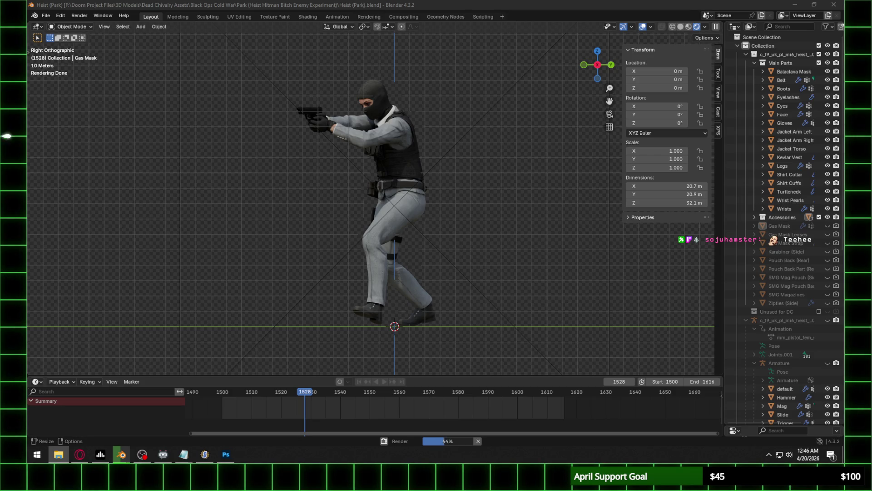
{"action": "key", "text": "alt+Tab"}
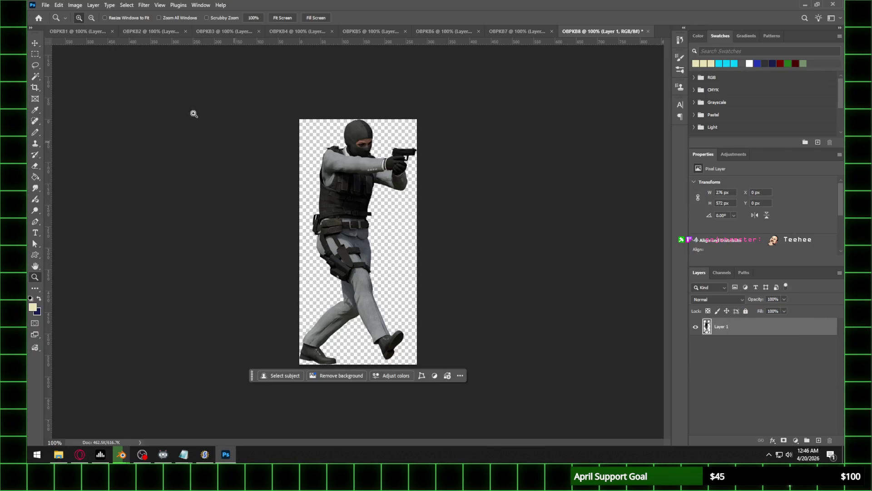
Close all the open OBPKB documents in Photoshop without saving them
{"action": "left_click", "coordinate": [45, 5]}
{"action": "left_click", "coordinate": [123, 75]}
{"action": "left_click", "coordinate": [386, 184]}
{"action": "left_click", "coordinate": [429, 169]}
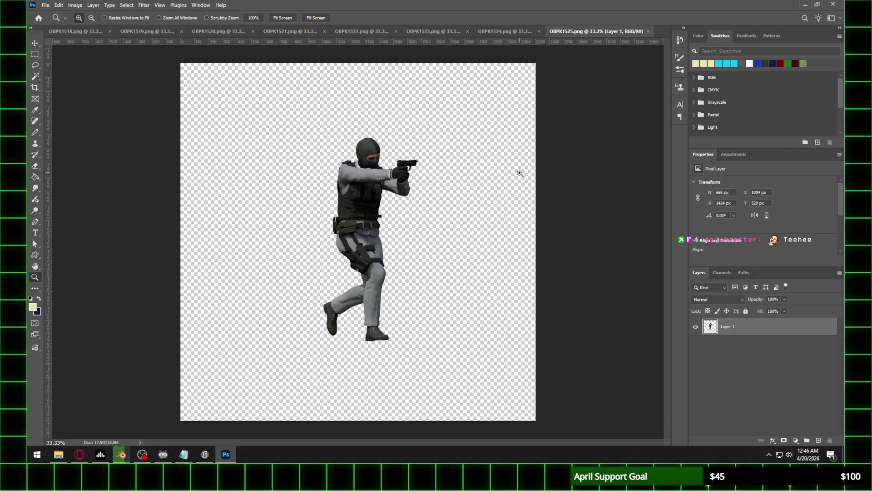
Inspect the OBPK1518 and OBPK1519 renders and check the Blender render progress
{"action": "left_click", "coordinate": [73, 31]}
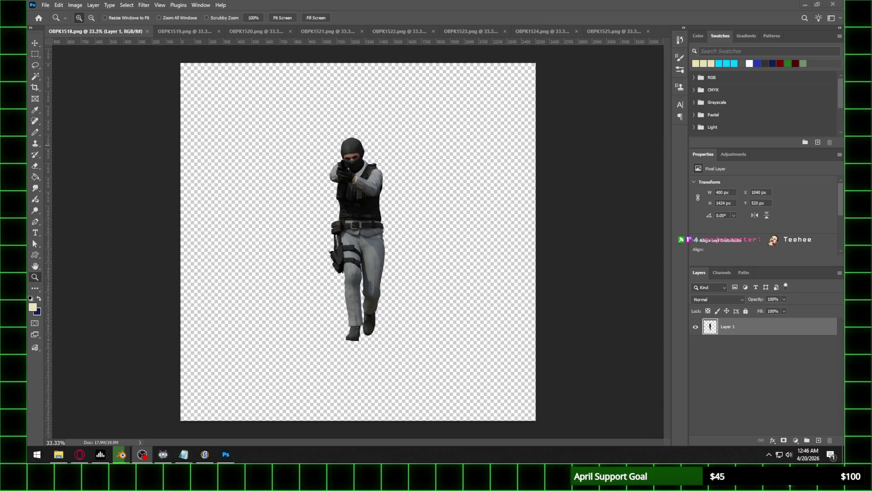
{"action": "left_click", "coordinate": [186, 31]}
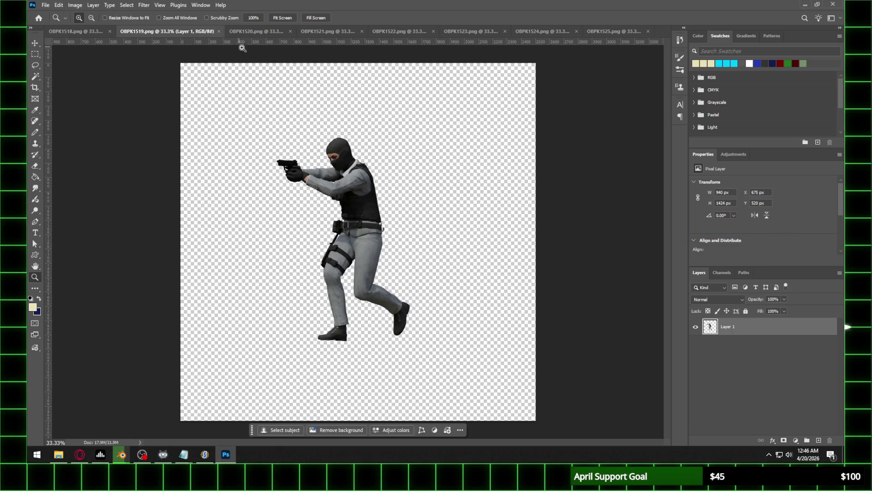
{"action": "mouse_move", "coordinate": [130, 458]}
{"action": "left_click", "coordinate": [75, 421]}
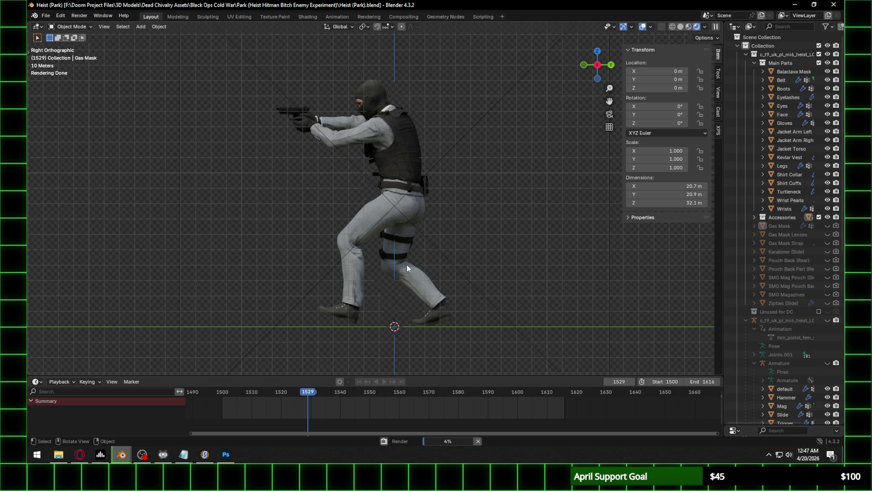
{"action": "left_click", "coordinate": [226, 454]}
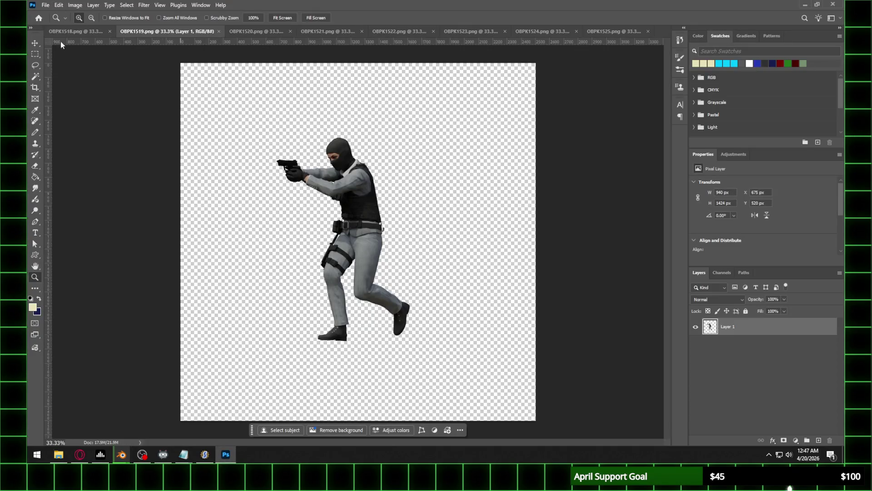
Copy the figure from frame OBPK1518 into a new clipboard-sized document named OBPKC1
{"action": "left_click", "coordinate": [91, 31]}
{"action": "left_click", "coordinate": [39, 57]}
{"action": "mouse_move", "coordinate": [276, 122]}
{"action": "left_mouse_down"}
{"action": "mouse_move", "coordinate": [444, 335]}
{"action": "mouse_move", "coordinate": [444, 373]}
{"action": "left_mouse_up"}
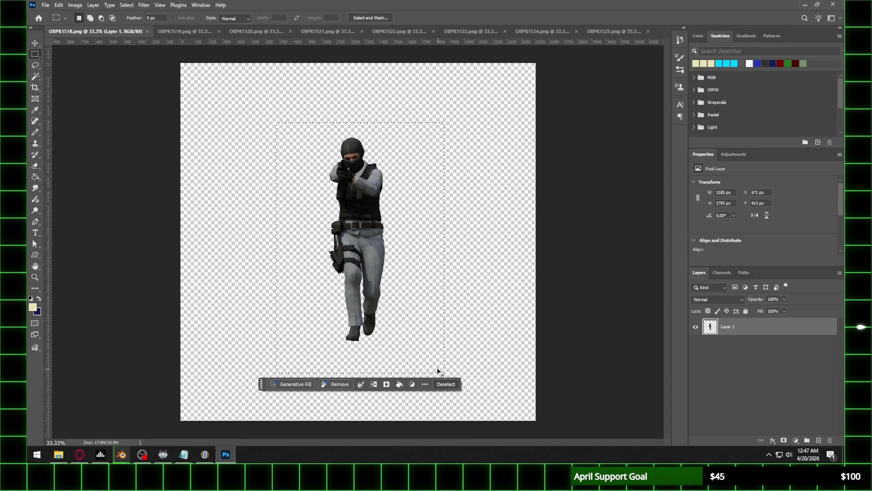
{"action": "left_click", "coordinate": [59, 5]}
{"action": "left_click", "coordinate": [59, 50]}
{"action": "key", "text": "ctrl+n"}
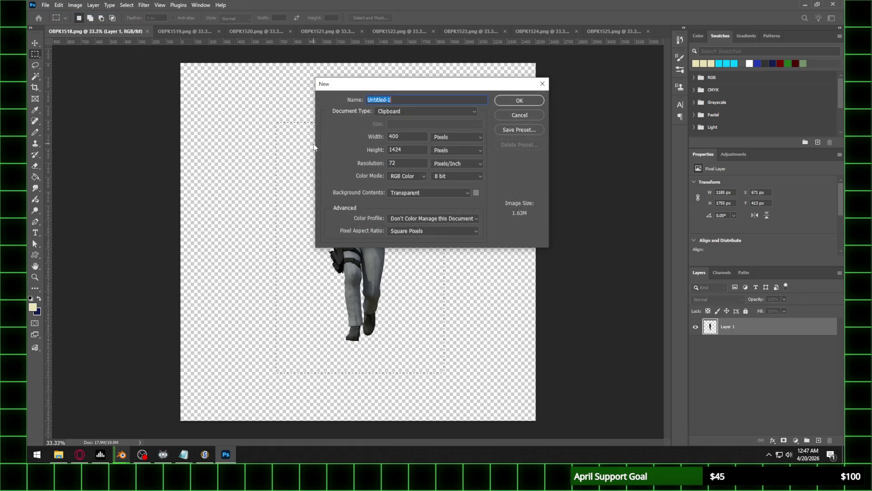
{"action": "type", "text": "OBPKC1"}
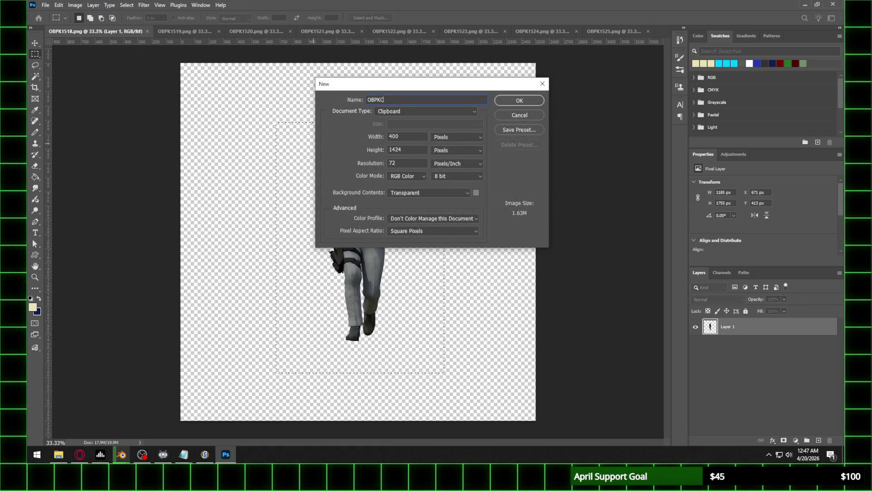
{"action": "key", "text": "Return"}
{"action": "key", "text": "ctrl+v"}
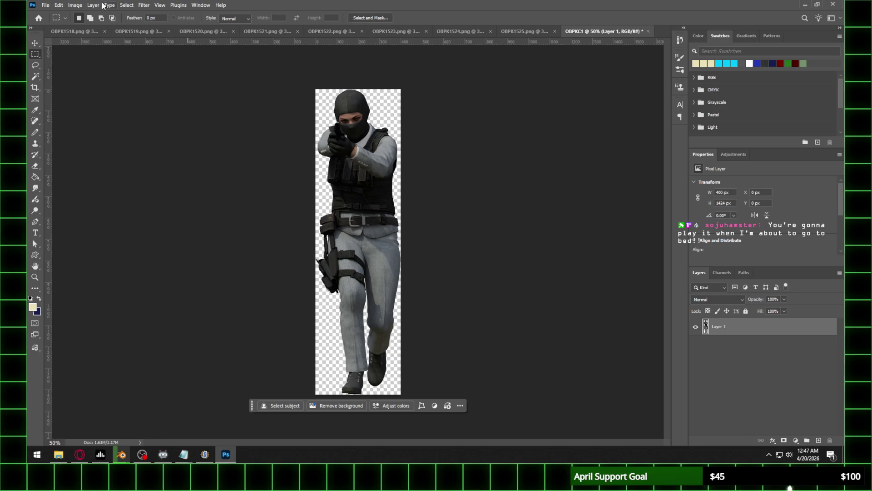
Close OBPK1518 and paste frame OBPK1519's cropped figure into a new document OBPKC2
{"action": "left_click", "coordinate": [104, 31]}
{"action": "left_click", "coordinate": [77, 31]}
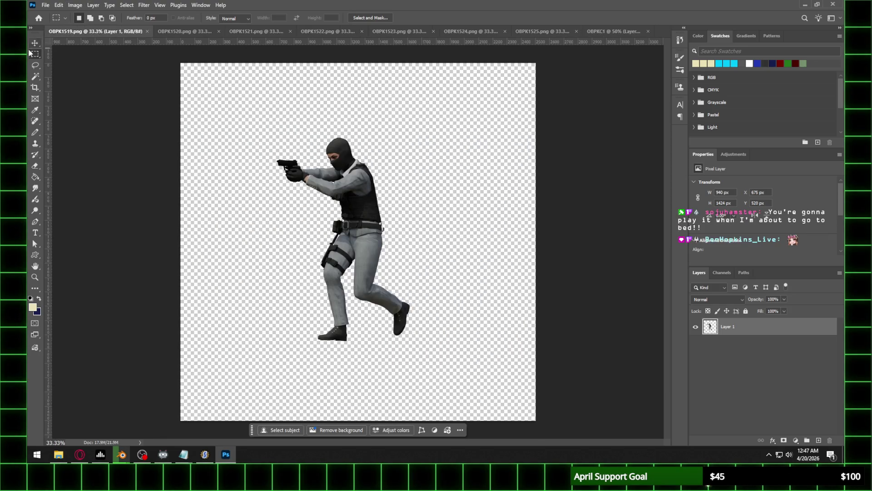
{"action": "left_click", "coordinate": [80, 454]}
{"action": "mouse_move", "coordinate": [242, 88]}
{"action": "left_mouse_down"}
{"action": "mouse_move", "coordinate": [414, 219]}
{"action": "mouse_move", "coordinate": [459, 389]}
{"action": "left_mouse_up"}
{"action": "left_click", "coordinate": [48, 5]}
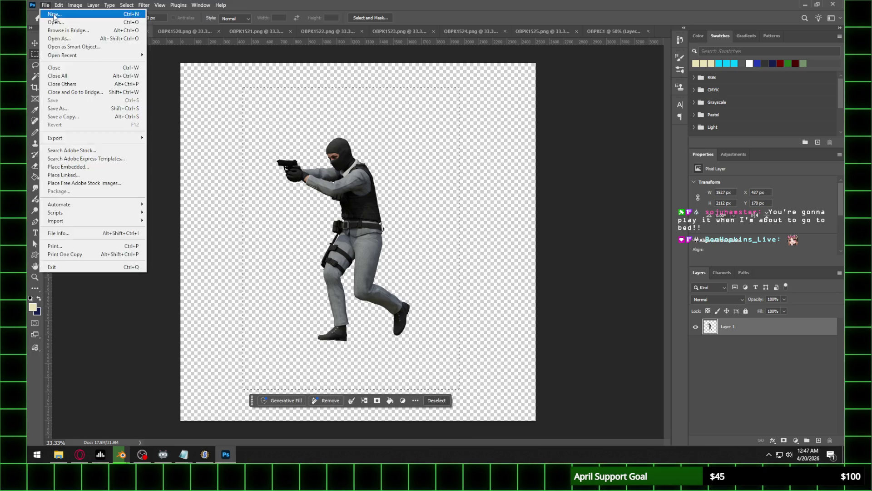
{"action": "left_click", "coordinate": [55, 14]}
{"action": "type", "text": "OBPKC2"}
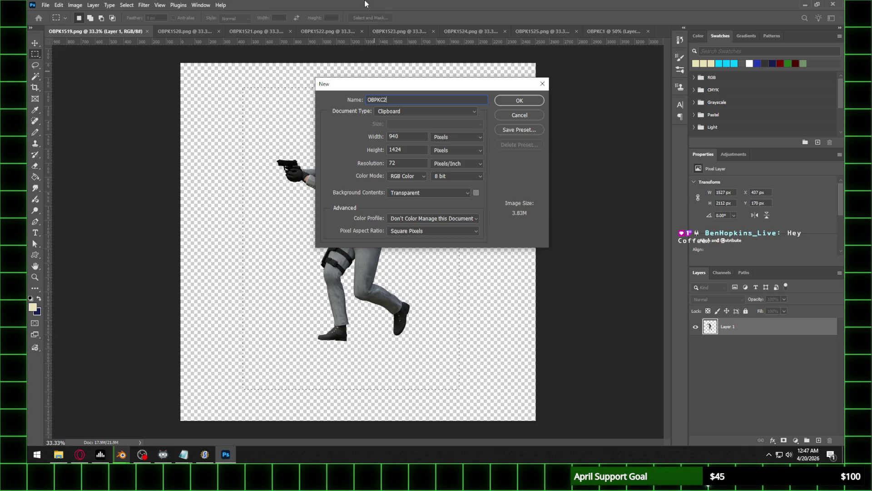
{"action": "left_click", "coordinate": [533, 100]}
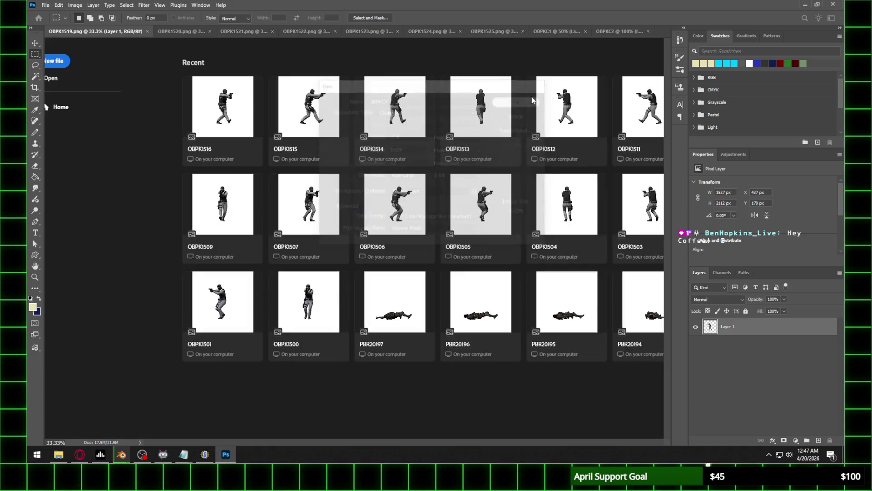
{"action": "key", "text": "ctrl+v"}
{"action": "left_click", "coordinate": [82, 5]}
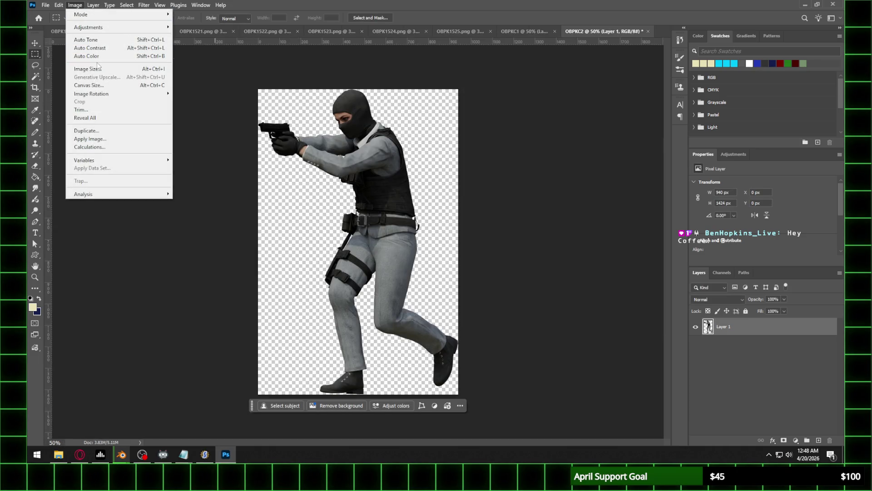
Cancel the Image Size resize, dismiss the invalid-number error, and close OBPK1519
{"action": "left_click", "coordinate": [88, 69]}
{"action": "type", "text": "45"}
{"action": "key", "text": "BackSpace"}
{"action": "key", "text": "BackSpace"}
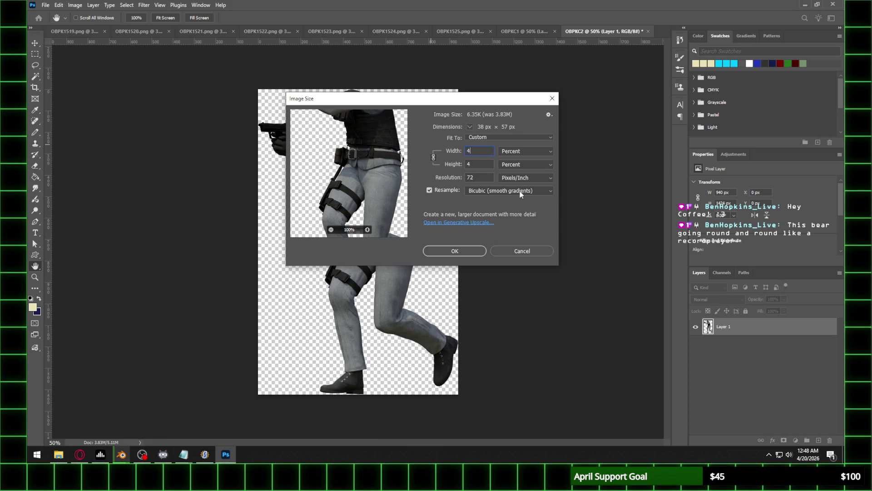
{"action": "left_click", "coordinate": [531, 255]}
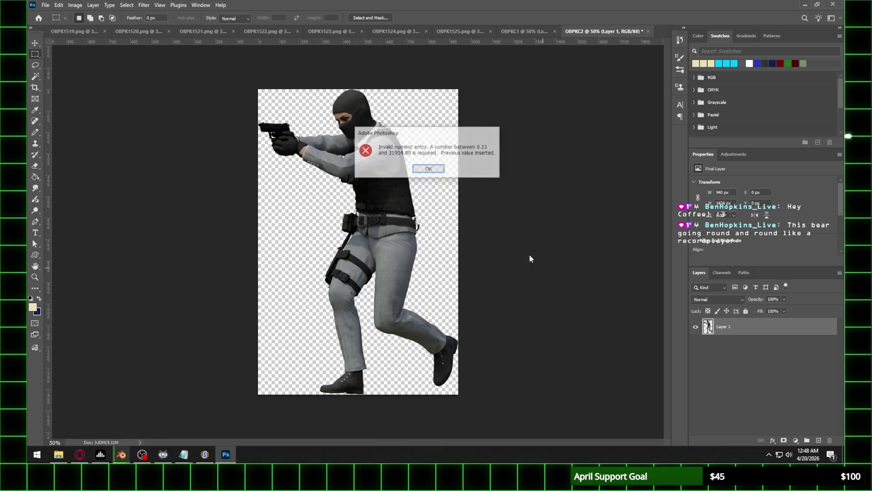
{"action": "left_click", "coordinate": [428, 166]}
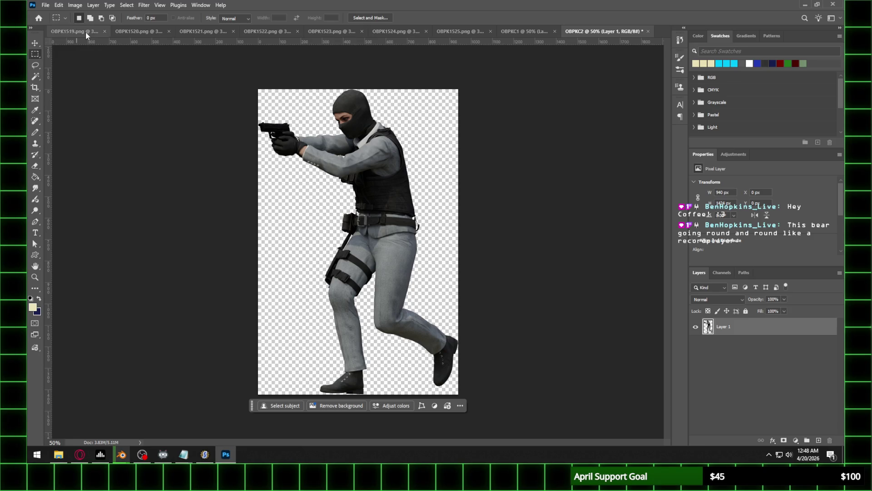
{"action": "left_click", "coordinate": [104, 31]}
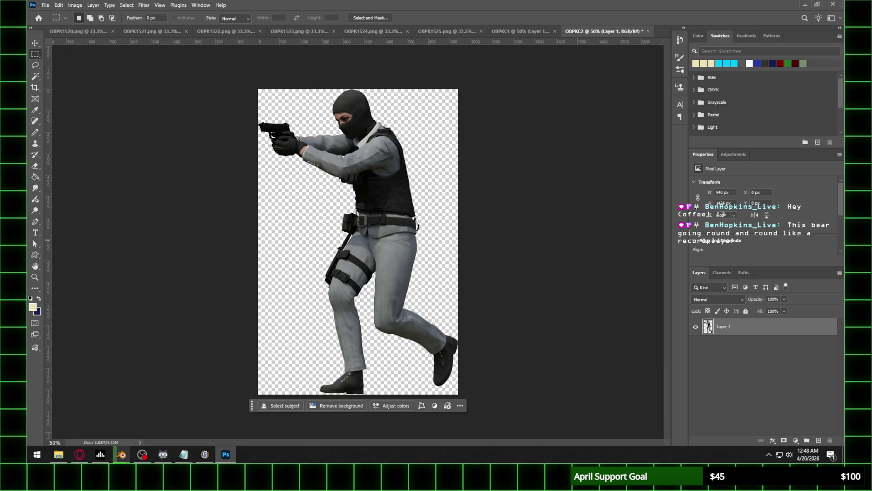
Paste frame OBPK1520's figure into a new document OBPKC3, then close OBPK1520
{"action": "key", "text": "alt+Tab"}
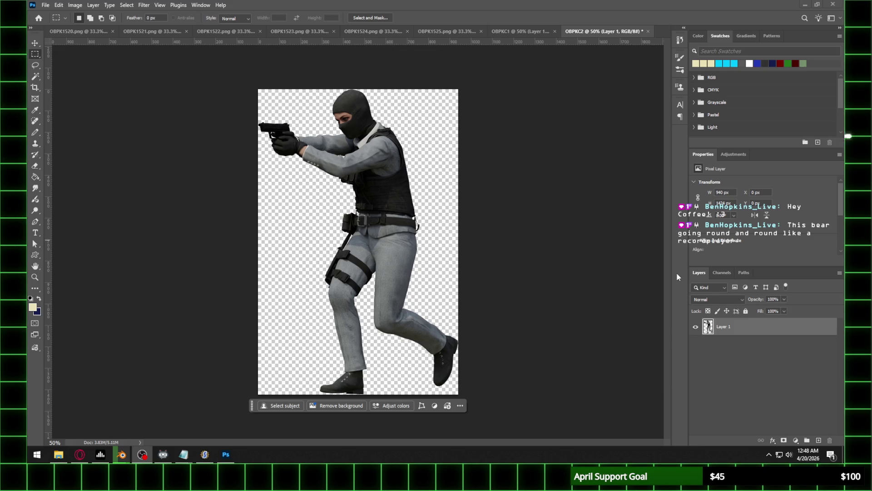
{"action": "left_click", "coordinate": [100, 31]}
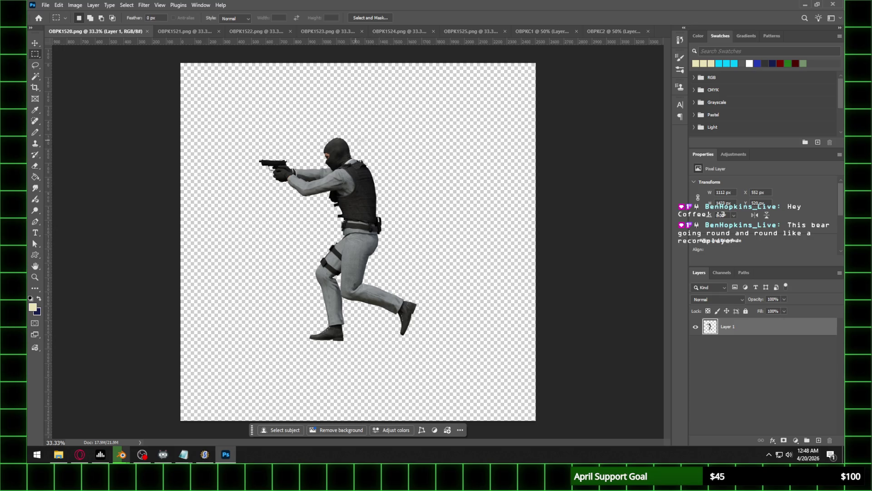
{"action": "mouse_move", "coordinate": [232, 113]}
{"action": "left_mouse_down"}
{"action": "mouse_move", "coordinate": [464, 346]}
{"action": "mouse_move", "coordinate": [466, 373]}
{"action": "left_mouse_up"}
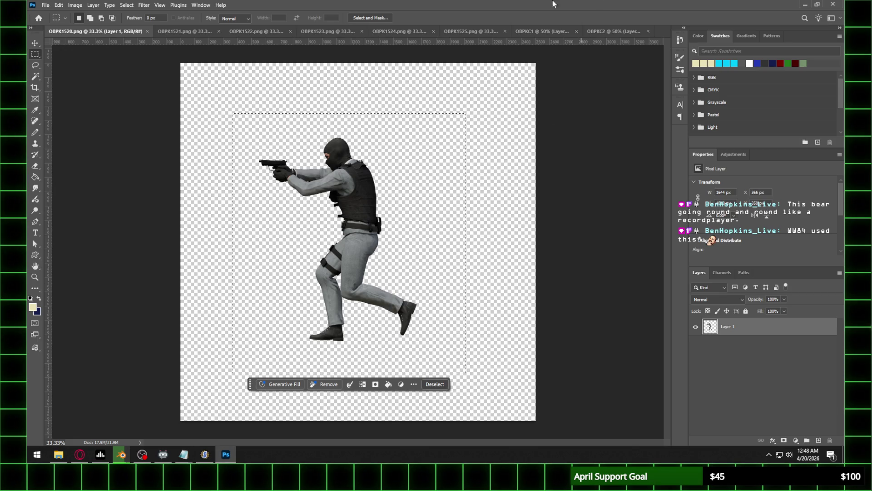
{"action": "left_click", "coordinate": [47, 6]}
{"action": "left_click", "coordinate": [50, 15]}
{"action": "type", "text": "OBP"}
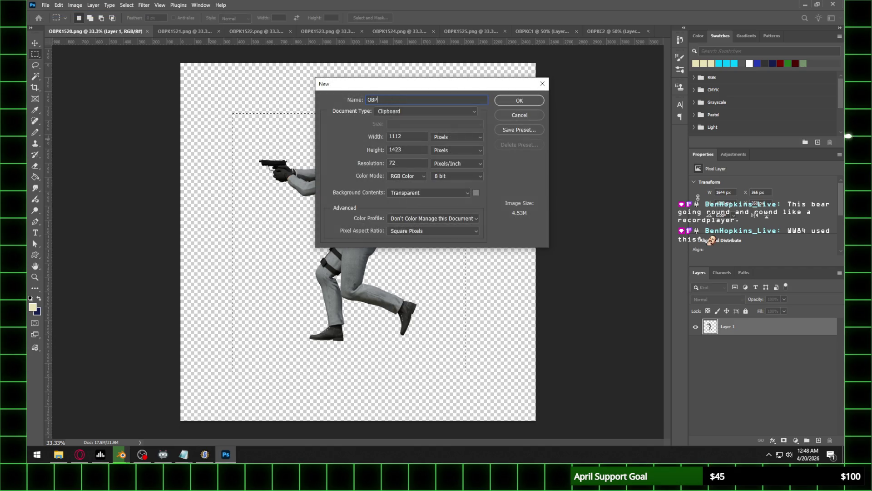
{"action": "type", "text": "KC3"}
{"action": "key", "text": "Return"}
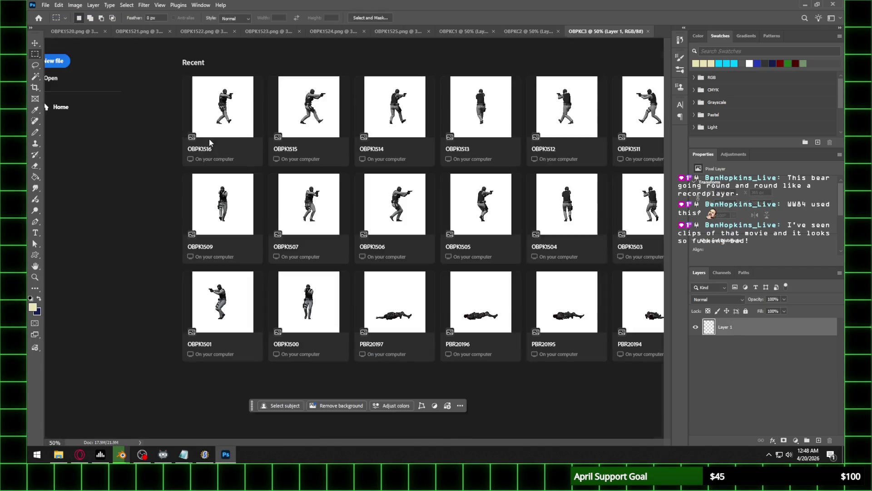
{"action": "key", "text": "ctrl+v"}
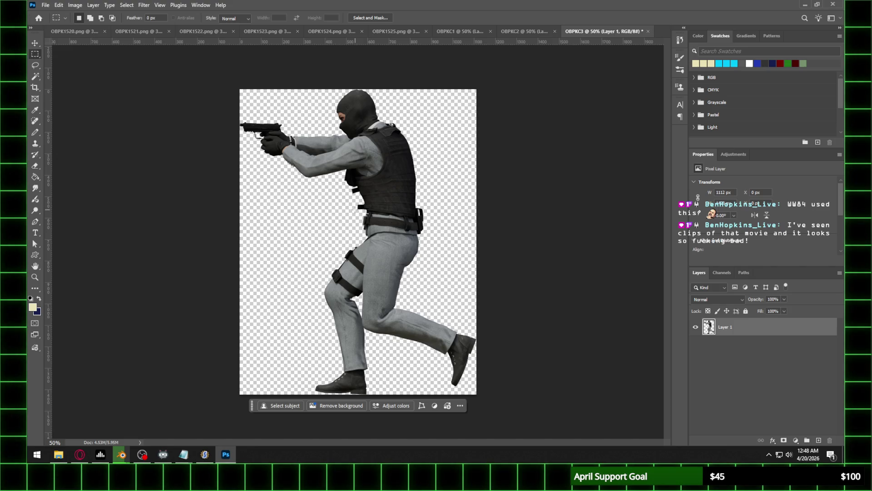
{"action": "left_click", "coordinate": [72, 30]}
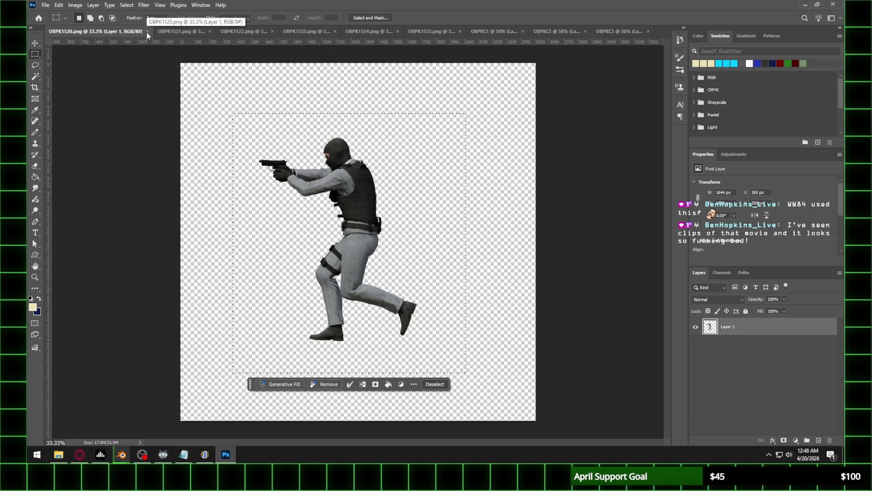
{"action": "left_click", "coordinate": [146, 32]}
Paste frame OBPK1521's figure into a new document OBPKC4, then close OBPK1521
{"action": "left_click", "coordinate": [80, 32]}
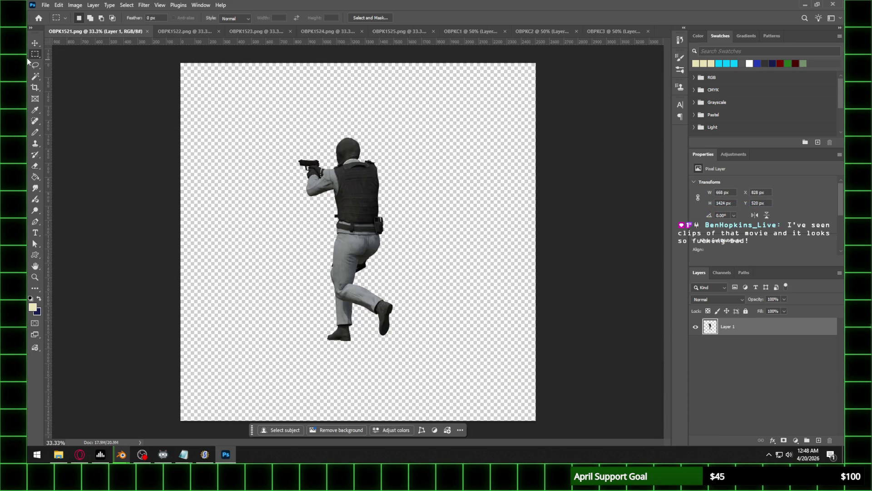
{"action": "mouse_move", "coordinate": [266, 121]}
{"action": "left_mouse_down"}
{"action": "mouse_move", "coordinate": [298, 341]}
{"action": "mouse_move", "coordinate": [445, 373]}
{"action": "left_mouse_up"}
{"action": "left_click", "coordinate": [45, 5]}
{"action": "left_click", "coordinate": [50, 16]}
{"action": "type", "text": "OB"}
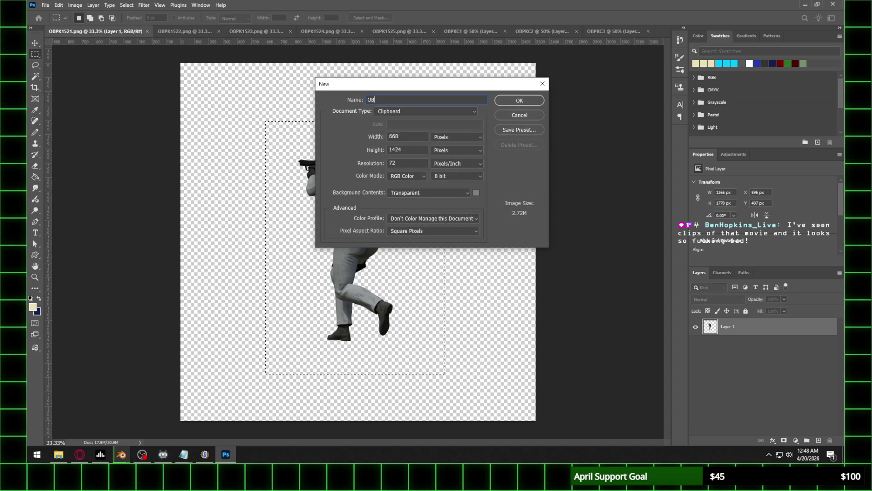
{"action": "type", "text": "PKC4"}
{"action": "key", "text": "Return"}
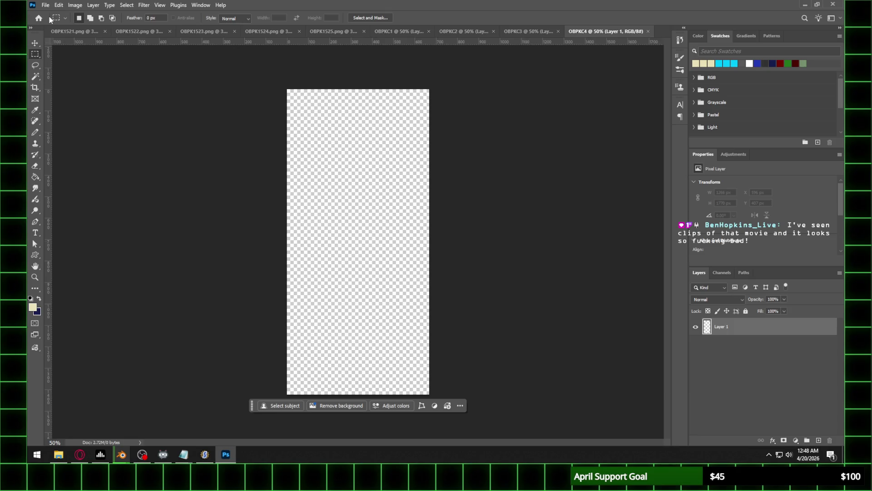
{"action": "key", "text": "ctrl+v"}
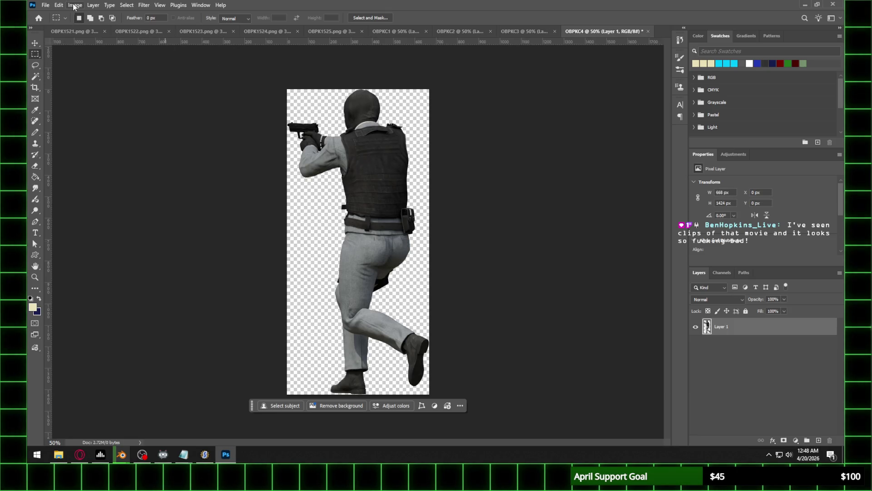
{"action": "left_click", "coordinate": [97, 31]}
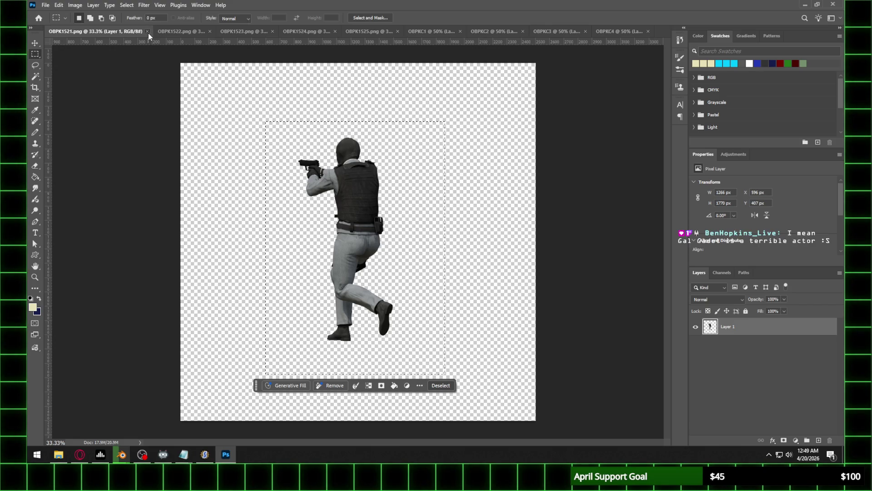
{"action": "left_click", "coordinate": [147, 31]}
Create document OBPKC5 from frame OBPK1522's figure, then close OBPK1522
{"action": "left_click", "coordinate": [91, 32]}
{"action": "mouse_move", "coordinate": [275, 114]}
{"action": "left_mouse_down"}
{"action": "mouse_move", "coordinate": [305, 125]}
{"action": "mouse_move", "coordinate": [444, 365]}
{"action": "left_mouse_up"}
{"action": "left_click", "coordinate": [45, 5]}
{"action": "left_click", "coordinate": [50, 10]}
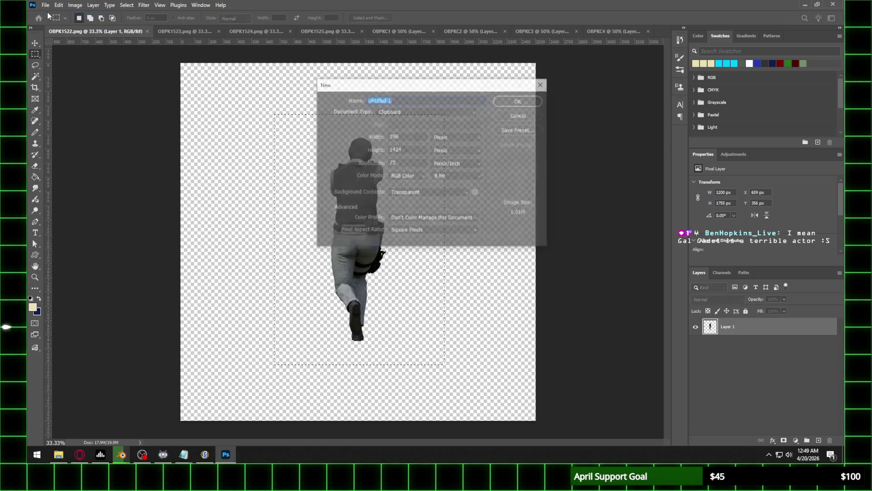
{"action": "type", "text": "OBPKC5"}
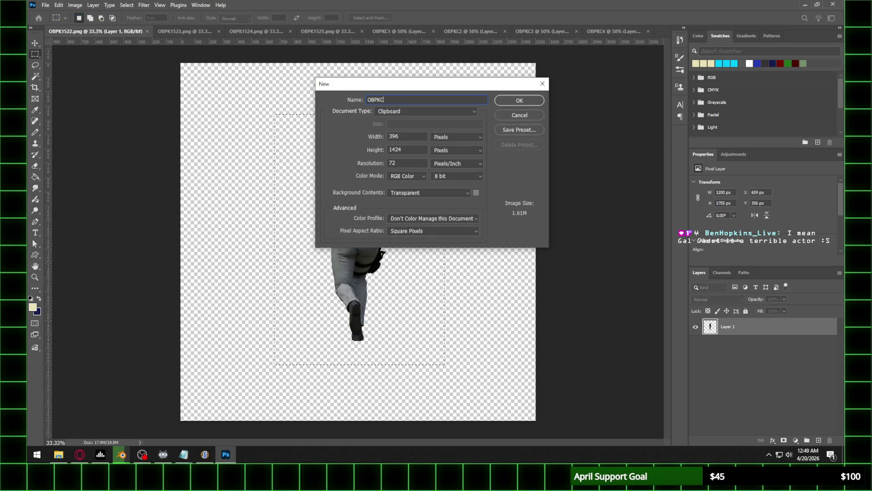
{"action": "key", "text": "Return"}
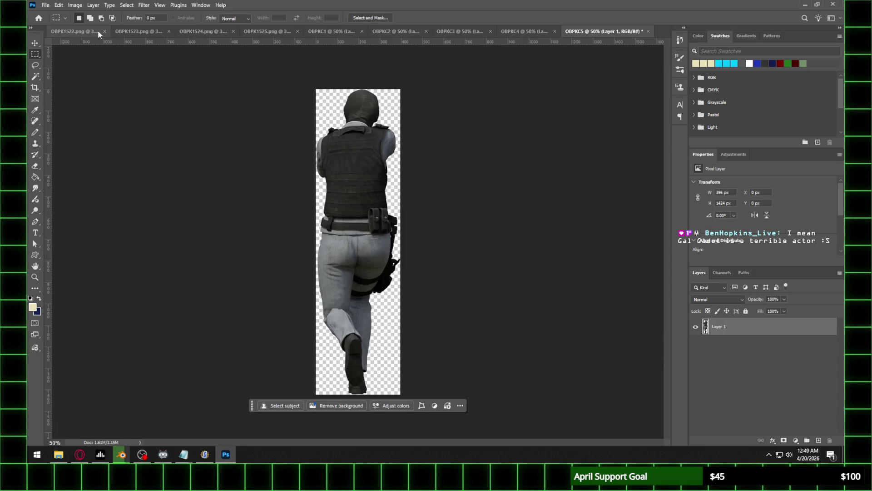
{"action": "left_click", "coordinate": [105, 31]}
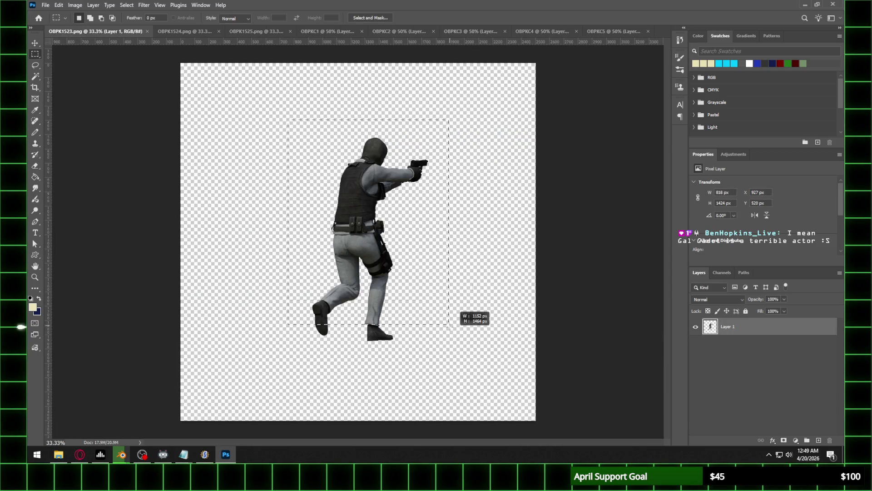
Paste frame OBPK1523's figure into a new document OBPKC6, then close OBPK1523
{"action": "left_click_drag", "start_coordinate": [288, 120], "coordinate": [465, 364]}
{"action": "left_click", "coordinate": [43, 6]}
{"action": "left_click", "coordinate": [47, 16]}
{"action": "type", "text": "OBPKC6"}
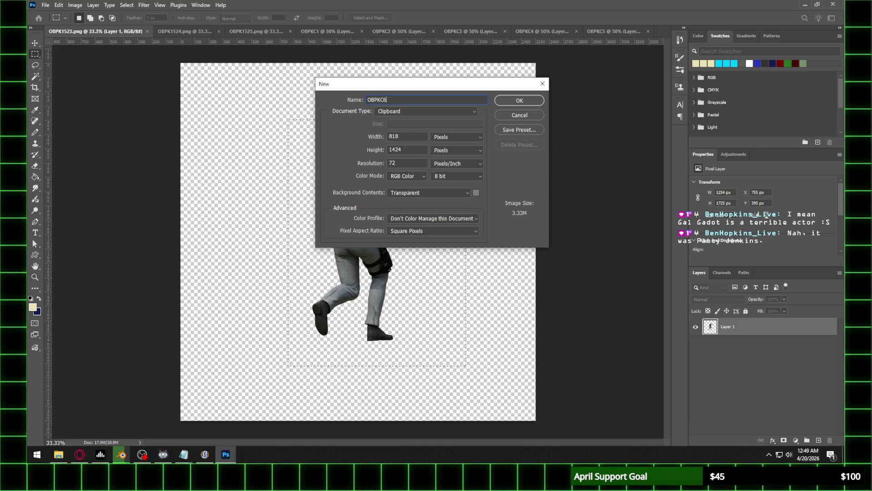
{"action": "key", "text": "Return"}
{"action": "key", "text": "ctrl+v"}
{"action": "left_click", "coordinate": [103, 32]}
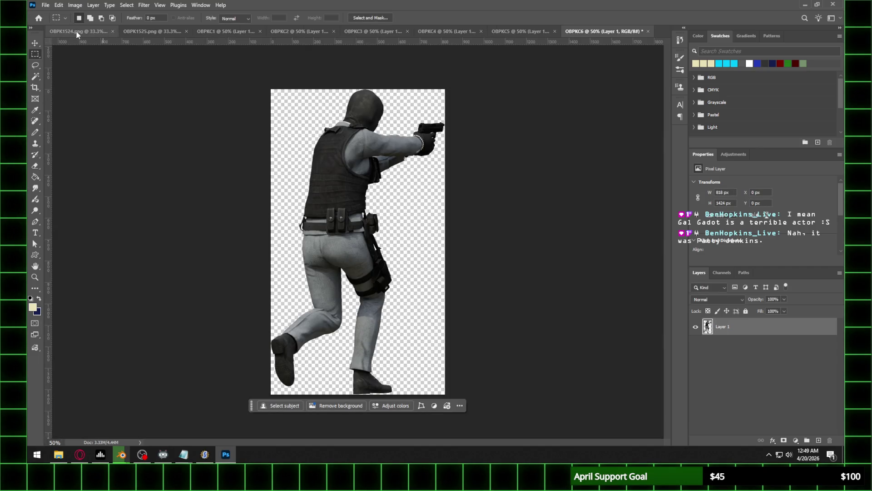
Paste frame OBPK1524's figure into a new document OBPKC7, then close OBPK1524.png
{"action": "left_click", "coordinate": [76, 32]}
{"action": "left_click_drag", "start_coordinate": [277, 114], "coordinate": [489, 381]}
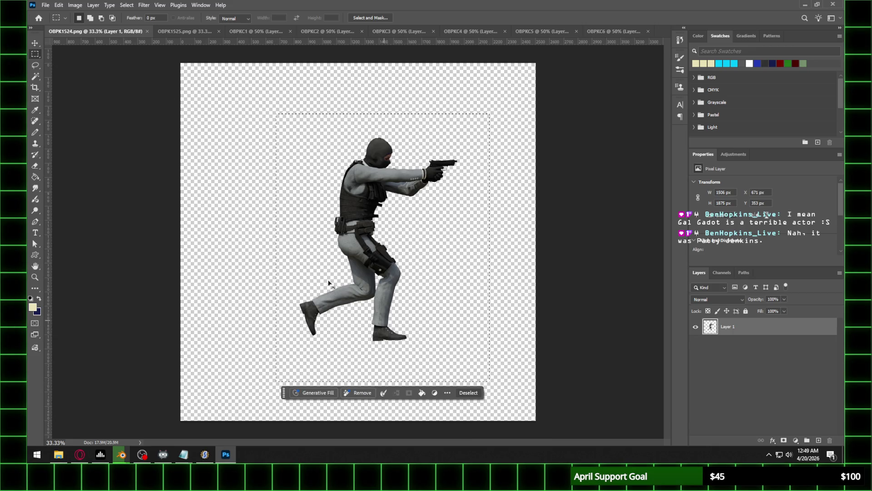
{"action": "left_click", "coordinate": [45, 5]}
{"action": "left_click", "coordinate": [50, 14]}
{"action": "type", "text": "OB"}
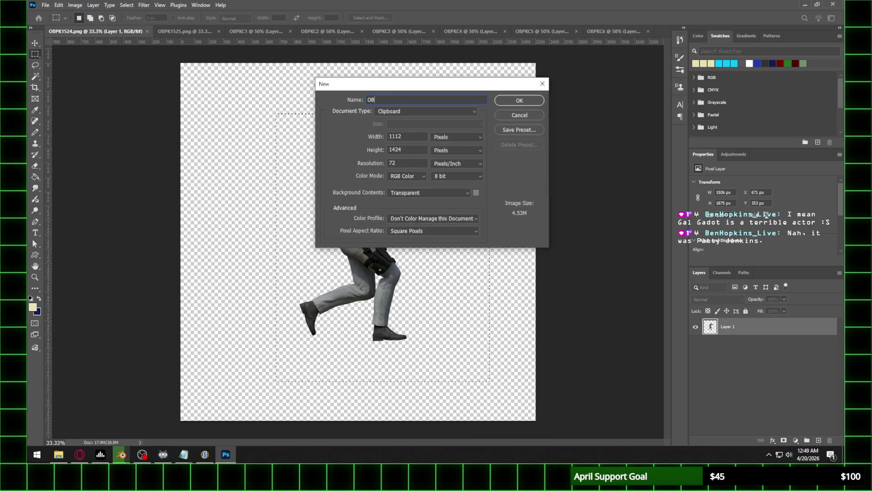
{"action": "type", "text": "PKC7"}
{"action": "key", "text": "Return"}
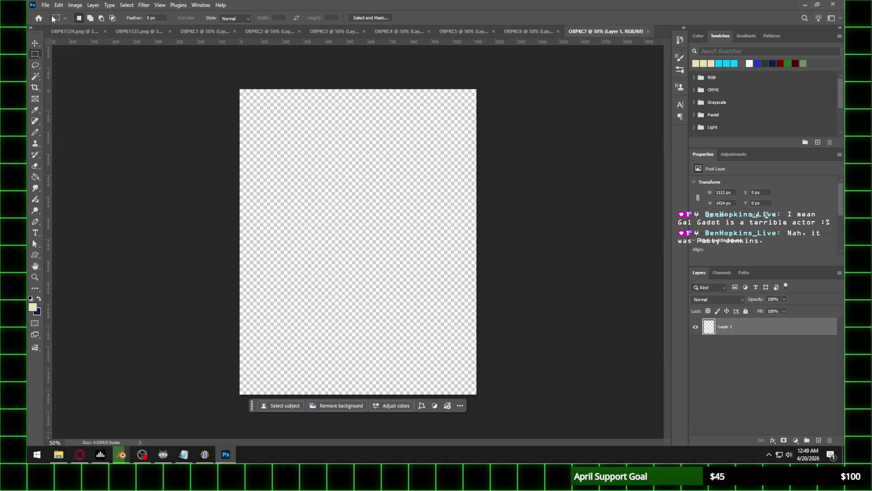
{"action": "key", "text": "ctrl+v"}
{"action": "left_click", "coordinate": [105, 33]}
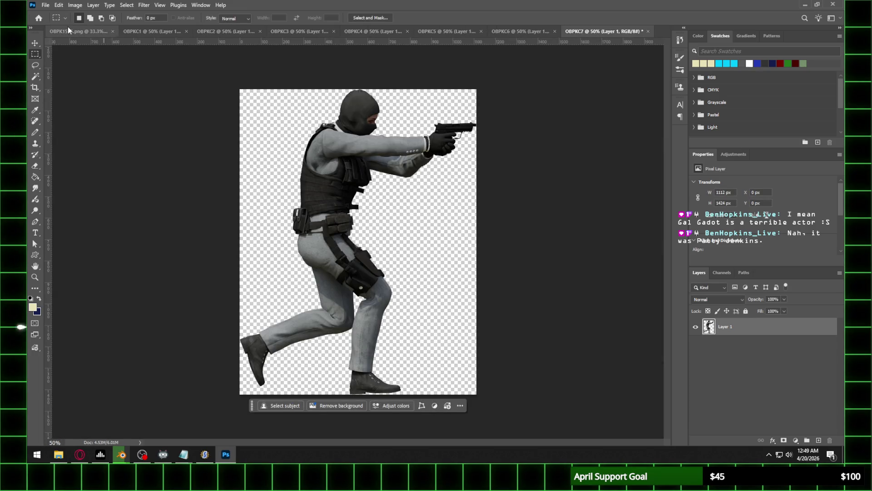
Paste frame OBPK1525's figure into a new document OBPKC8, then close OBPK1525.png
{"action": "mouse_move", "coordinate": [272, 136]}
{"action": "left_mouse_down"}
{"action": "mouse_move", "coordinate": [463, 295]}
{"action": "mouse_move", "coordinate": [467, 353]}
{"action": "left_mouse_up"}
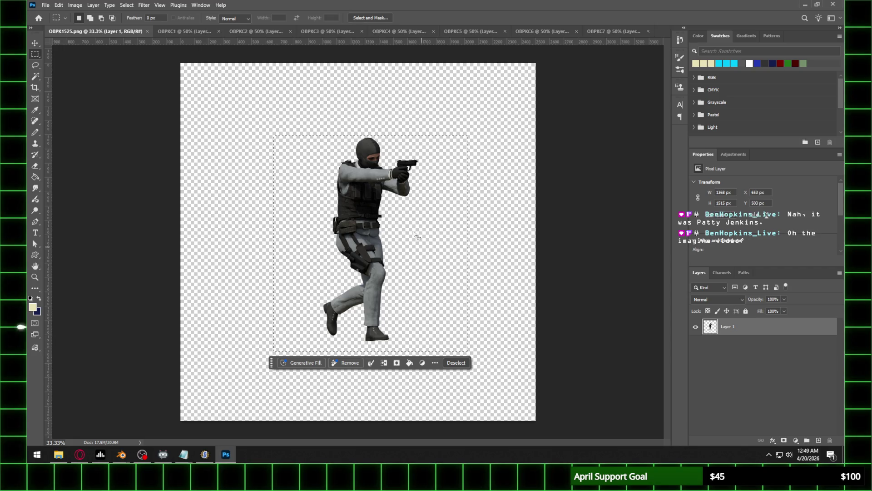
{"action": "left_click", "coordinate": [33, 5]}
{"action": "left_click", "coordinate": [45, 5]}
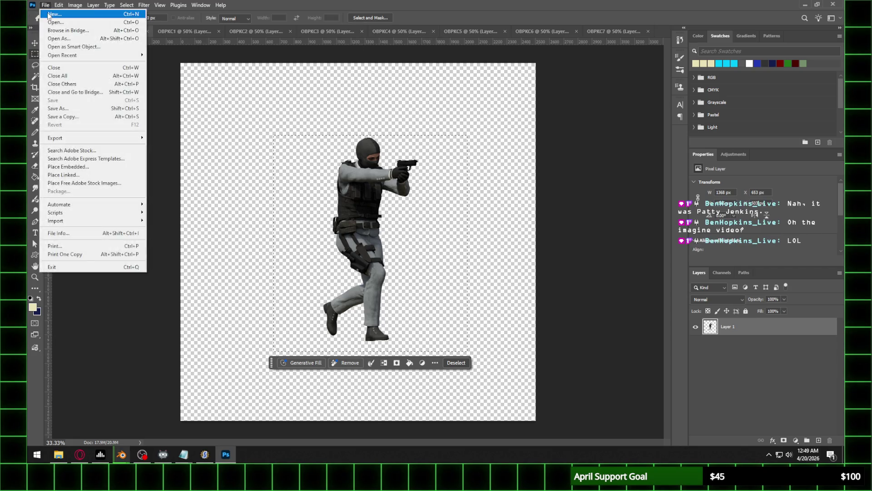
{"action": "left_click", "coordinate": [50, 14]}
{"action": "type", "text": "OBPKC"}
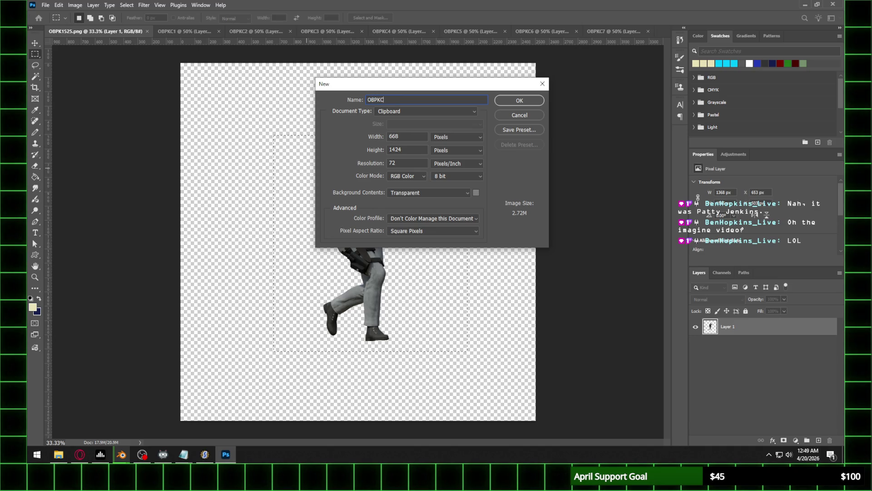
{"action": "type", "text": "8"}
{"action": "key", "text": "Return"}
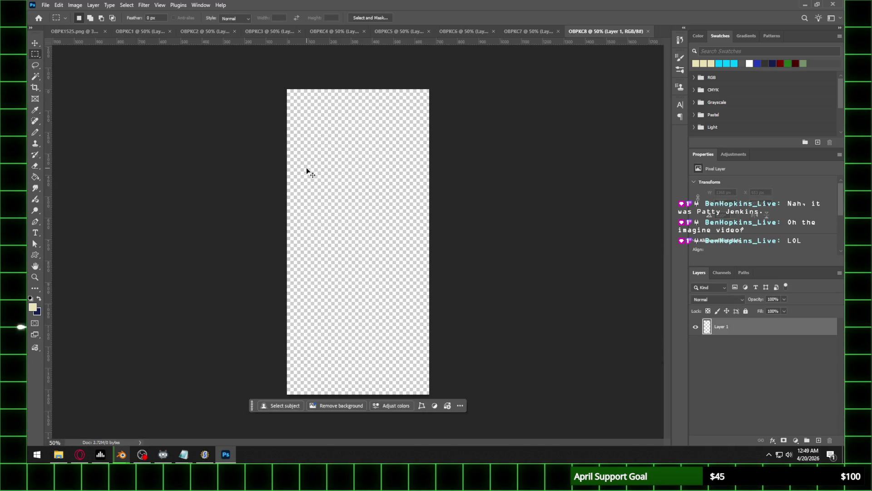
{"action": "key", "text": "ctrl+v"}
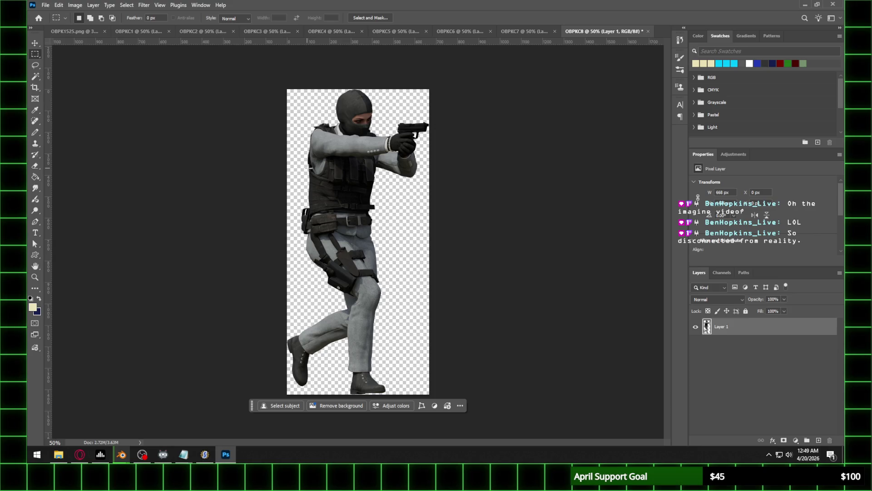
{"action": "left_click", "coordinate": [105, 31]}
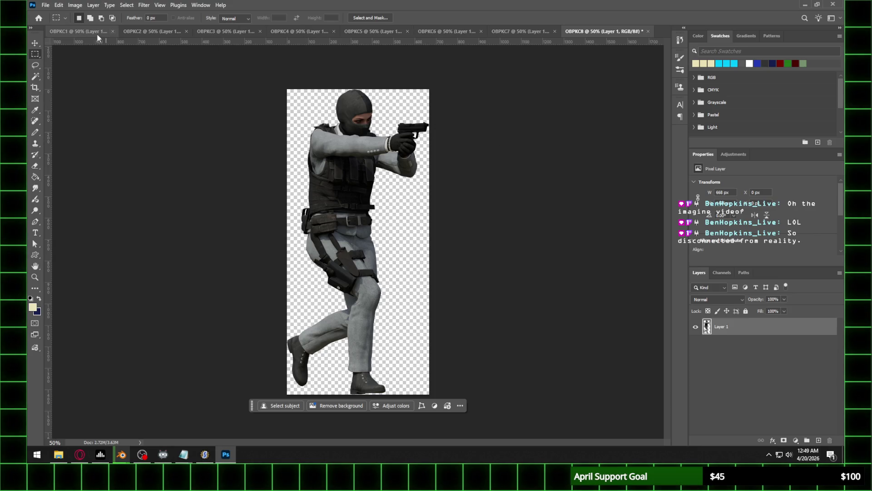
Resize OBPKC1 and OBPKC2 to 40 percent width, viewing each at actual size
{"action": "left_click", "coordinate": [101, 33]}
{"action": "left_click", "coordinate": [75, 5]}
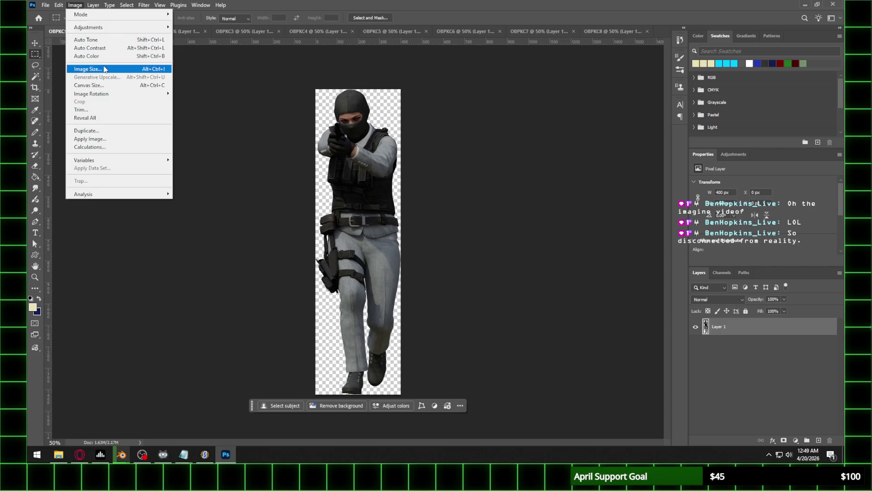
{"action": "left_click", "coordinate": [102, 69]}
{"action": "type", "text": "40"}
{"action": "key", "text": "Return"}
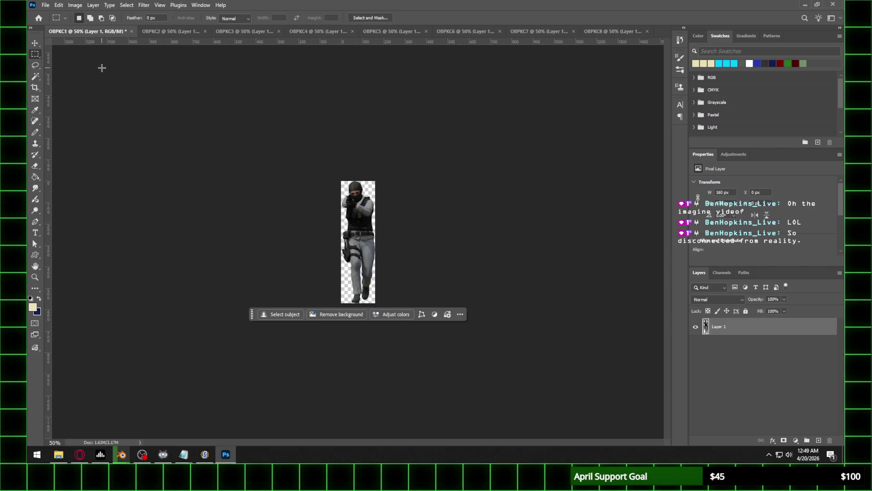
{"action": "key", "text": "z"}
{"action": "key", "text": "ctrl+1"}
{"action": "left_click", "coordinate": [165, 32]}
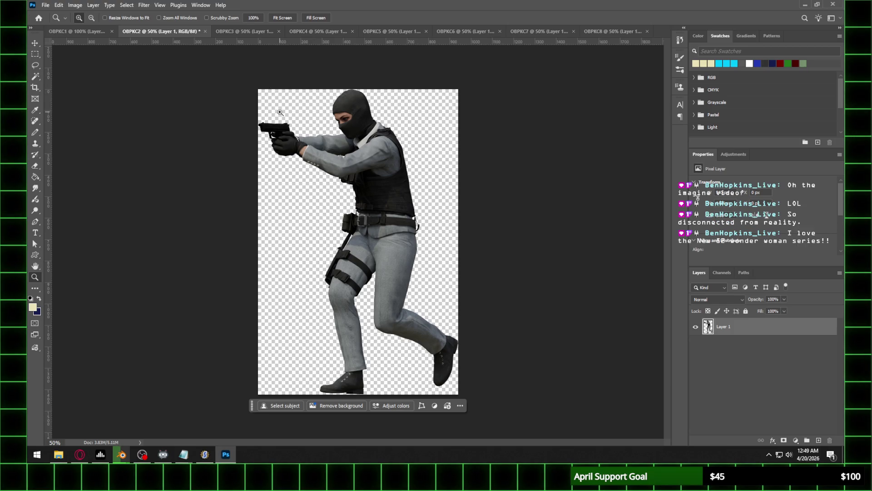
{"action": "left_click", "coordinate": [75, 5]}
{"action": "left_click", "coordinate": [89, 69]}
{"action": "type", "text": "40"}
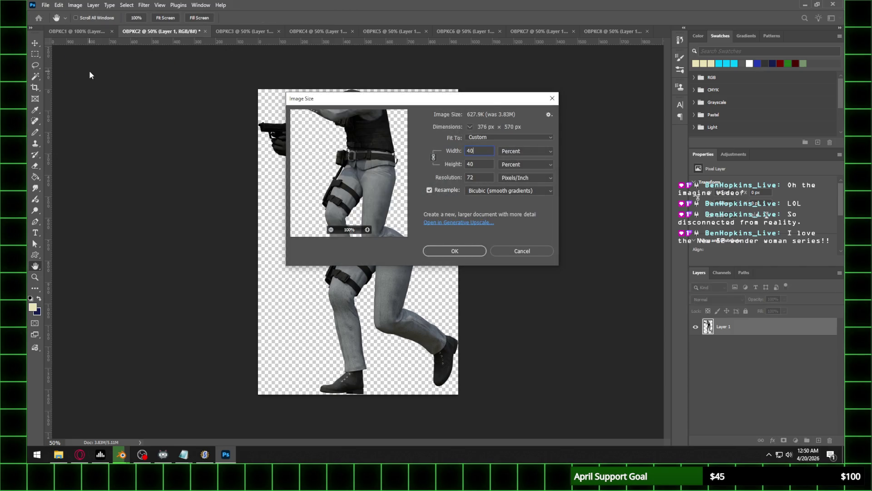
{"action": "key", "text": "Return"}
{"action": "key", "text": "z"}
{"action": "left_click", "coordinate": [354, 216]}
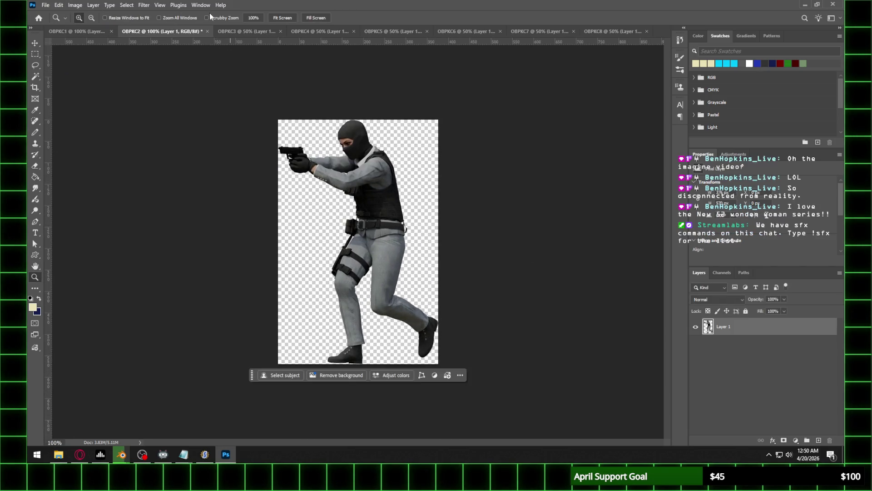
Resize OBPKC3 and OBPKC4 to 40 percent width, viewing each at actual size
{"action": "left_click", "coordinate": [233, 32]}
{"action": "left_click", "coordinate": [73, 5]}
{"action": "left_click", "coordinate": [90, 65]}
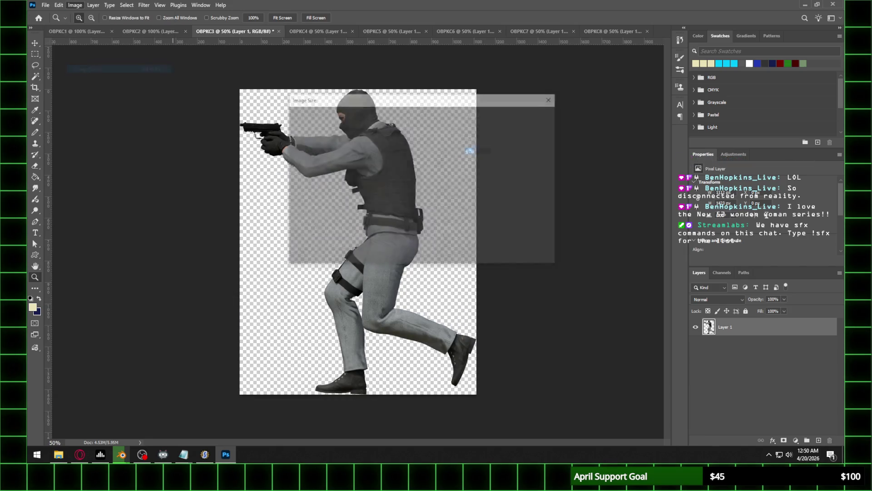
{"action": "key", "text": "Return"}
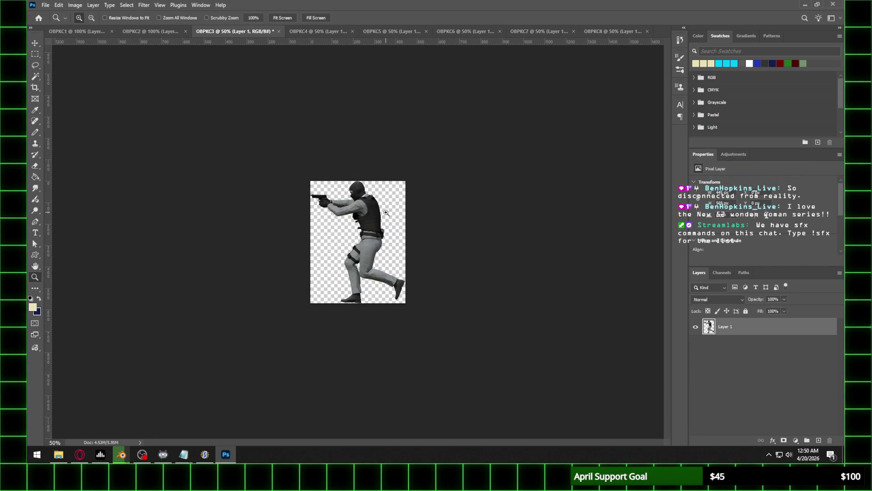
{"action": "left_click", "coordinate": [386, 213]}
{"action": "left_click", "coordinate": [314, 31]}
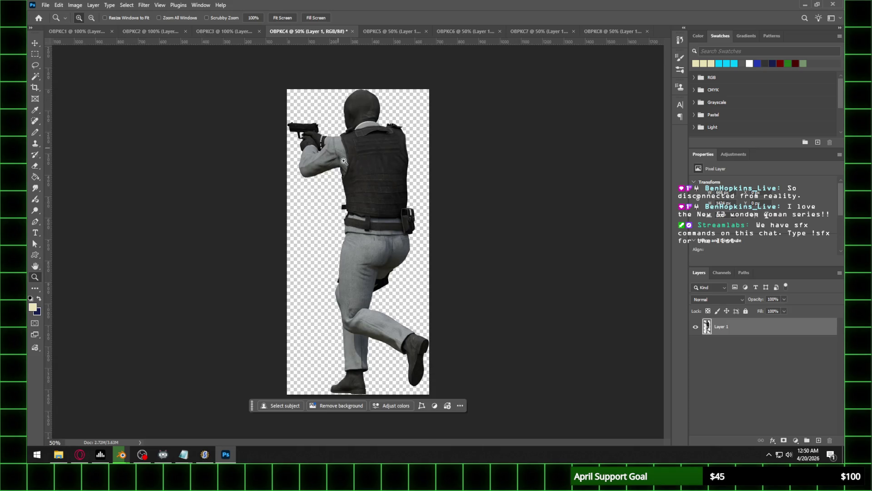
{"action": "left_click", "coordinate": [75, 5]}
{"action": "left_click", "coordinate": [90, 67]}
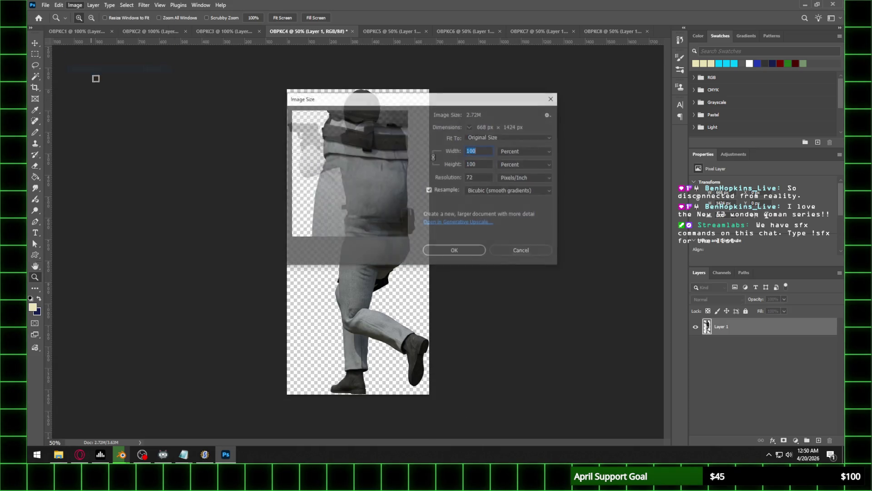
{"action": "type", "text": "40"}
{"action": "key", "text": "Return"}
{"action": "key", "text": "z"}
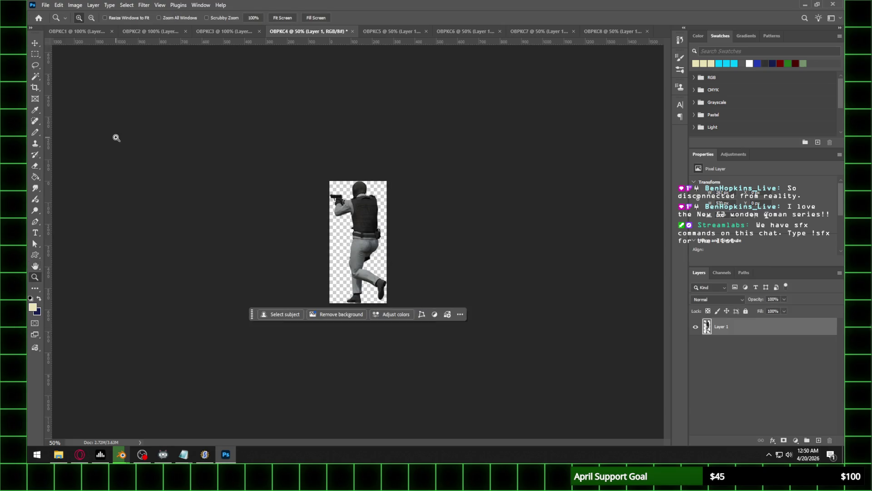
{"action": "left_click", "coordinate": [364, 181]}
{"action": "left_click", "coordinate": [364, 181]}
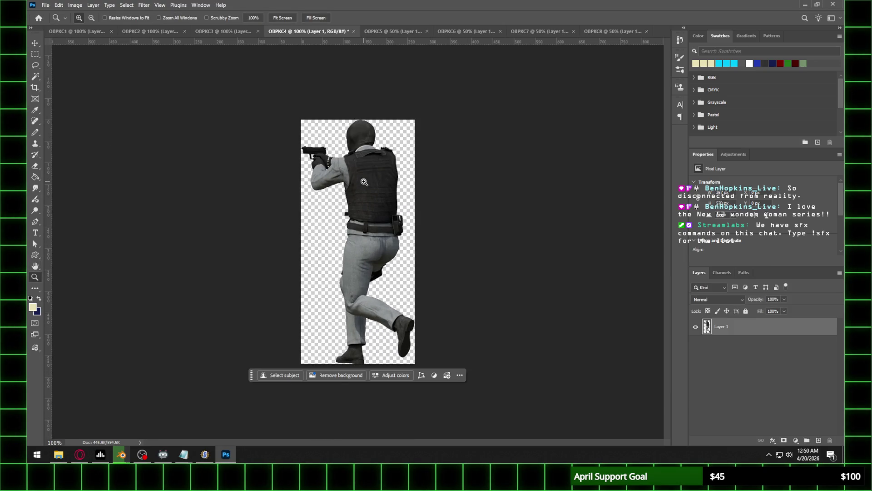
Resize OBPKC5 and OBPKC6 to 40 percent width, viewing each zoomed in
{"action": "left_click", "coordinate": [393, 31]}
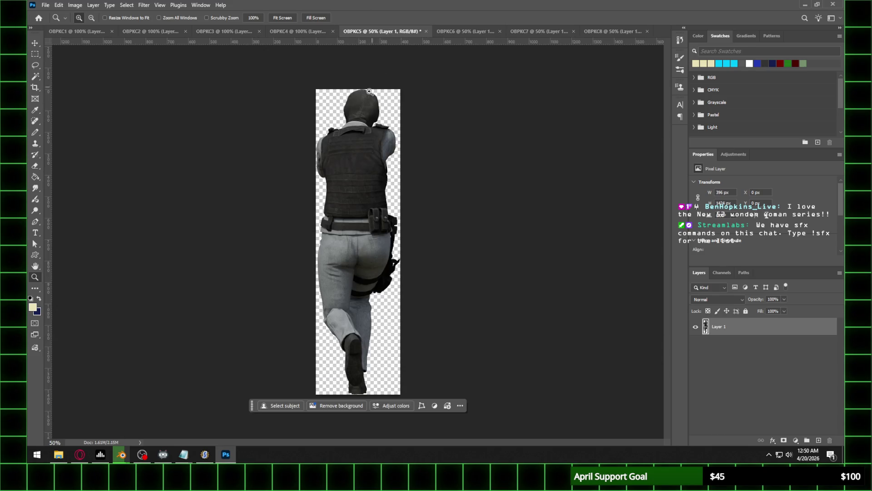
{"action": "left_click", "coordinate": [76, 5]}
{"action": "left_click", "coordinate": [89, 69]}
{"action": "type", "text": "40"}
{"action": "key", "text": "Return"}
{"action": "key", "text": "z"}
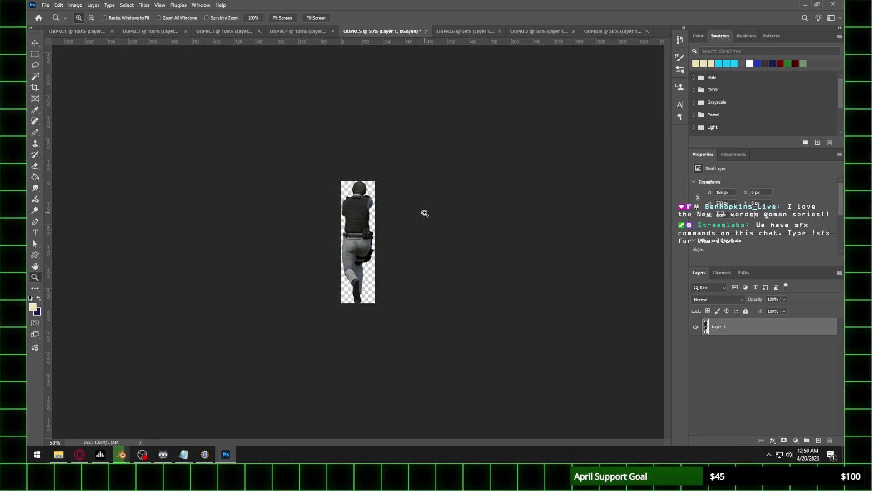
{"action": "left_click", "coordinate": [424, 213]}
{"action": "left_click", "coordinate": [462, 31]}
{"action": "left_click", "coordinate": [77, 4]}
{"action": "left_click", "coordinate": [85, 68]}
{"action": "type", "text": "49"}
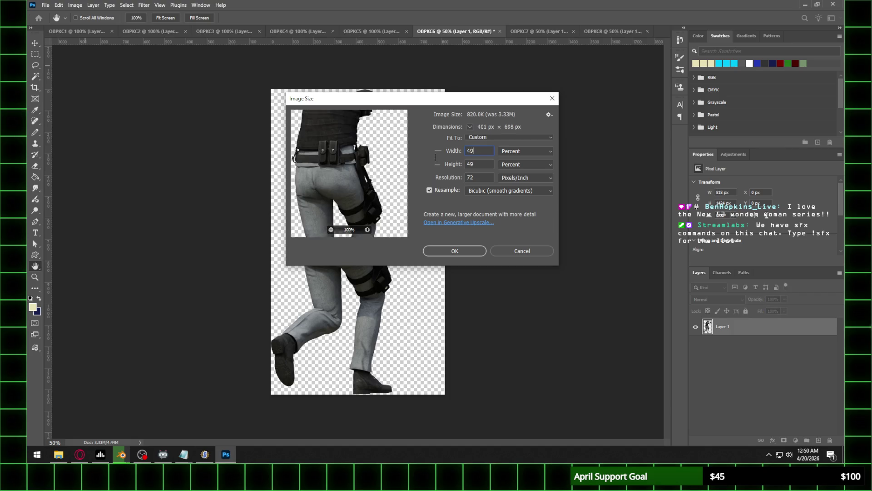
{"action": "key", "text": "Return"}
{"action": "key", "text": "z"}
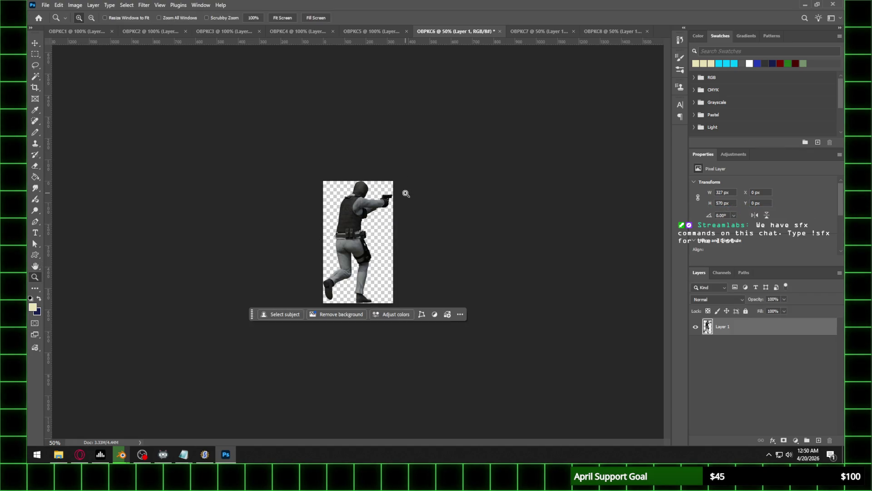
{"action": "left_click", "coordinate": [405, 193]}
Resize OBPKC7 and OBPKC8 to 40 percent (445×570 and 267×570 px)
{"action": "left_click", "coordinate": [538, 31]}
{"action": "left_click", "coordinate": [75, 5]}
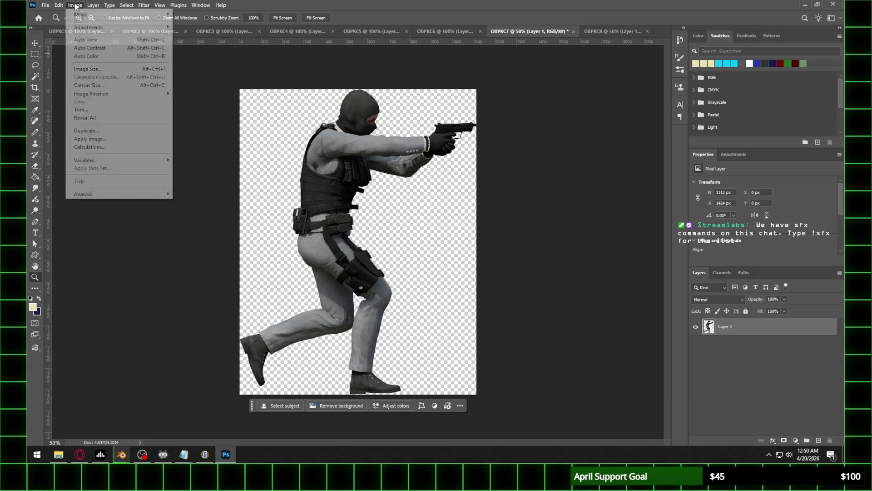
{"action": "left_click", "coordinate": [87, 68]}
{"action": "type", "text": "40"}
{"action": "key", "text": "Return"}
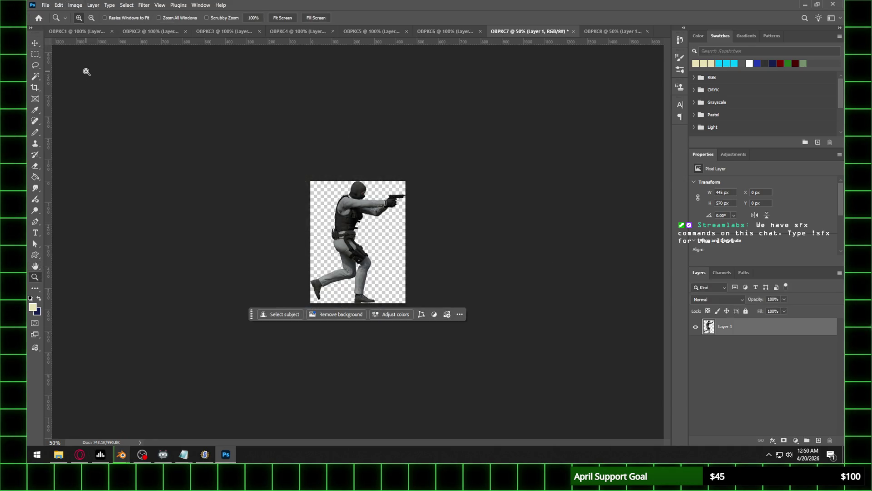
{"action": "left_click", "coordinate": [418, 218]}
{"action": "left_click", "coordinate": [612, 31]}
{"action": "left_click", "coordinate": [75, 4]}
{"action": "left_click", "coordinate": [88, 71]}
{"action": "type", "text": "40"}
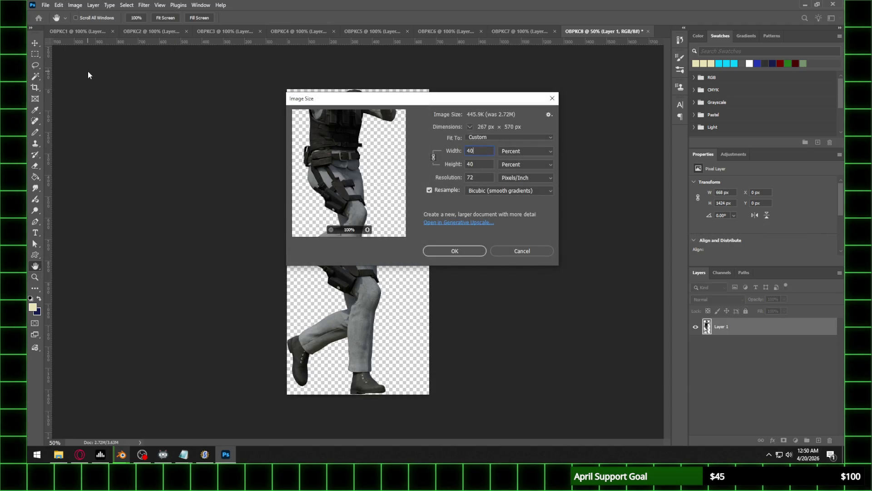
{"action": "key", "text": "Return"}
{"action": "key", "text": "z"}
{"action": "left_click", "coordinate": [367, 202]}
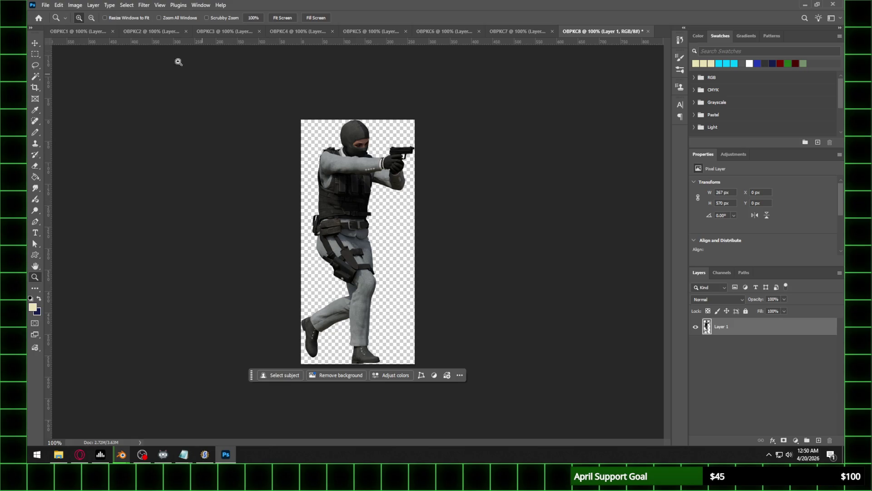
Start saving OBPKC1, picking PNG as the file format in Save As
{"action": "left_click", "coordinate": [81, 32]}
{"action": "left_click", "coordinate": [45, 4]}
{"action": "left_click", "coordinate": [70, 100]}
{"action": "left_click", "coordinate": [126, 350]}
Create a Frame 3 folder under Walk and save OBPKC1 there as a PNG
{"action": "left_click", "coordinate": [129, 304]}
{"action": "left_click", "coordinate": [69, 20]}
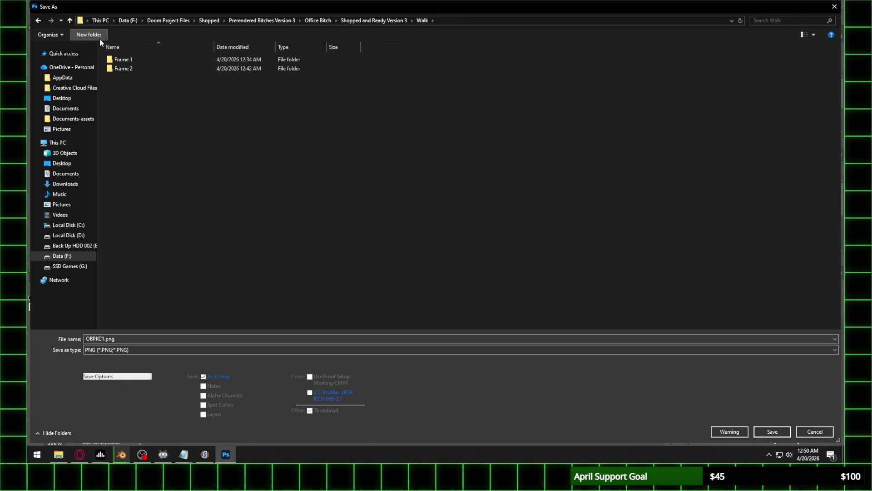
{"action": "left_click", "coordinate": [100, 38]}
{"action": "type", "text": "Frame 3"}
{"action": "key", "text": "Return"}
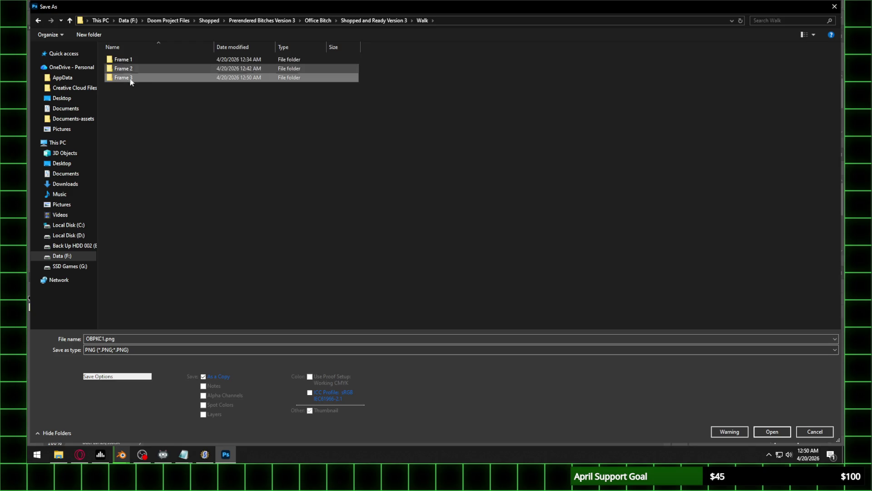
{"action": "double_click", "coordinate": [149, 81]}
{"action": "left_click", "coordinate": [773, 431]}
{"action": "left_click", "coordinate": [319, 165]}
Save OBPKC2 as a PNG in Frame 3
{"action": "left_click", "coordinate": [187, 31]}
{"action": "left_click", "coordinate": [46, 5]}
{"action": "left_click", "coordinate": [68, 109]}
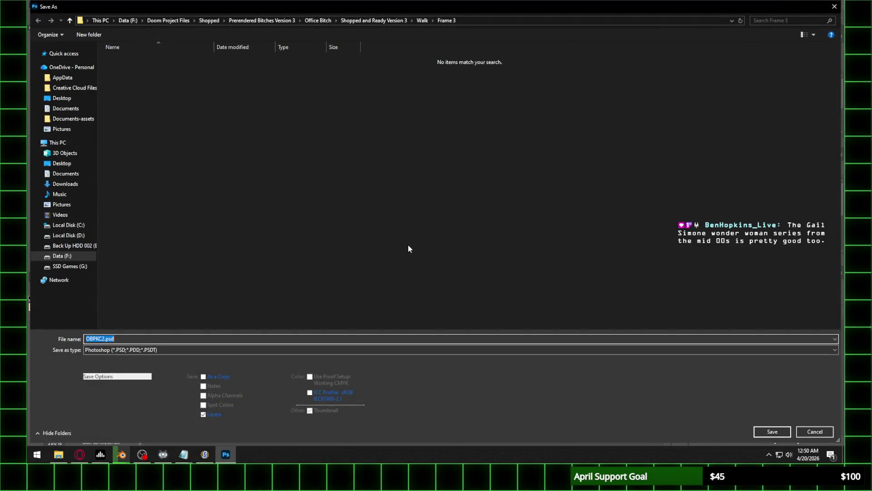
{"action": "left_click", "coordinate": [155, 349]}
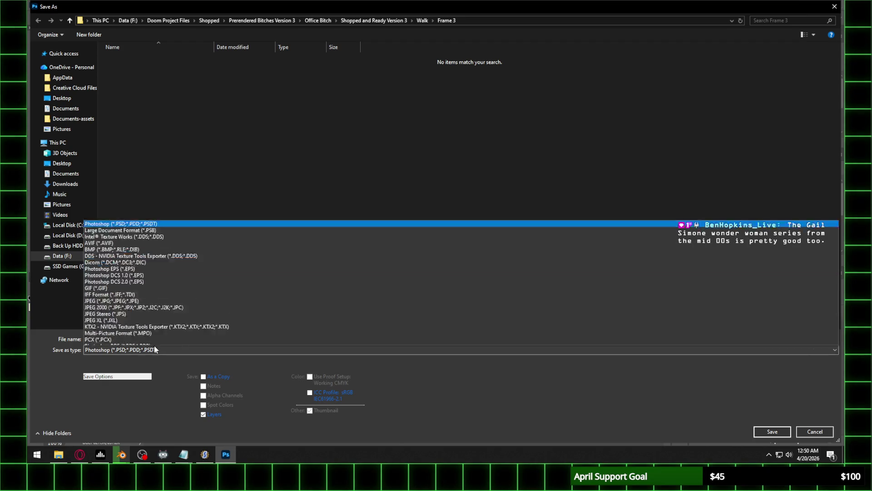
{"action": "left_click", "coordinate": [123, 308]}
{"action": "left_click", "coordinate": [772, 433]}
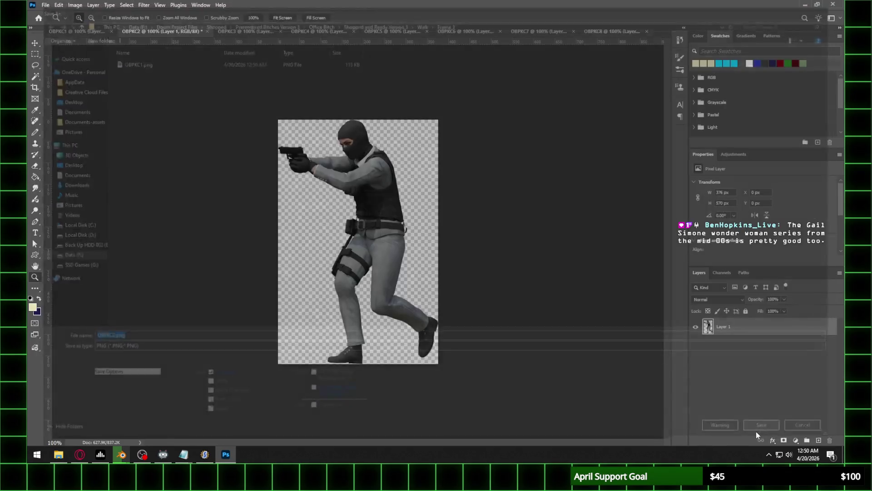
{"action": "key", "text": "Return"}
Save OBPKC3 as a PNG in Frame 3
{"action": "left_click", "coordinate": [253, 31]}
{"action": "left_click", "coordinate": [46, 5]}
{"action": "left_click", "coordinate": [64, 111]}
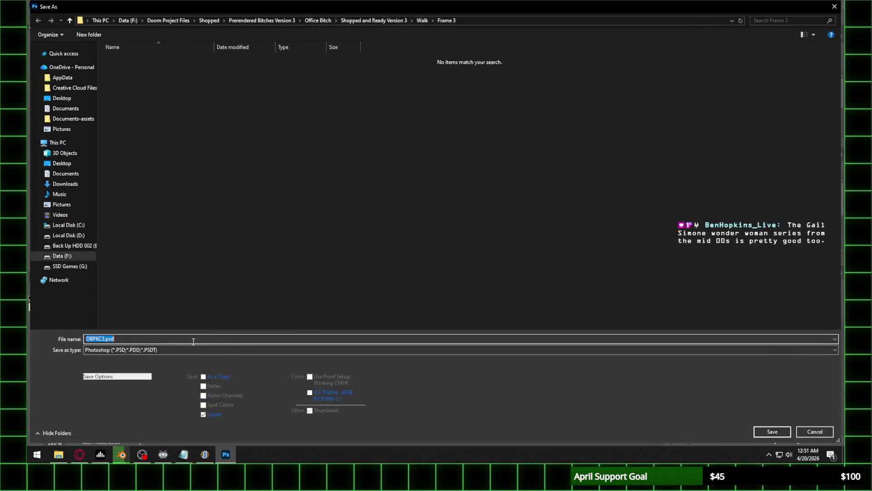
{"action": "left_click", "coordinate": [164, 348]}
{"action": "left_click", "coordinate": [149, 305]}
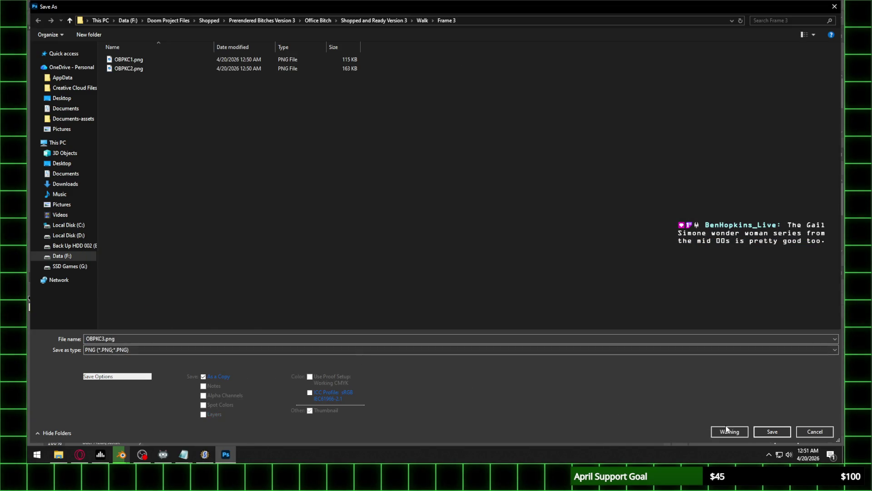
{"action": "left_click", "coordinate": [778, 431]}
{"action": "left_click", "coordinate": [331, 168]}
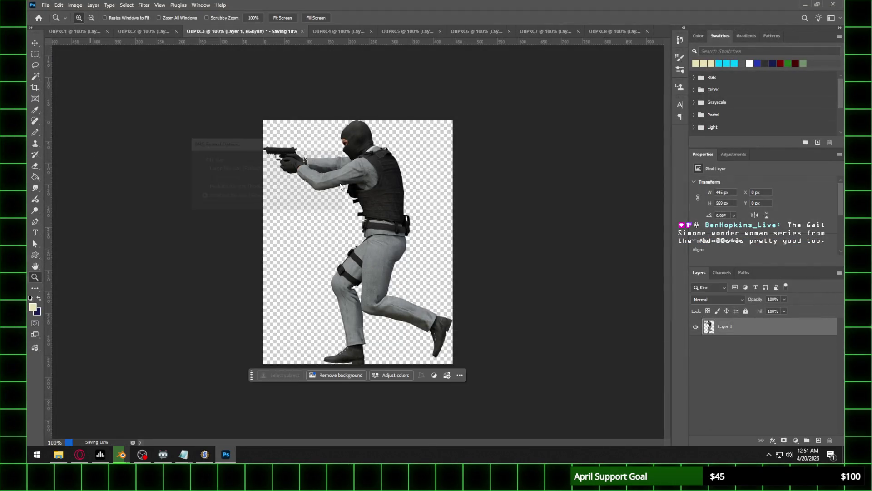
Save OBPKC4 as a PNG in Frame 3
{"action": "left_click", "coordinate": [323, 32]}
{"action": "left_click", "coordinate": [45, 5]}
{"action": "left_click", "coordinate": [58, 109]}
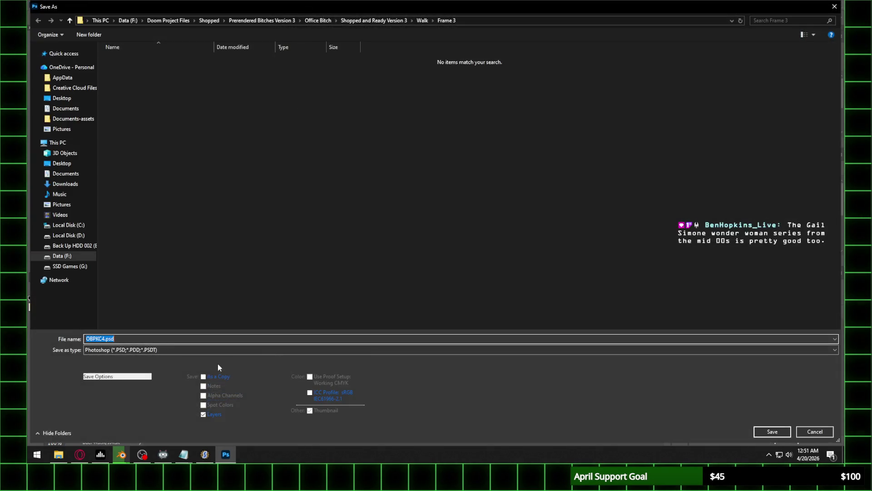
{"action": "left_click", "coordinate": [146, 350]}
{"action": "left_click", "coordinate": [120, 303]}
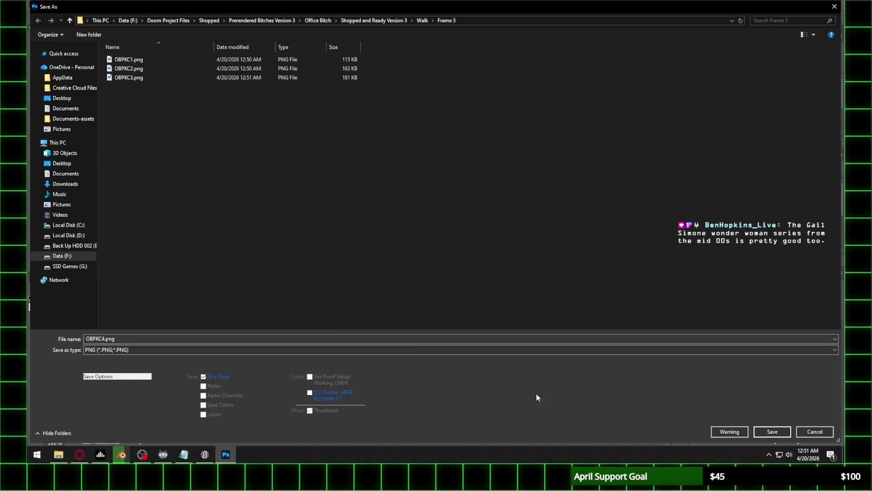
{"action": "left_click", "coordinate": [768, 431]}
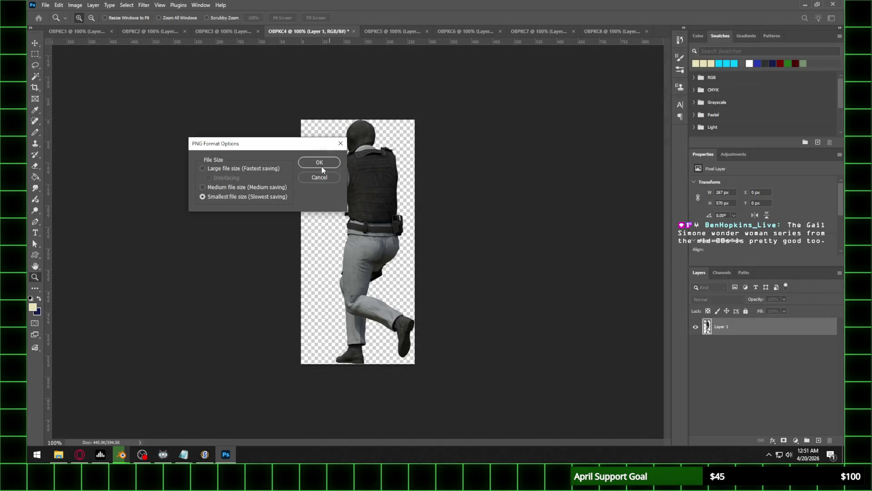
{"action": "left_click", "coordinate": [321, 163]}
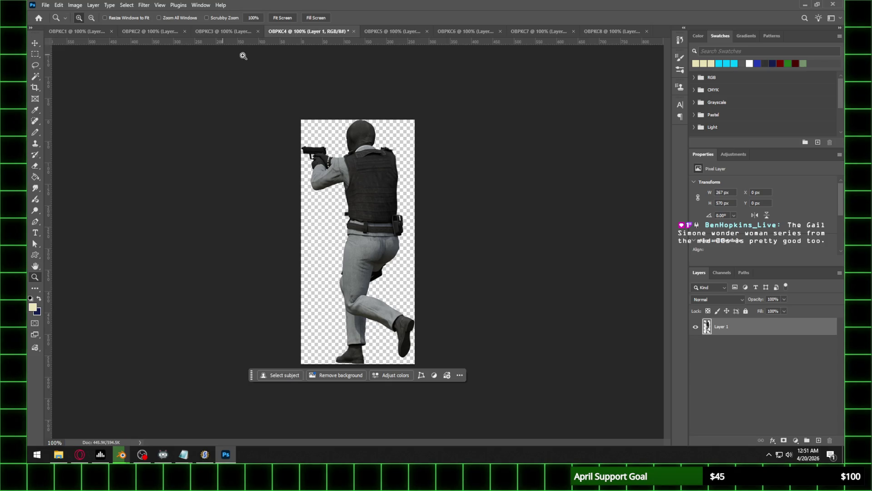
Save OBPKC5 as a PNG in Frame 3
{"action": "left_click", "coordinate": [389, 31]}
{"action": "left_click", "coordinate": [46, 5]}
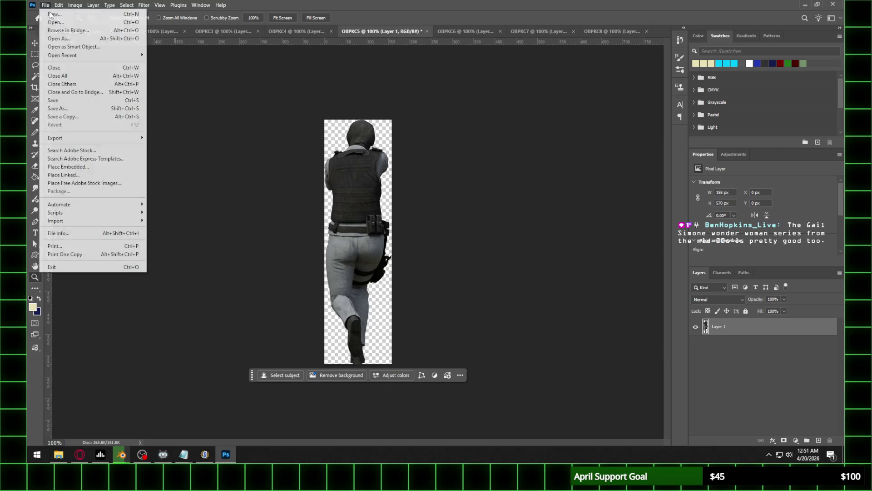
{"action": "left_click", "coordinate": [63, 109]}
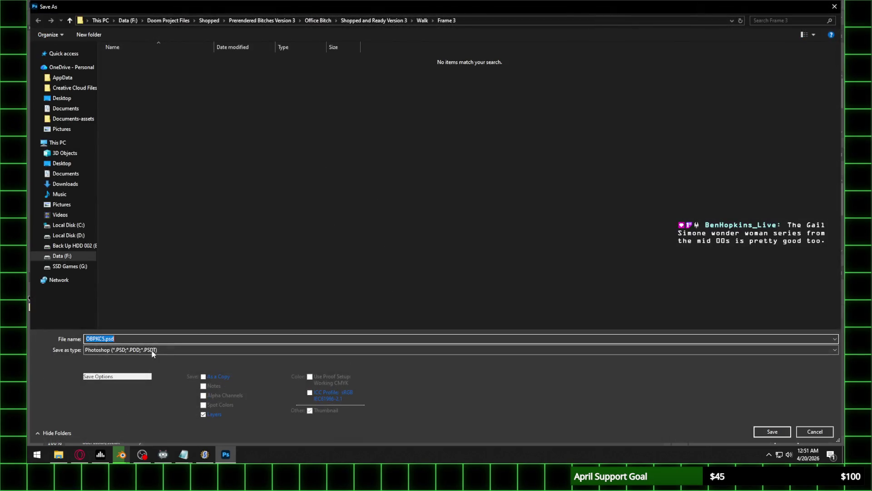
{"action": "left_click", "coordinate": [152, 350]}
{"action": "left_click", "coordinate": [272, 303]}
{"action": "left_click", "coordinate": [773, 432]}
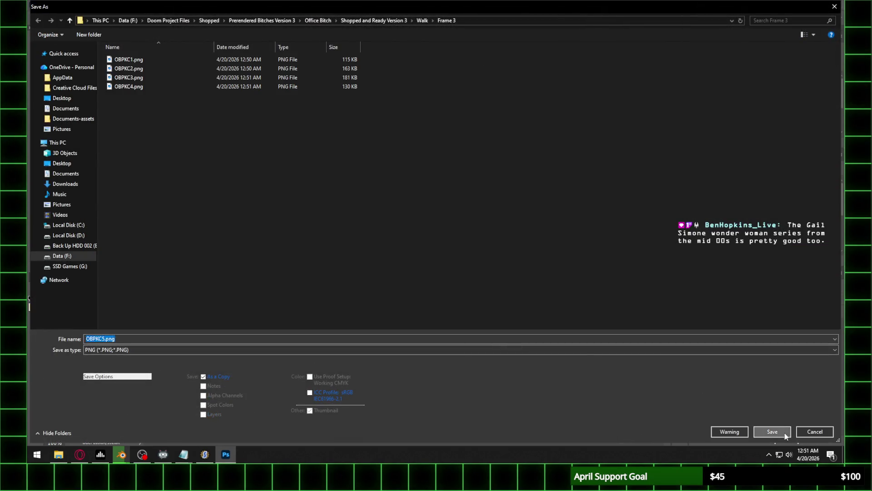
{"action": "left_click", "coordinate": [319, 162]}
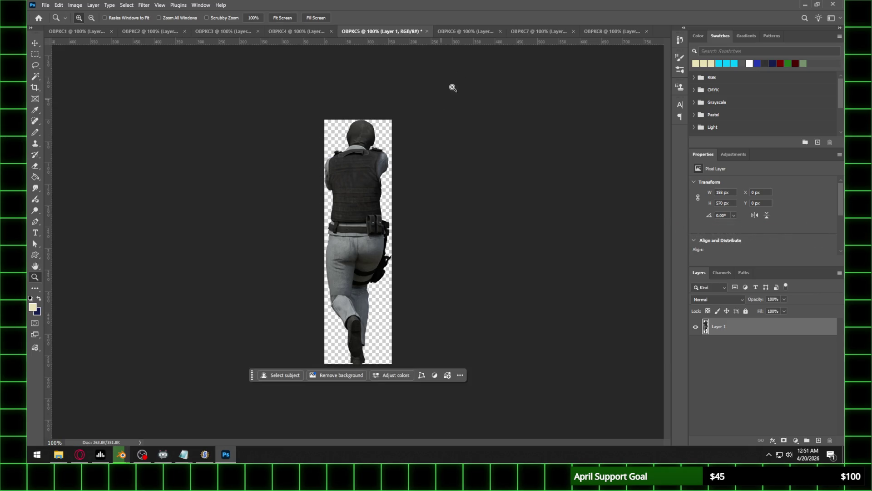
Save OBPKC7 as a PNG in Frame 3
{"action": "left_click", "coordinate": [466, 32]}
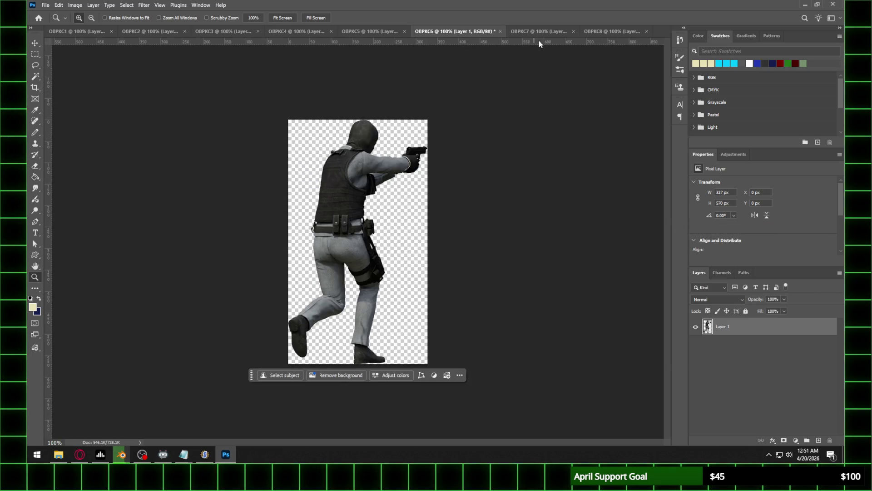
{"action": "left_click", "coordinate": [541, 31]}
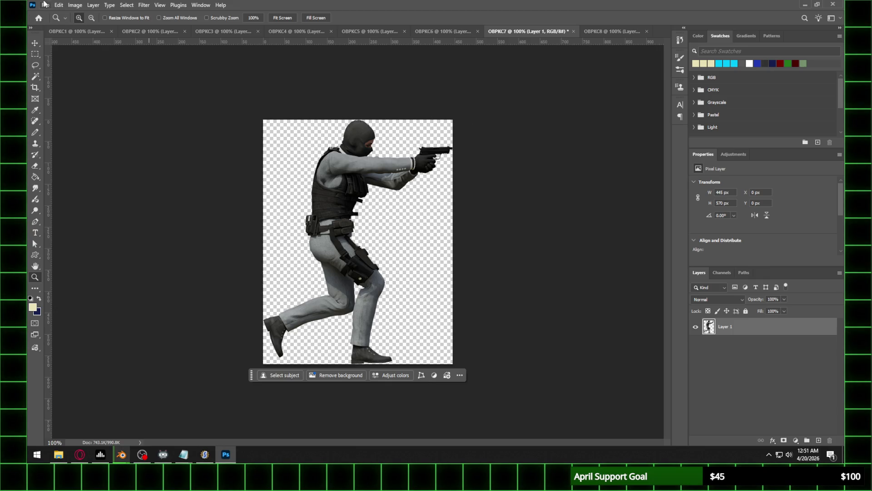
{"action": "left_click", "coordinate": [45, 5]}
{"action": "left_click", "coordinate": [50, 108]}
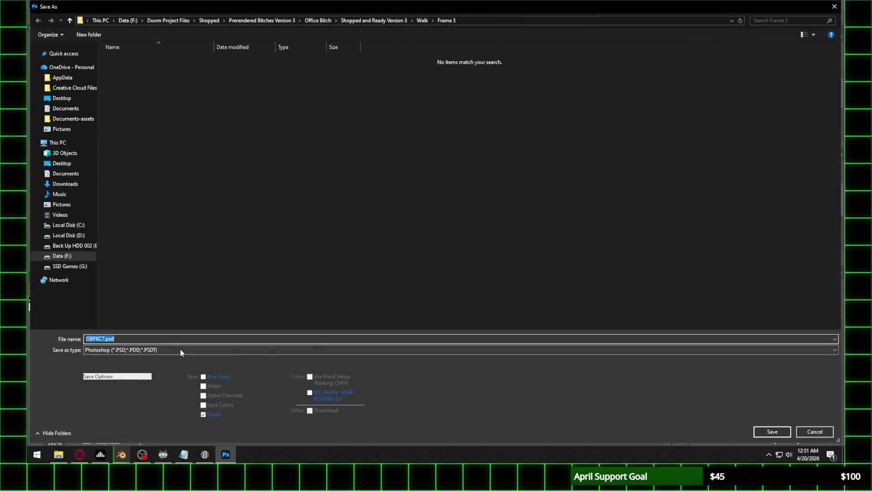
{"action": "left_click", "coordinate": [179, 350]}
{"action": "left_click", "coordinate": [155, 301]}
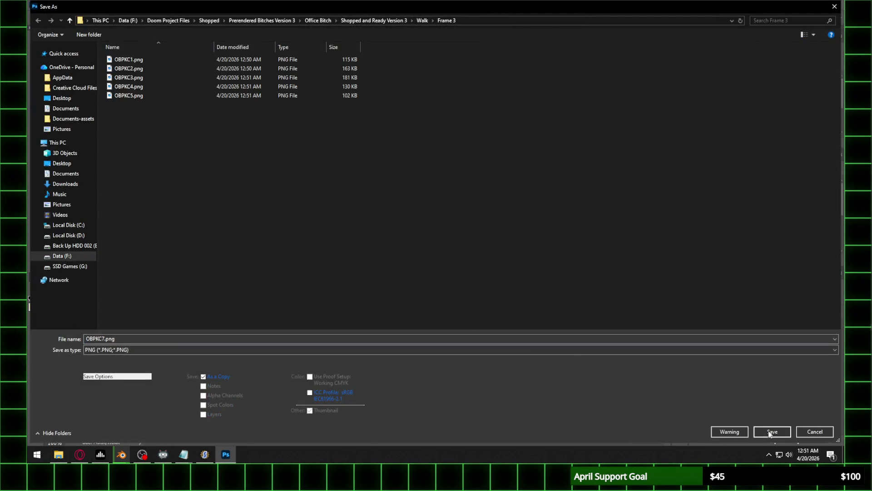
{"action": "left_click", "coordinate": [769, 434]}
{"action": "left_click", "coordinate": [338, 165]}
Save OBPKC8 as a PNG in Frame 3
{"action": "left_click", "coordinate": [600, 33]}
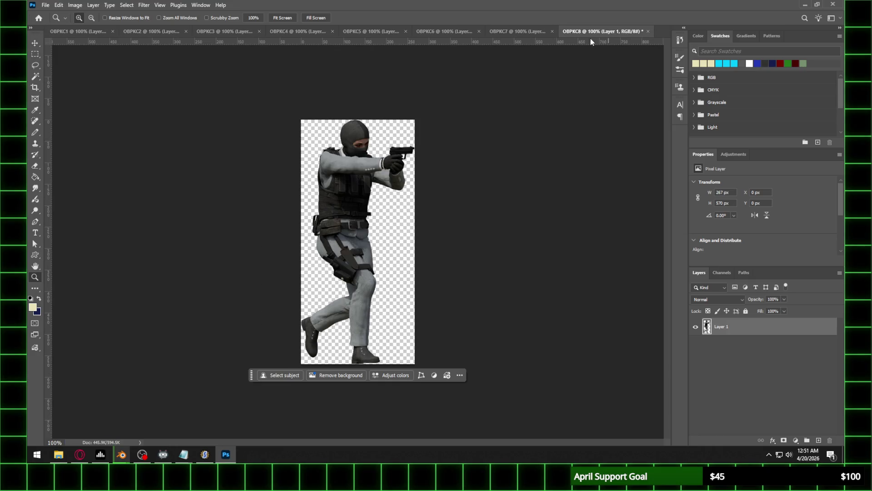
{"action": "left_click", "coordinate": [44, 5]}
{"action": "left_click", "coordinate": [50, 108]}
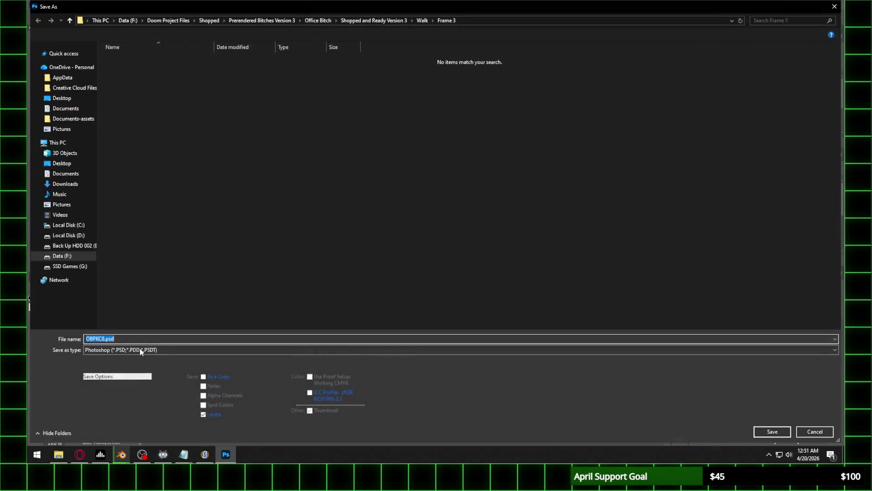
{"action": "left_click", "coordinate": [144, 351]}
{"action": "left_click", "coordinate": [143, 301]}
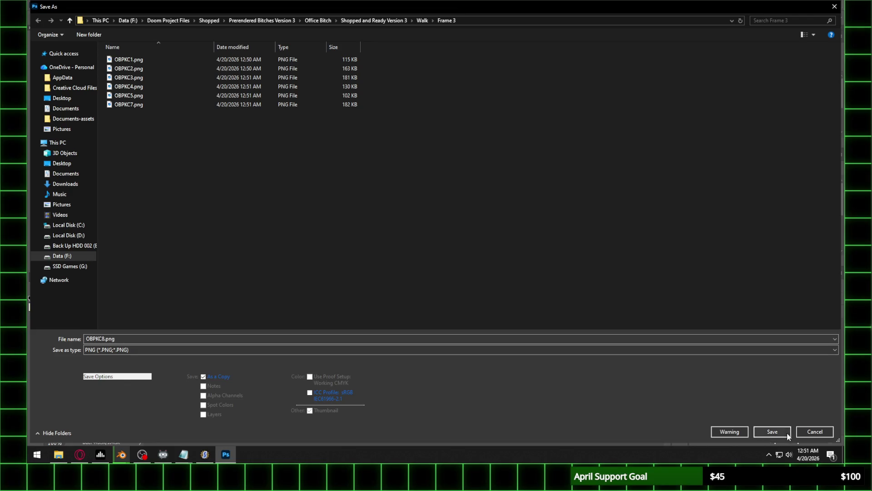
{"action": "left_click", "coordinate": [788, 434]}
{"action": "left_click", "coordinate": [325, 164]}
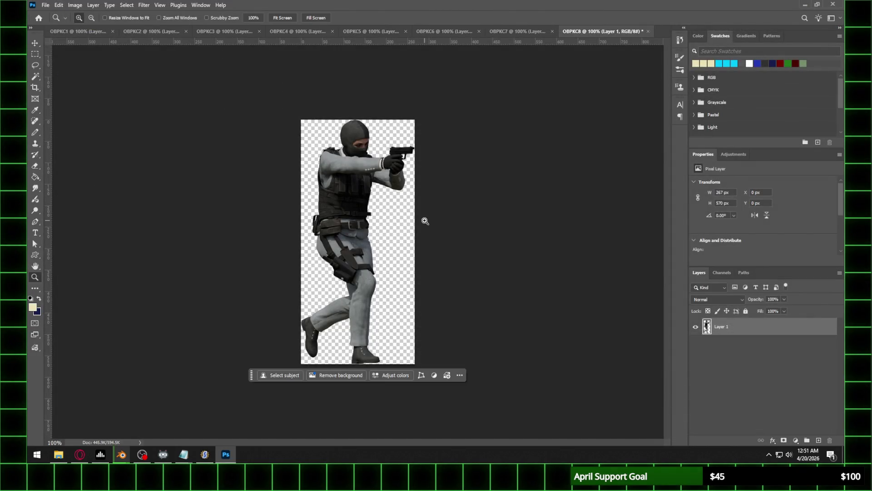
Close all Photoshop documents without saving and return to SLADE
{"action": "left_click", "coordinate": [87, 33]}
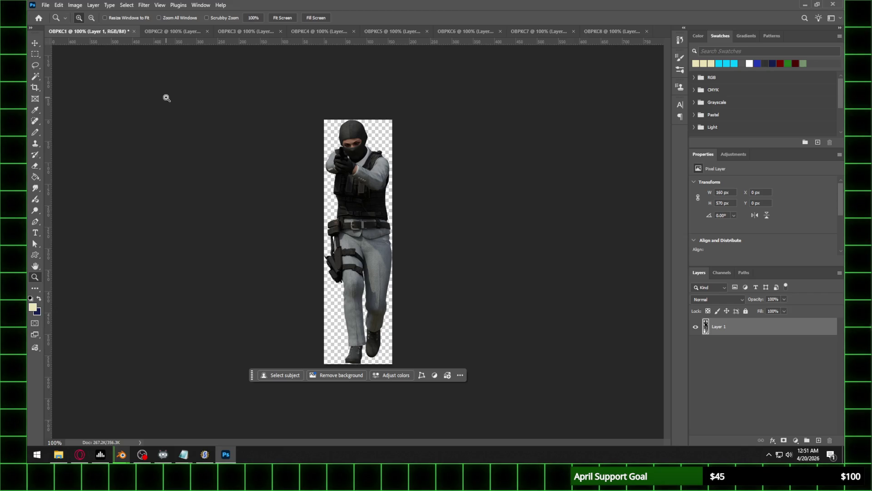
{"action": "left_click", "coordinate": [45, 5]}
{"action": "left_click", "coordinate": [54, 75]}
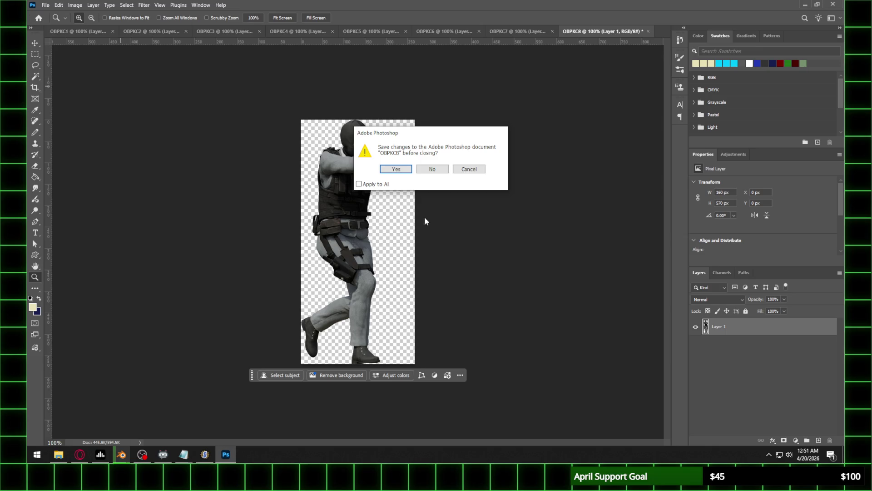
{"action": "left_click", "coordinate": [432, 169]}
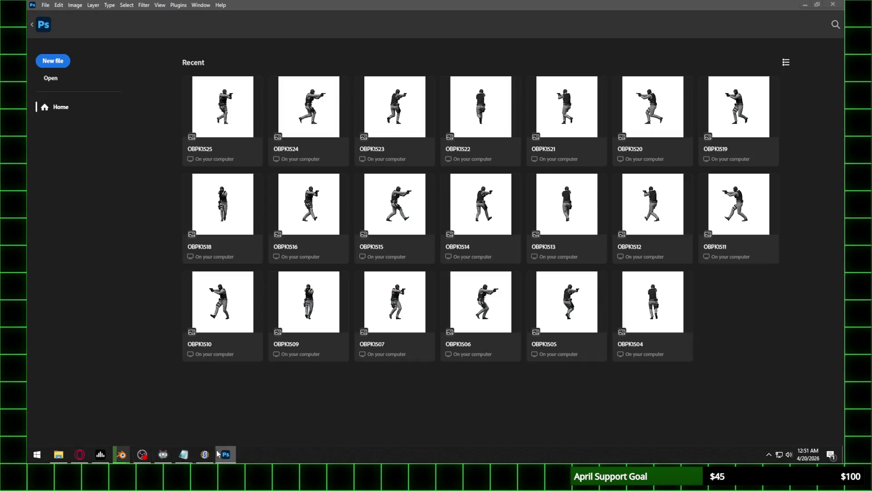
{"action": "left_click", "coordinate": [205, 455]}
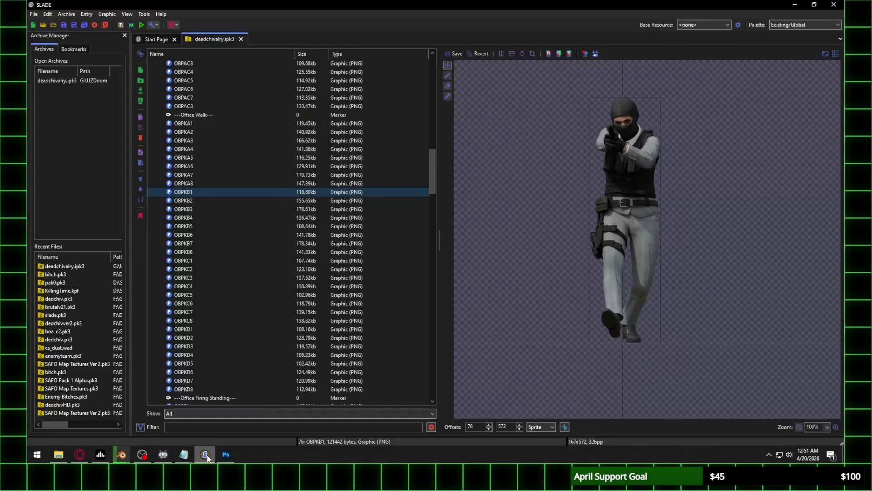
Import all the PNG frames from Walk\Frame 3 into the archive
{"action": "left_click", "coordinate": [193, 319]}
{"action": "left_click", "coordinate": [141, 90]}
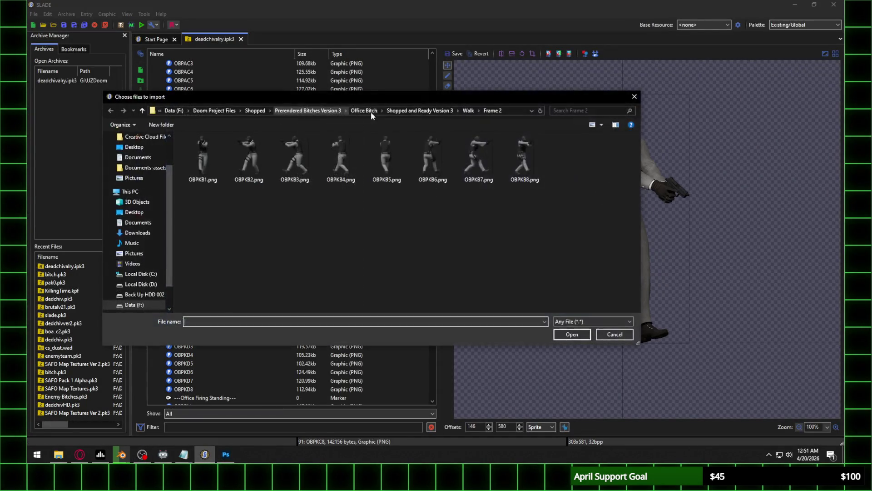
{"action": "left_click", "coordinate": [468, 111]}
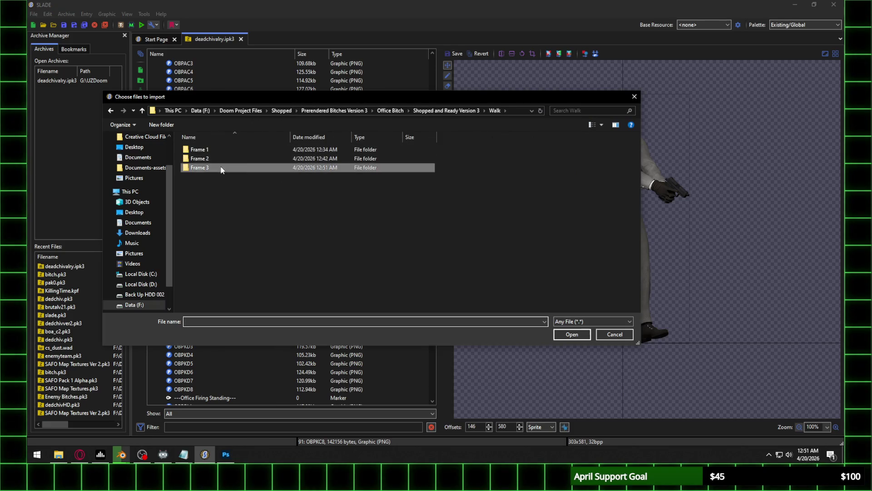
{"action": "double_click", "coordinate": [224, 169]}
{"action": "key", "text": "ctrl+a"}
{"action": "left_click", "coordinate": [587, 333]}
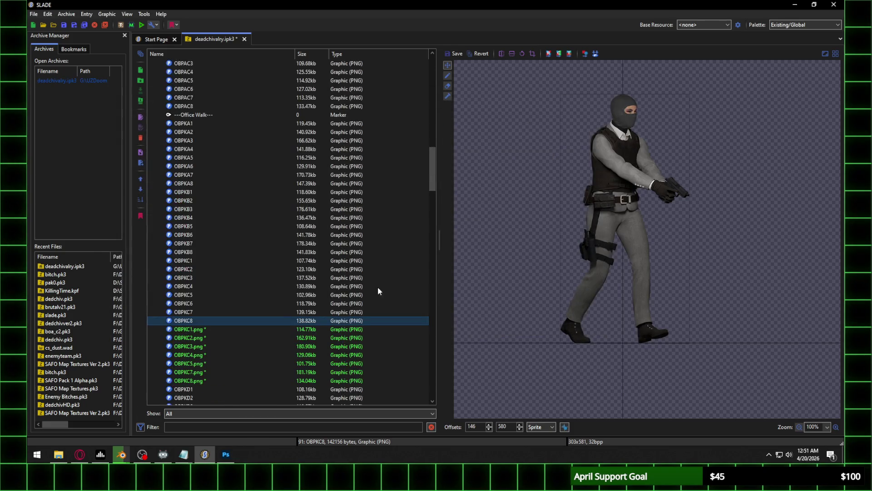
Drag the new OBPKC1.png up onto the baseline, setting offsets 60, 569
{"action": "left_click", "coordinate": [195, 262]}
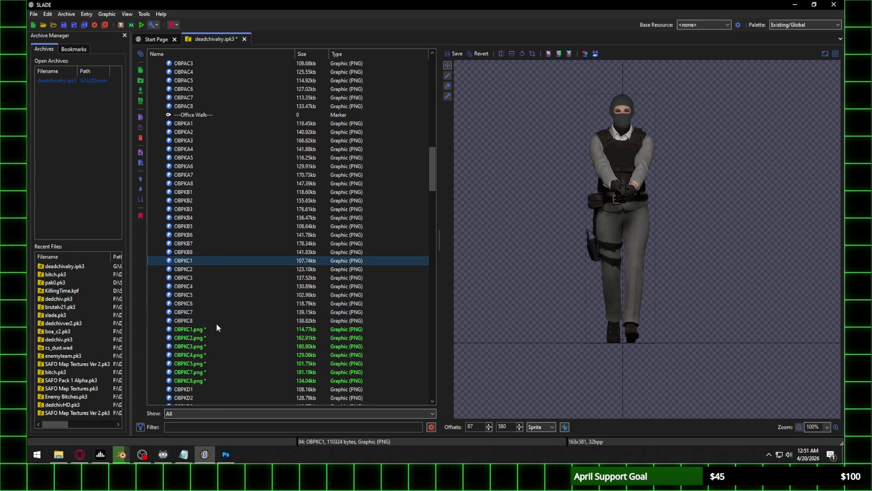
{"action": "left_click", "coordinate": [206, 328]}
{"action": "mouse_move", "coordinate": [664, 405]}
{"action": "left_mouse_down"}
{"action": "mouse_move", "coordinate": [621, 296]}
{"action": "mouse_move", "coordinate": [622, 136]}
{"action": "mouse_move", "coordinate": [623, 155]}
{"action": "mouse_move", "coordinate": [637, 154]}
{"action": "left_mouse_up"}
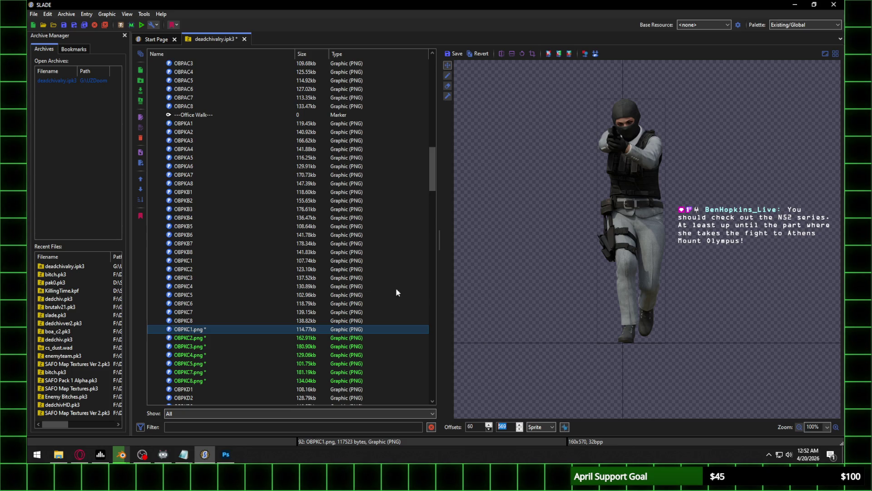
{"action": "left_click", "coordinate": [203, 337]}
Save OBPKC1.png's offsets and give OBPKC2.png a vertical offset of 569
{"action": "left_click", "coordinate": [455, 225]}
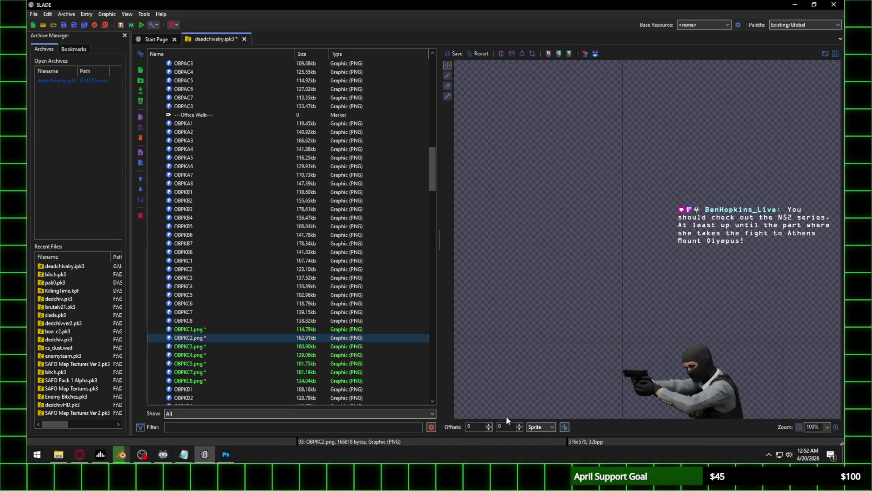
{"action": "type", "text": "569"}
{"action": "left_click", "coordinate": [477, 430]}
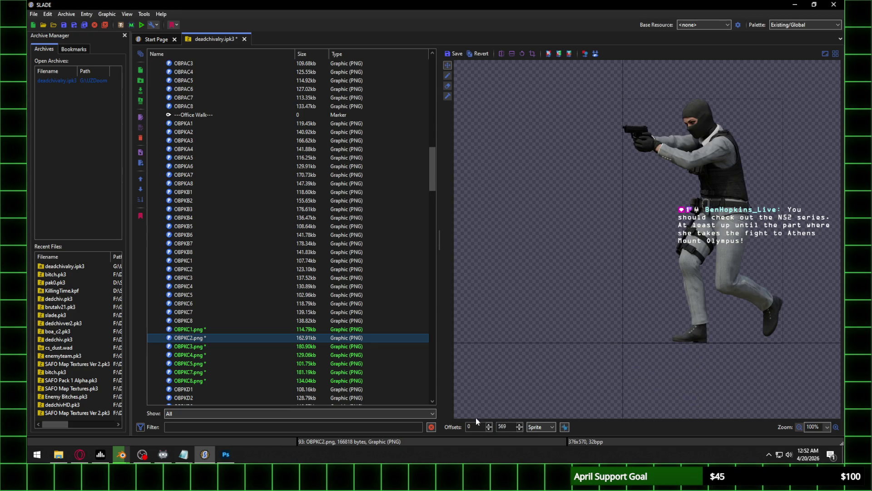
{"action": "scroll", "coordinate": [477, 425], "scroll_direction": "up", "scroll_amount": 20}
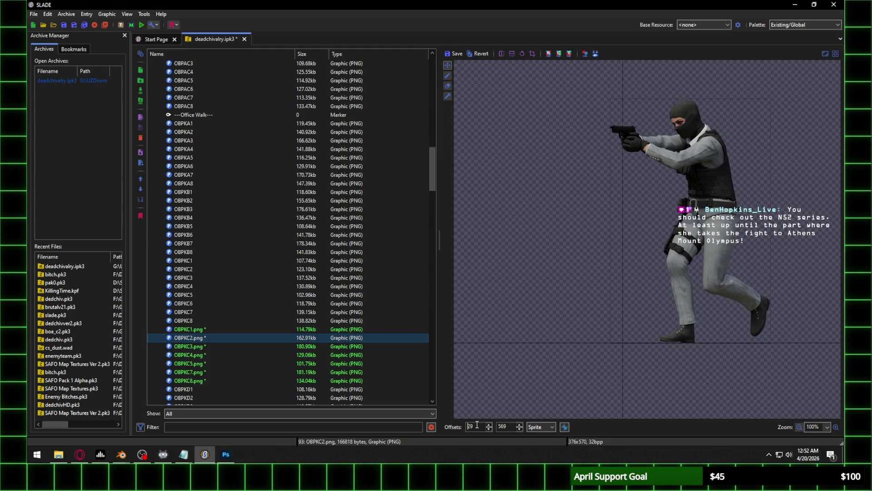
{"action": "scroll", "coordinate": [477, 425], "scroll_direction": "up", "scroll_amount": 20}
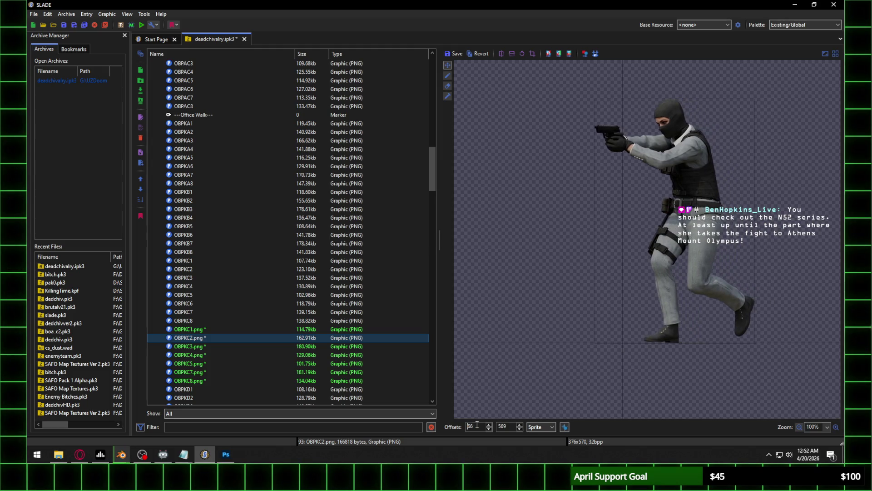
{"action": "scroll", "coordinate": [477, 425], "scroll_direction": "up", "scroll_amount": 20}
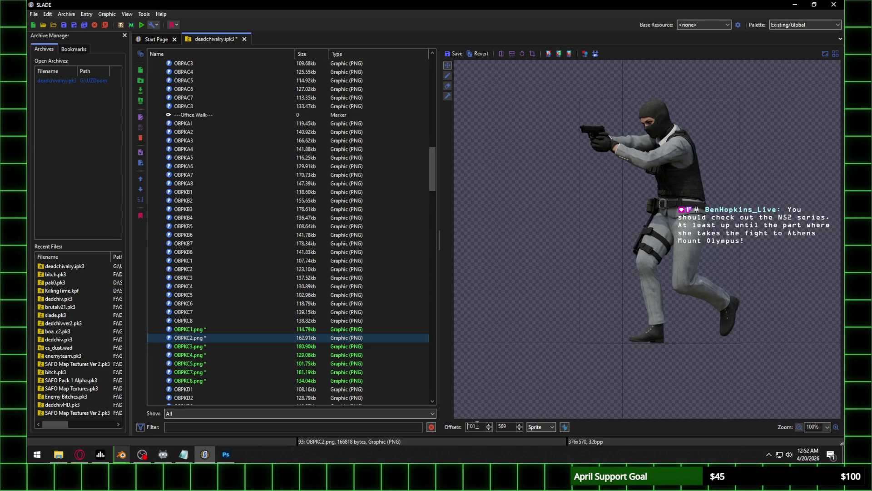
{"action": "scroll", "coordinate": [476, 425], "scroll_direction": "up", "scroll_amount": 20}
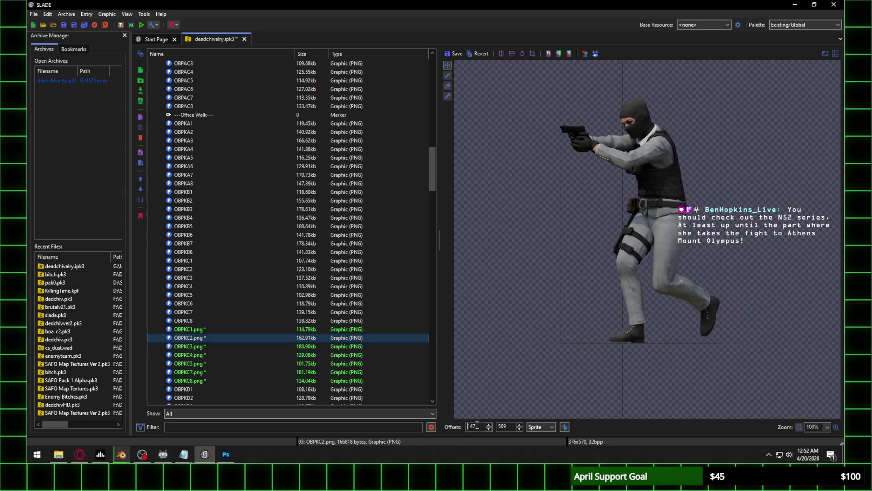
{"action": "scroll", "coordinate": [477, 425], "scroll_direction": "up", "scroll_amount": 16}
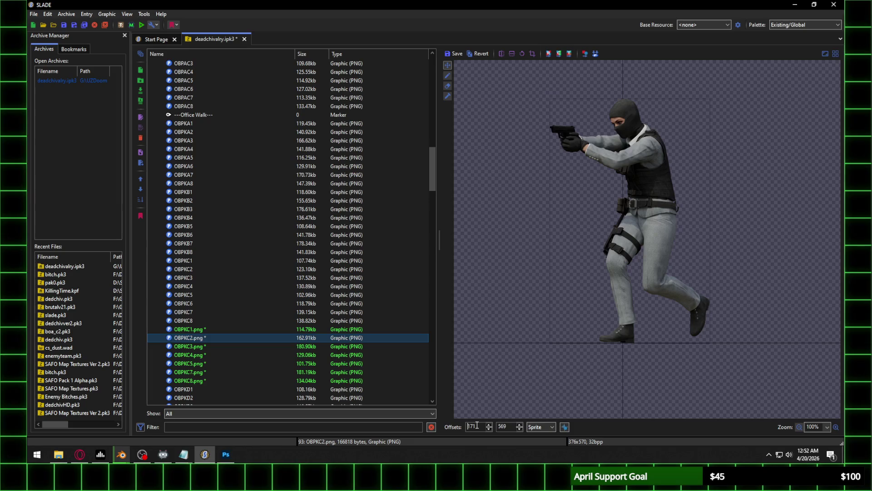
Save OBPKC2.png's changes and give OBPKC3.png a vertical offset of 569
{"action": "left_click", "coordinate": [190, 348]}
{"action": "left_click", "coordinate": [456, 225]}
{"action": "key", "text": "Tab"}
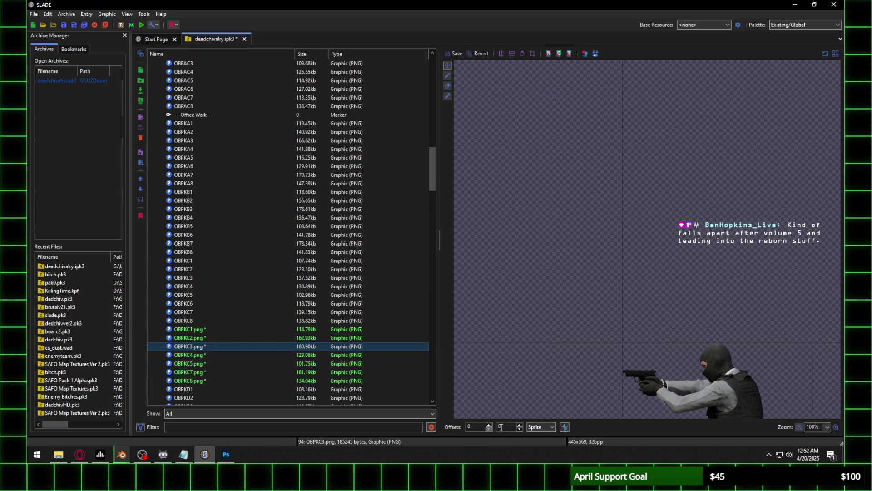
{"action": "type", "text": "69"}
{"action": "left_click", "coordinate": [478, 427]}
{"action": "scroll", "coordinate": [474, 428], "scroll_direction": "up", "scroll_amount": 10}
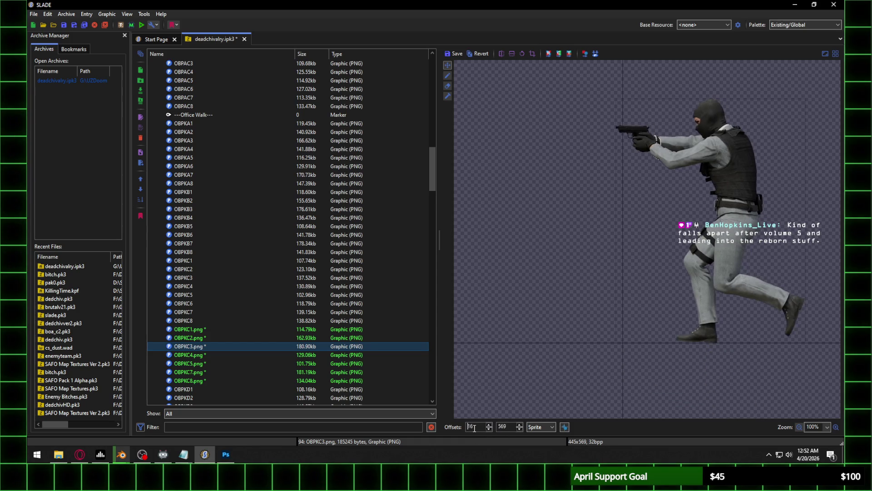
{"action": "scroll", "coordinate": [475, 428], "scroll_direction": "up", "scroll_amount": 10}
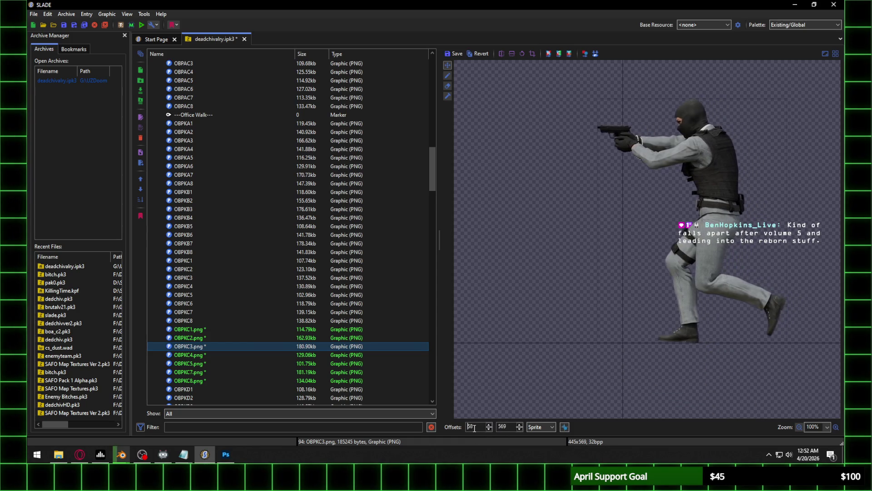
{"action": "scroll", "coordinate": [474, 428], "scroll_direction": "up", "scroll_amount": 10}
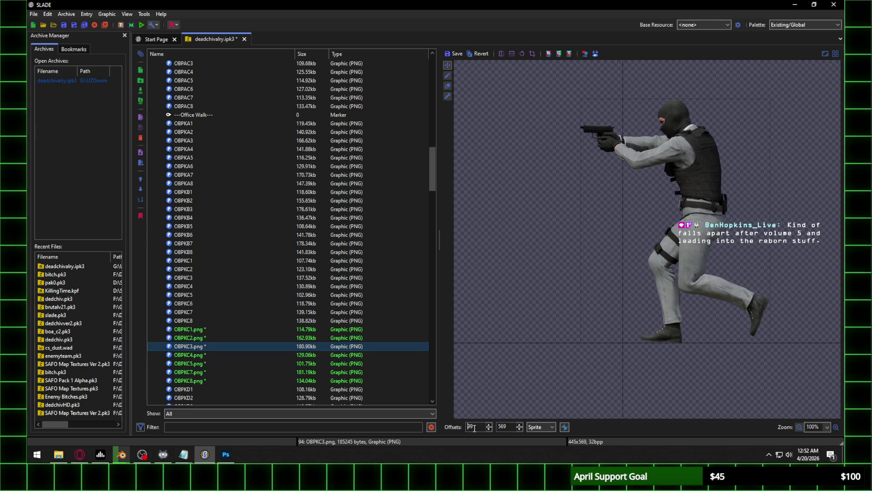
{"action": "scroll", "coordinate": [474, 428], "scroll_direction": "up", "scroll_amount": 10}
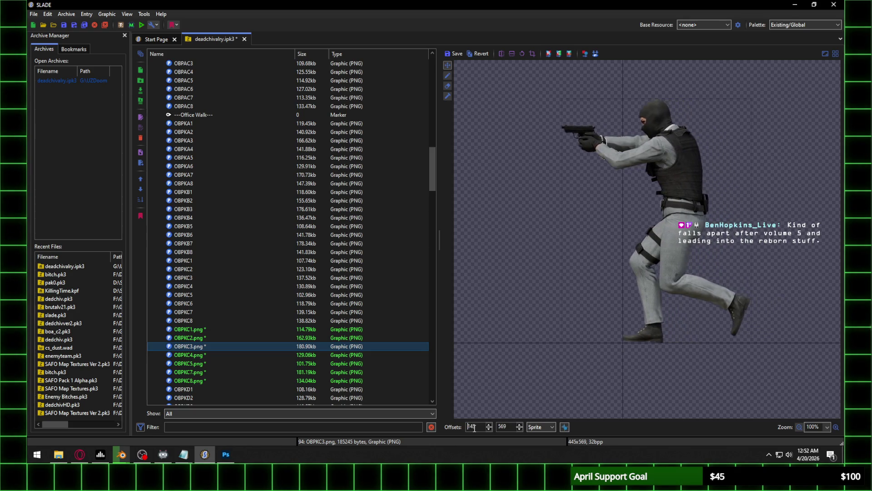
{"action": "scroll", "coordinate": [474, 428], "scroll_direction": "up", "scroll_amount": 10}
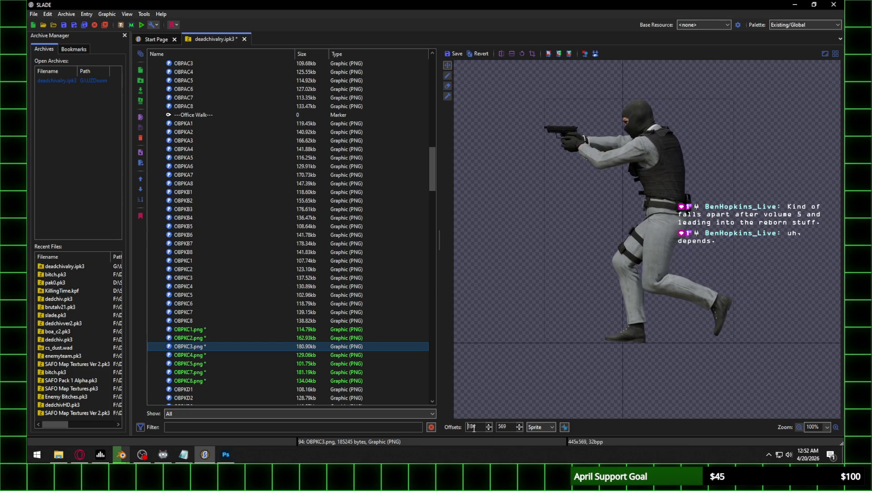
{"action": "scroll", "coordinate": [473, 428], "scroll_direction": "up", "scroll_amount": 5}
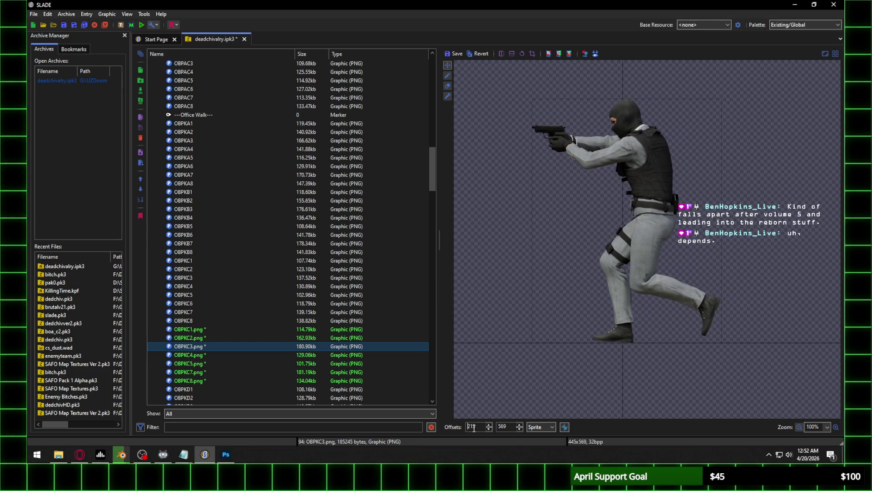
{"action": "scroll", "coordinate": [474, 428], "scroll_direction": "up", "scroll_amount": 1}
Save OBPKC3.png's changes and adjust OBPKC4.png's offsets
{"action": "left_click", "coordinate": [220, 355]}
{"action": "left_click", "coordinate": [456, 224]}
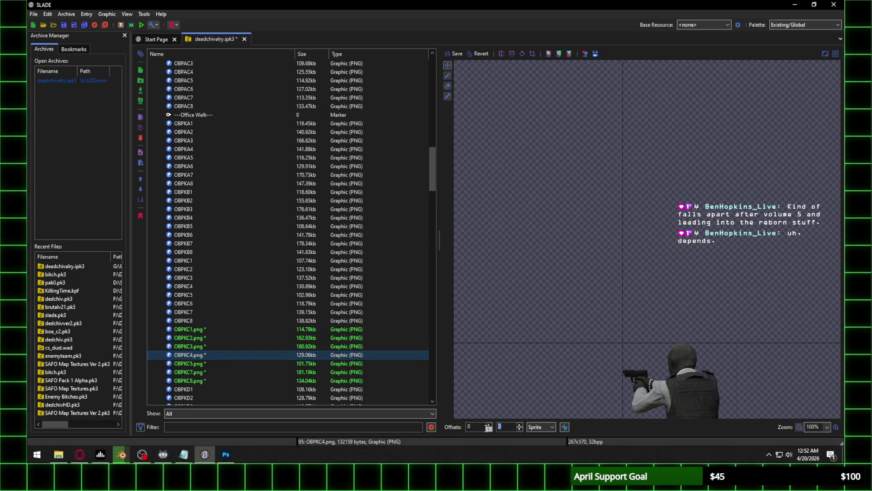
{"action": "type", "text": "569"}
{"action": "scroll", "coordinate": [476, 428], "scroll_direction": "up", "scroll_amount": 20}
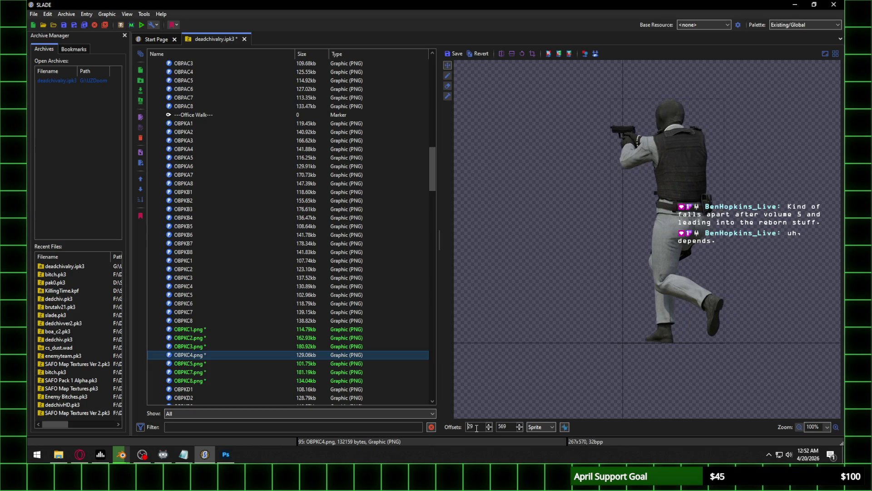
{"action": "scroll", "coordinate": [476, 428], "scroll_direction": "up", "scroll_amount": 20}
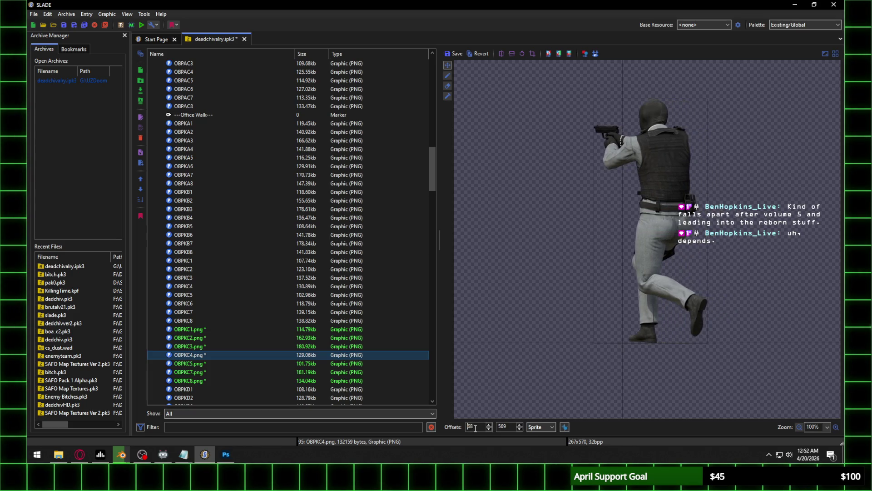
{"action": "scroll", "coordinate": [475, 428], "scroll_direction": "up", "scroll_amount": 20}
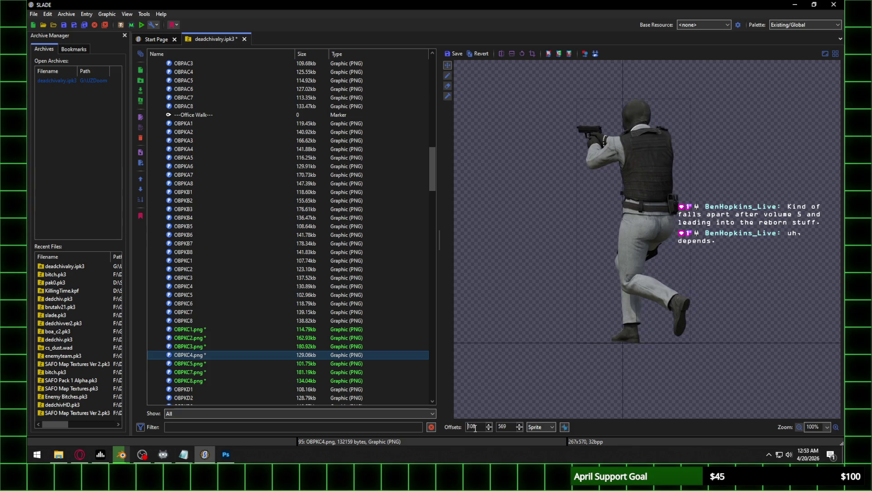
{"action": "scroll", "coordinate": [475, 428], "scroll_direction": "up", "scroll_amount": 20}
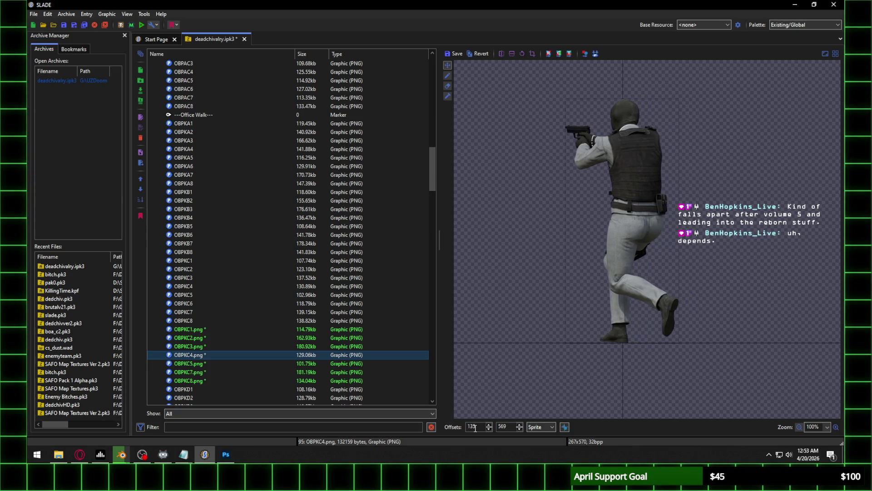
Save OBPKC4.png's changes and adjust OBPKC5.png's horizontal offset
{"action": "left_click", "coordinate": [221, 365]}
{"action": "left_click", "coordinate": [456, 223]}
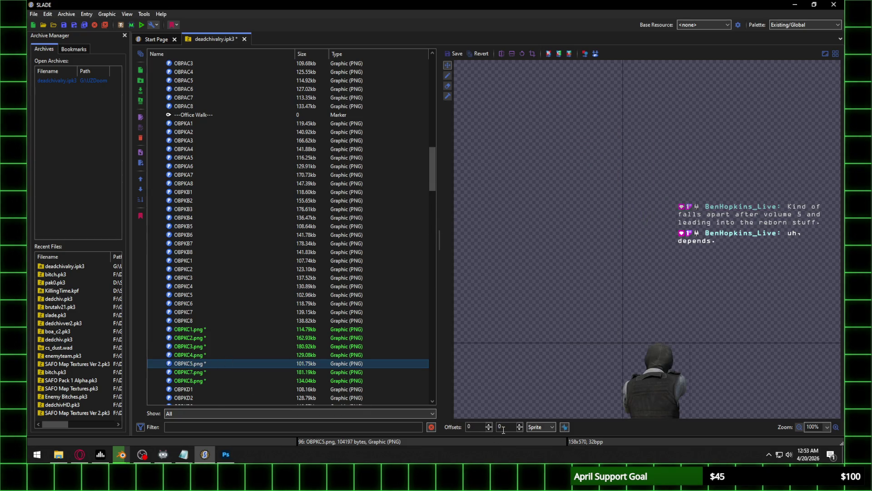
{"action": "left_click", "coordinate": [477, 427]}
{"action": "scroll", "coordinate": [478, 429], "scroll_direction": "up", "scroll_amount": 20}
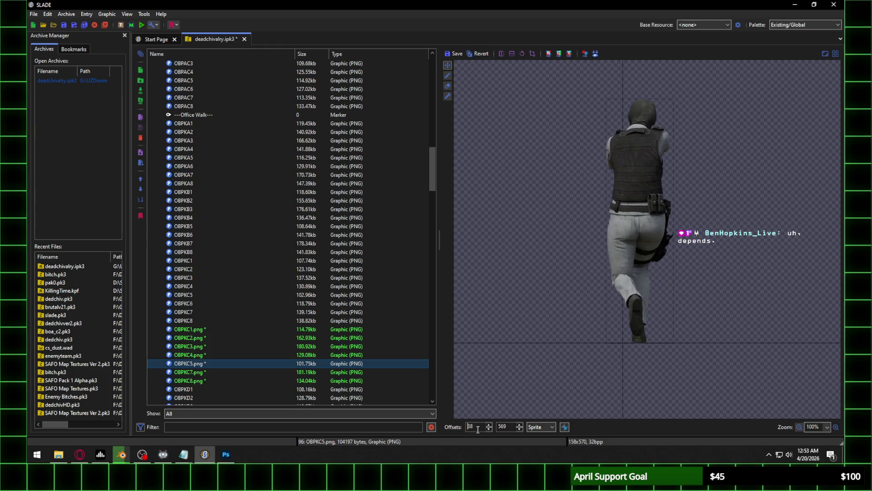
{"action": "scroll", "coordinate": [478, 429], "scroll_direction": "up", "scroll_amount": 16}
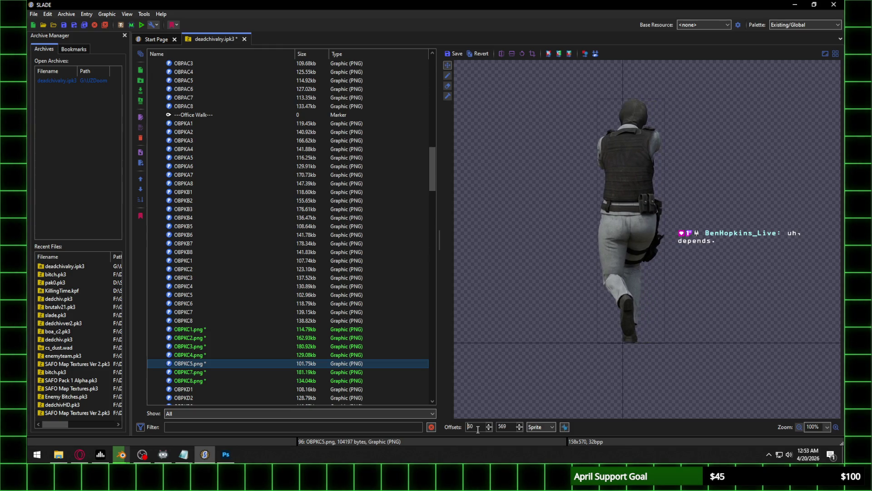
{"action": "scroll", "coordinate": [478, 428], "scroll_direction": "up", "scroll_amount": 20}
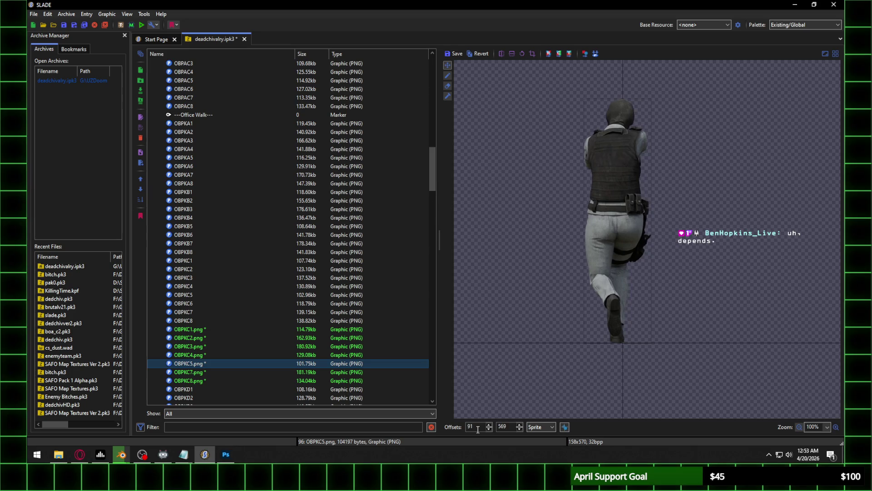
{"action": "scroll", "coordinate": [477, 429], "scroll_direction": "down", "scroll_amount": 1}
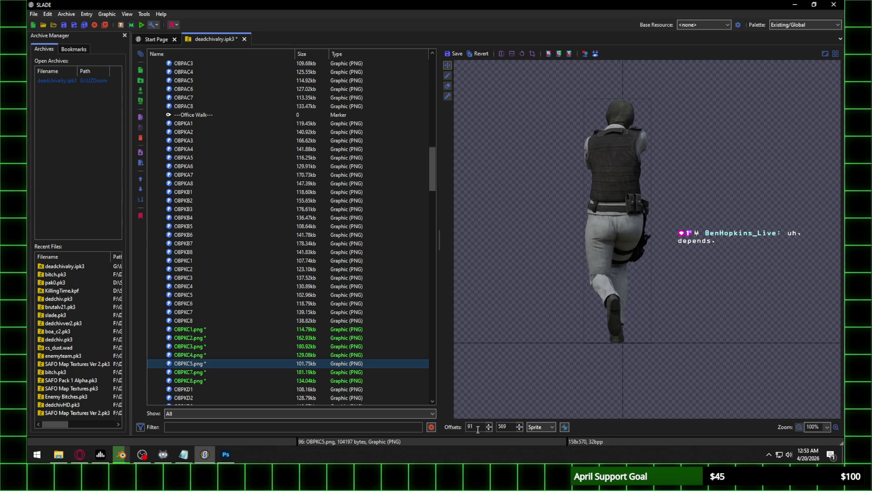
Save OBPKC5.png's changes and give OBPKC7.png offsets of 225 and 569
{"action": "left_click", "coordinate": [220, 373]}
{"action": "left_click", "coordinate": [452, 224]}
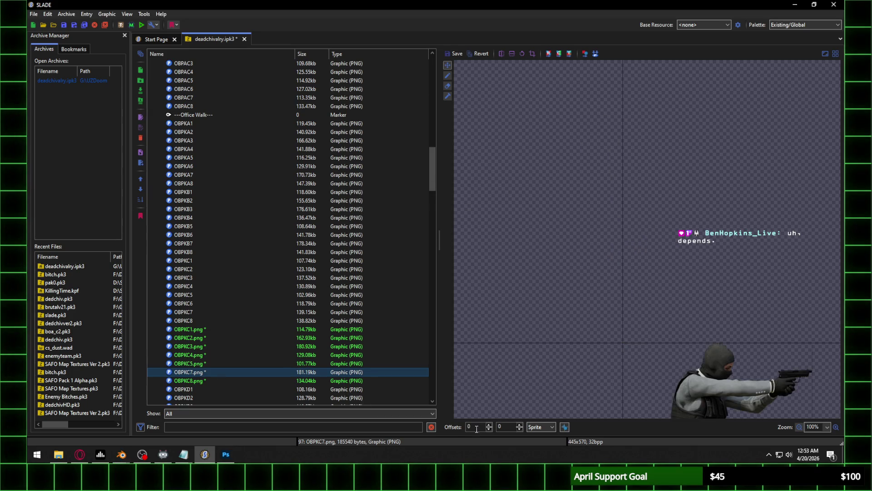
{"action": "double_click", "coordinate": [506, 425]}
{"action": "type", "text": "569"}
{"action": "scroll", "coordinate": [472, 427], "scroll_direction": "up", "scroll_amount": 20}
{"action": "scroll", "coordinate": [473, 427], "scroll_direction": "up", "scroll_amount": 20}
{"action": "scroll", "coordinate": [473, 427], "scroll_direction": "up", "scroll_amount": 20}
{"action": "scroll", "coordinate": [472, 427], "scroll_direction": "up", "scroll_amount": 20}
{"action": "scroll", "coordinate": [472, 427], "scroll_direction": "up", "scroll_amount": 20}
{"action": "scroll", "coordinate": [472, 427], "scroll_direction": "up", "scroll_amount": 20}
{"action": "scroll", "coordinate": [472, 427], "scroll_direction": "up", "scroll_amount": 10}
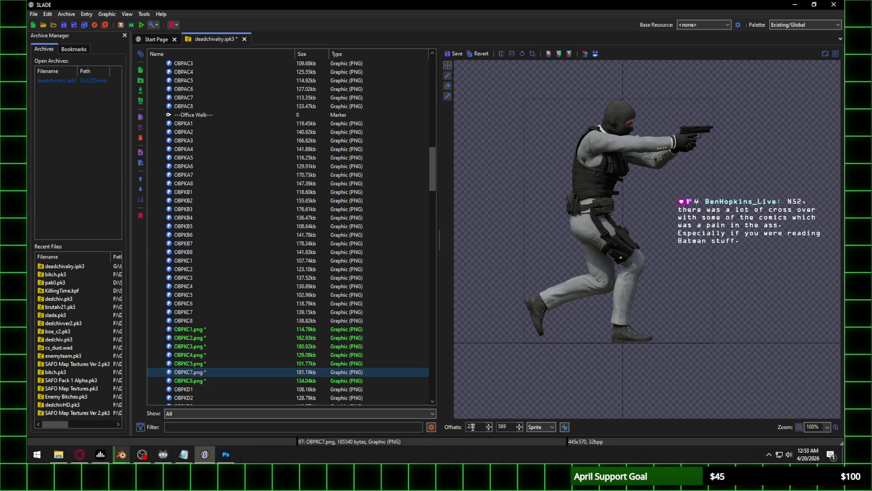
{"action": "scroll", "coordinate": [472, 427], "scroll_direction": "up", "scroll_amount": 6}
{"action": "scroll", "coordinate": [473, 427], "scroll_direction": "down", "scroll_amount": 12}
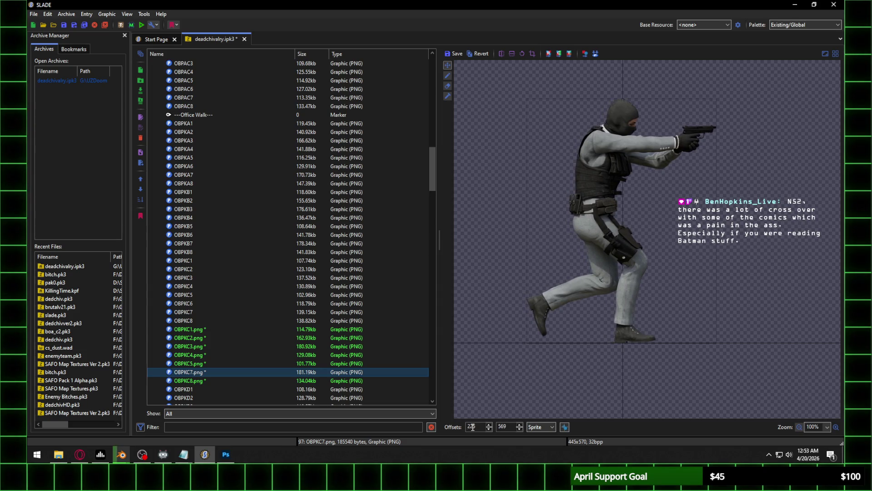
{"action": "left_click", "coordinate": [198, 386]}
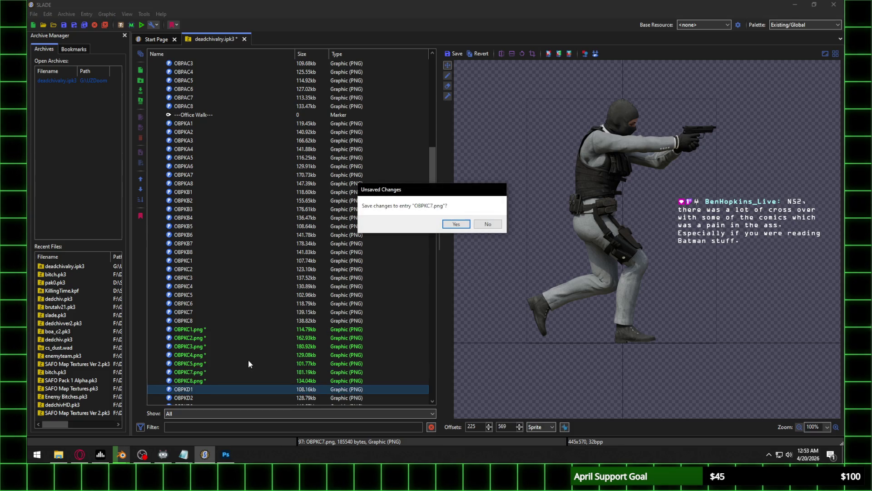
Save OBPKC7.png and give OBPKC8.png a vertical offset of 569
{"action": "left_click", "coordinate": [456, 224]}
{"action": "left_click", "coordinate": [190, 380]}
{"action": "left_click", "coordinate": [504, 426]}
{"action": "type", "text": "569"}
{"action": "left_click", "coordinate": [472, 426]}
{"action": "scroll", "coordinate": [472, 426], "scroll_direction": "up", "scroll_amount": 20}
{"action": "scroll", "coordinate": [471, 425], "scroll_direction": "up", "scroll_amount": 20}
{"action": "scroll", "coordinate": [471, 427], "scroll_direction": "up", "scroll_amount": 20}
{"action": "scroll", "coordinate": [471, 427], "scroll_direction": "up", "scroll_amount": 8}
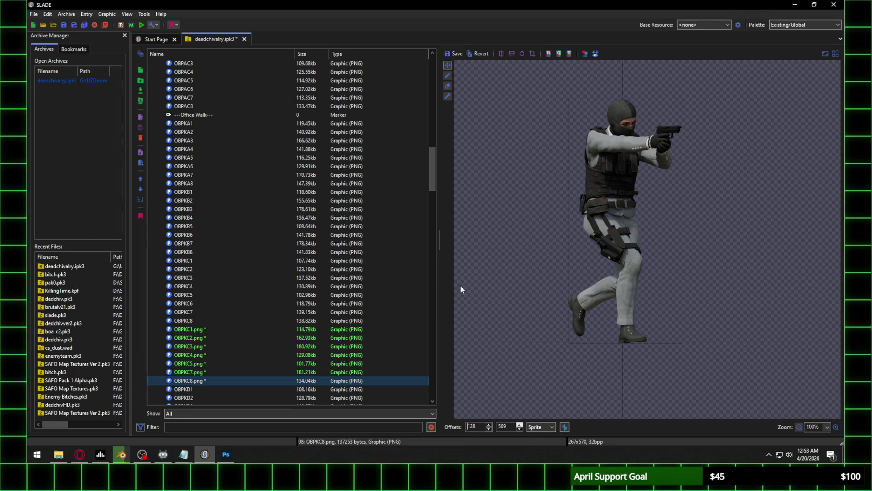
Keep OBPKC8.png's changes and delete the eight old OBPKC1–OBPKC8 sprites
{"action": "left_click", "coordinate": [191, 262]}
{"action": "left_click", "coordinate": [454, 225]}
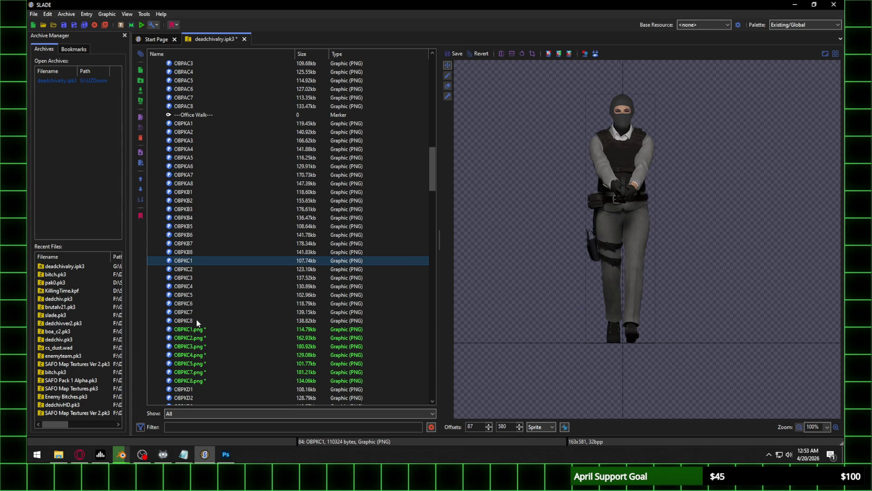
{"action": "left_click", "coordinate": [196, 321], "text": "shift"}
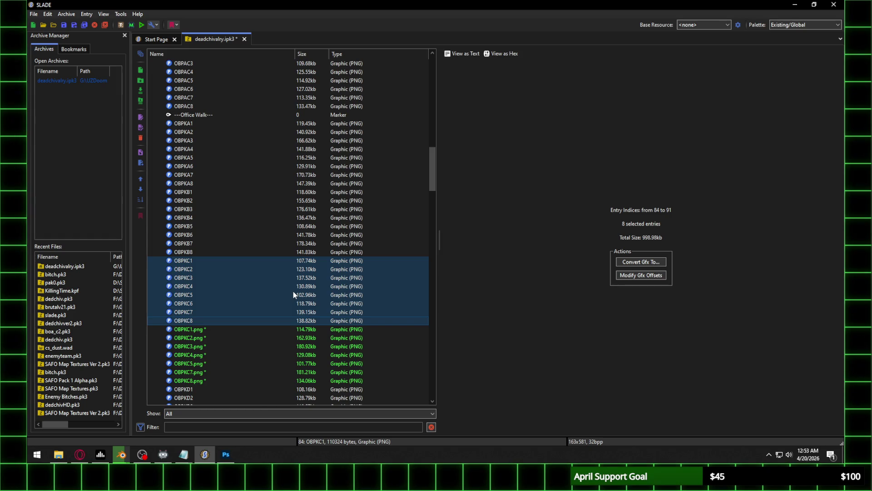
{"action": "key", "text": "Delete"}
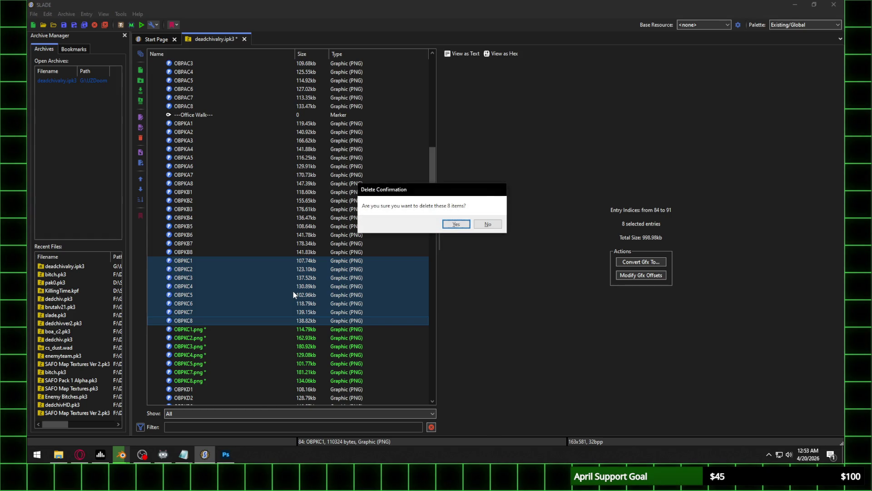
{"action": "left_click", "coordinate": [454, 223]}
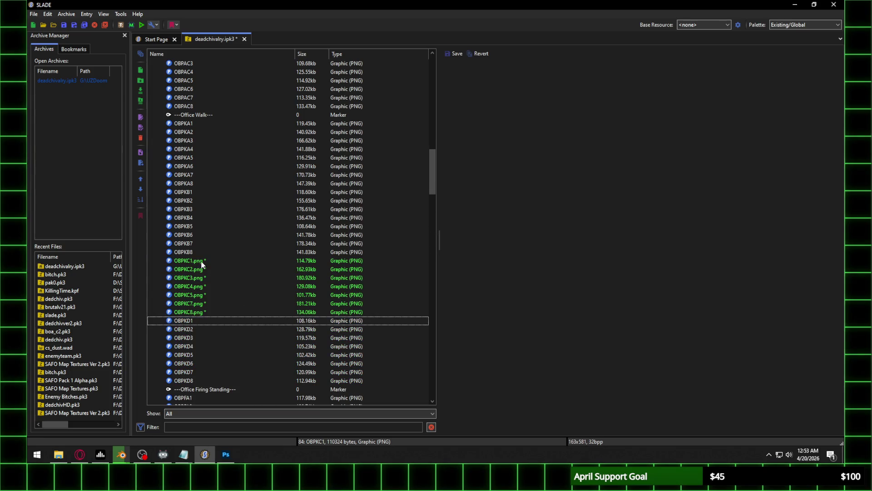
Review the new OBPKC1.png and OBPKC8.png frames
{"action": "left_click", "coordinate": [201, 262]}
{"action": "left_click", "coordinate": [204, 311]}
{"action": "left_click", "coordinate": [208, 260]}
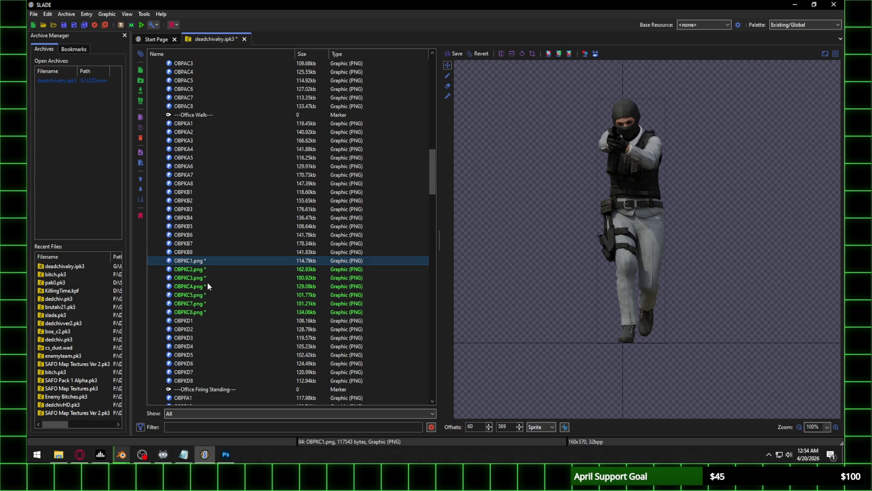
Rename the eight selected frames to OBPKC1–OBPKC8, removing the .png extension from each
{"action": "left_click", "coordinate": [205, 311], "text": "shift"}
{"action": "right_click", "coordinate": [205, 312]}
{"action": "left_click", "coordinate": [225, 275]}
{"action": "left_click_drag", "start_coordinate": [403, 223], "coordinate": [391, 231]}
{"action": "key", "text": "Return"}
{"action": "key", "text": "Return"}
{"action": "key", "text": "BackSpace"}
{"action": "key", "text": "Return"}
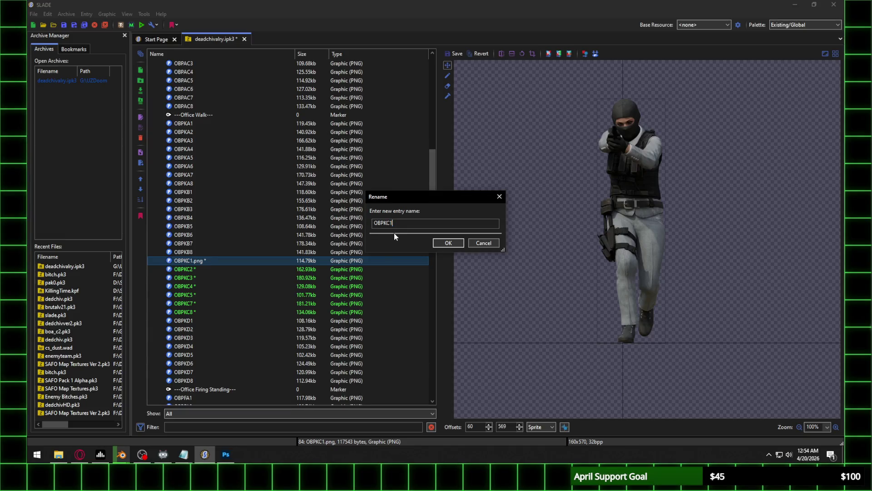
{"action": "left_click", "coordinate": [206, 259]}
{"action": "left_click", "coordinate": [204, 200]}
Compare the new OBPKC1 frame against the OBPKB1 and OBPKA1 frames
{"action": "left_click", "coordinate": [206, 190]}
{"action": "left_click", "coordinate": [203, 260]}
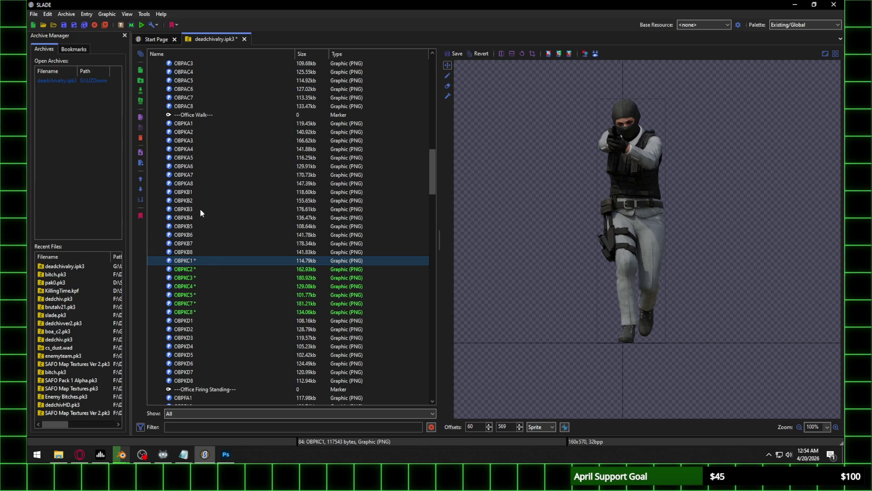
{"action": "left_click", "coordinate": [200, 191]}
{"action": "left_click", "coordinate": [195, 123]}
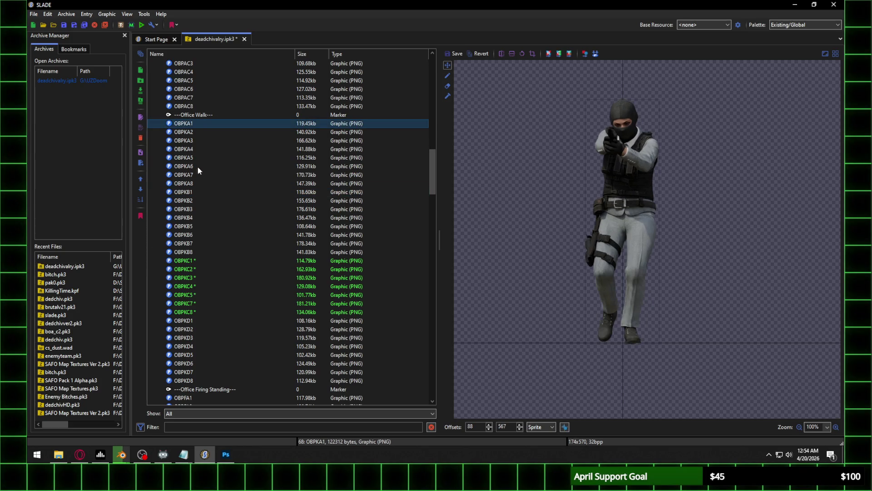
{"action": "left_click", "coordinate": [195, 191]}
{"action": "left_click", "coordinate": [191, 263]}
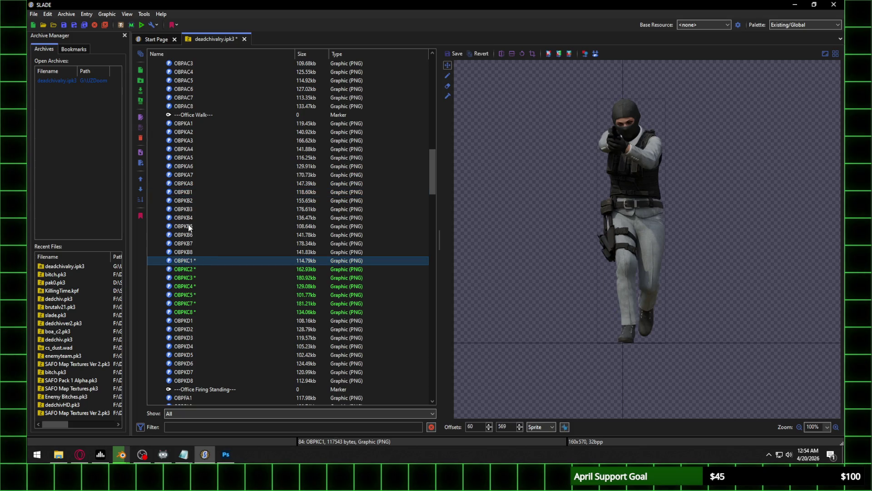
{"action": "left_click", "coordinate": [195, 191]}
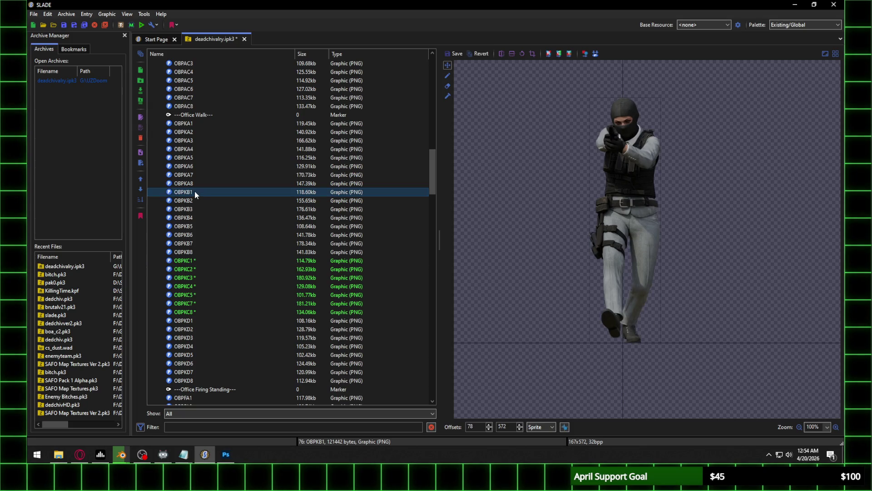
{"action": "left_click", "coordinate": [189, 259]}
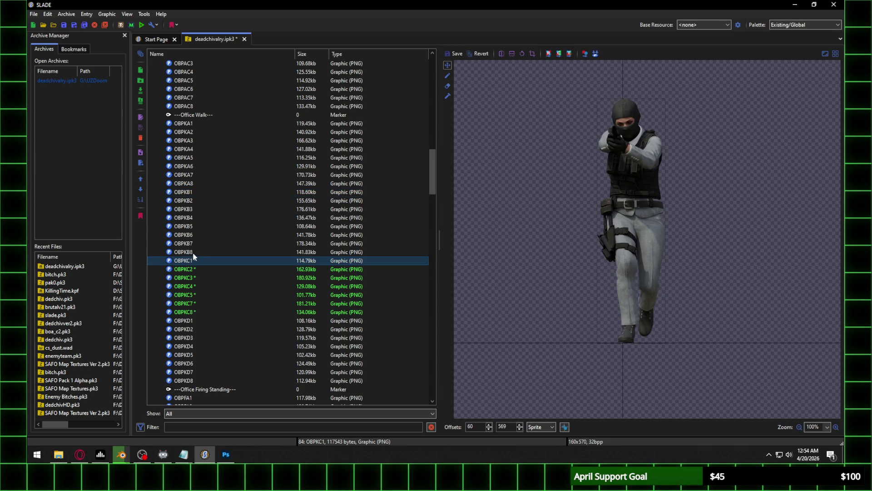
Try horizontal offsets of 75, 85 and 86 for the OBPKC1 frame
{"action": "double_click", "coordinate": [476, 426]}
{"action": "type", "text": "75"}
{"action": "key", "text": "Return"}
{"action": "double_click", "coordinate": [476, 426]}
{"action": "type", "text": "85"}
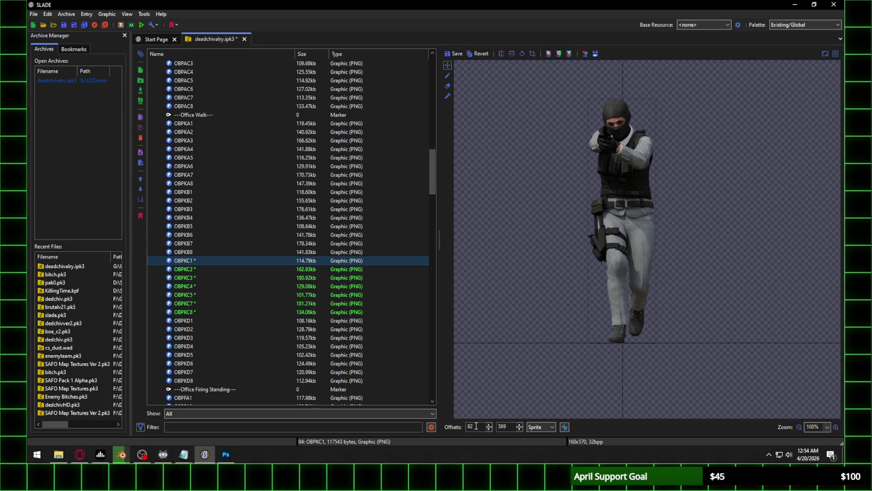
{"action": "double_click", "coordinate": [476, 426]}
{"action": "type", "text": "86"}
{"action": "key", "text": "Return"}
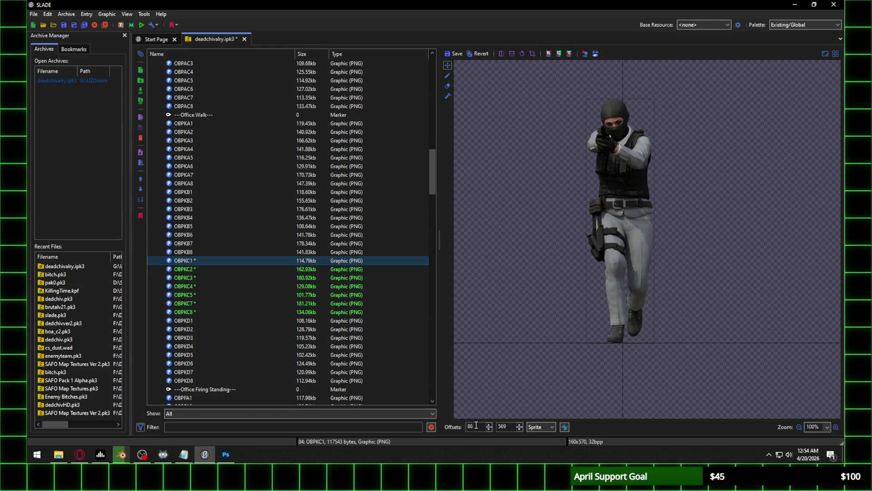
Save the OBPKC1 horizontal offset of 75 after checking it against OBPKB1
{"action": "left_click", "coordinate": [199, 192]}
{"action": "left_click", "coordinate": [451, 224]}
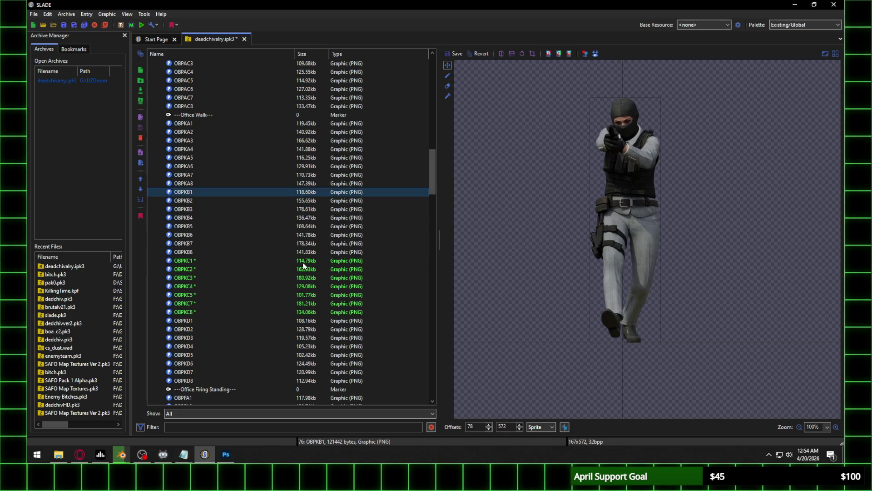
{"action": "left_click", "coordinate": [191, 262]}
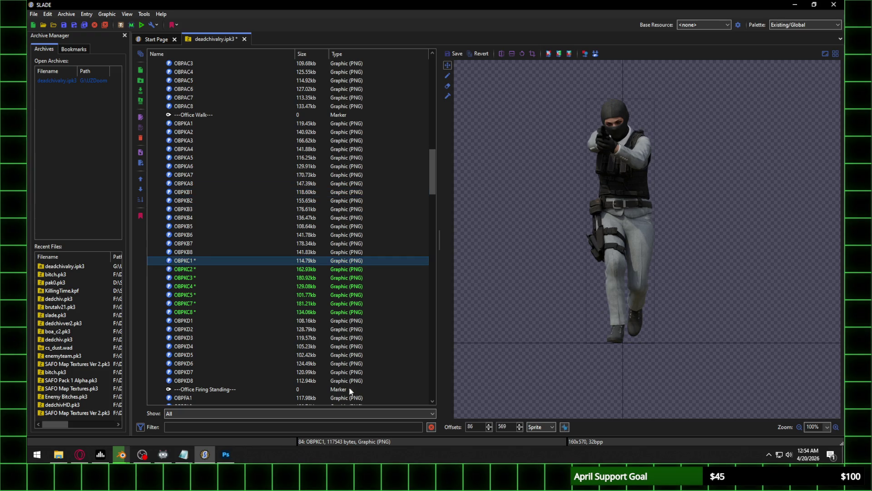
{"action": "scroll", "coordinate": [477, 427], "scroll_direction": "down", "scroll_amount": 11}
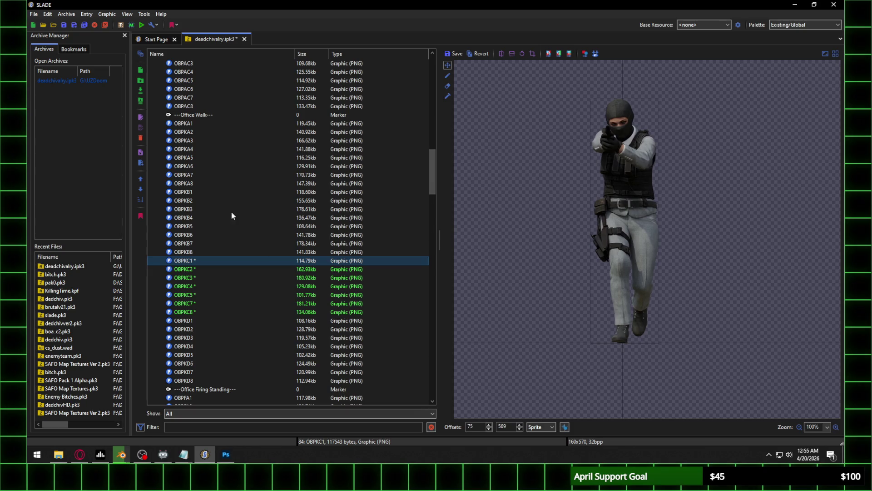
{"action": "left_click", "coordinate": [191, 193]}
{"action": "left_click", "coordinate": [456, 224]}
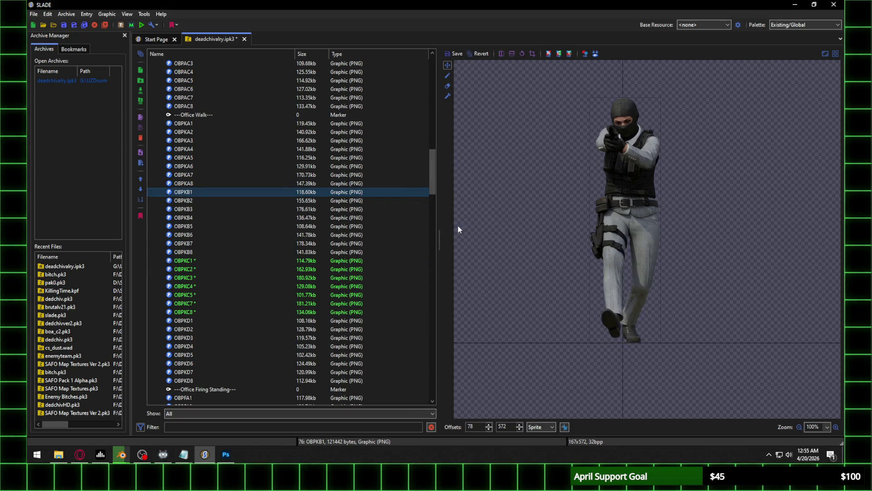
Compare the new OBPKC1 and OBPKC2 frames with the OBPKB1, OBPKB2 and OBPKD1 frames
{"action": "left_click", "coordinate": [190, 320]}
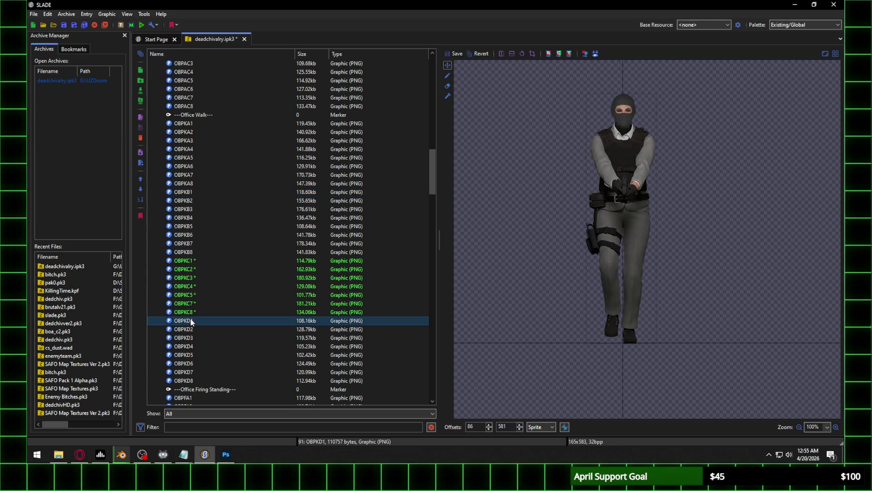
{"action": "left_click", "coordinate": [196, 261]}
{"action": "left_click", "coordinate": [192, 191]}
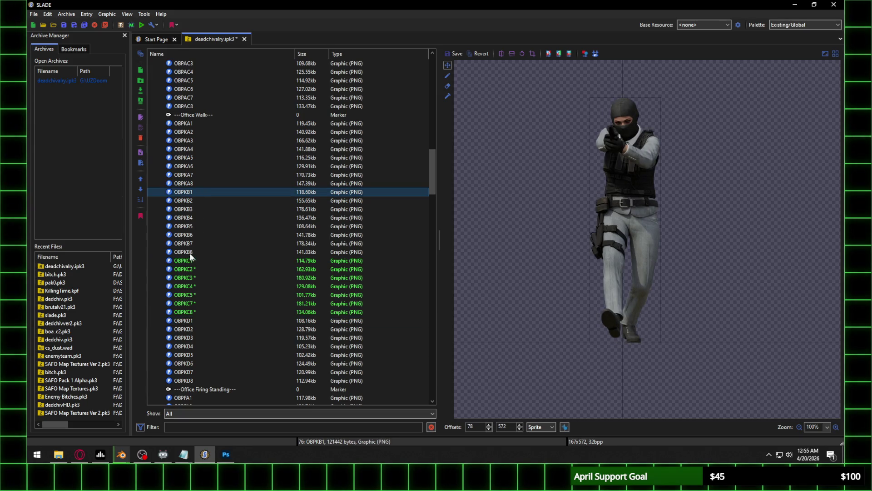
{"action": "left_click", "coordinate": [194, 200]}
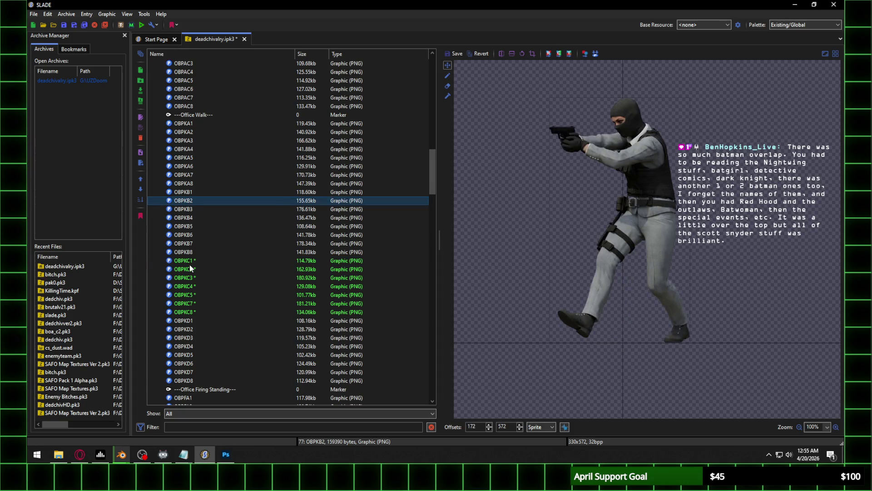
{"action": "left_click", "coordinate": [192, 268]}
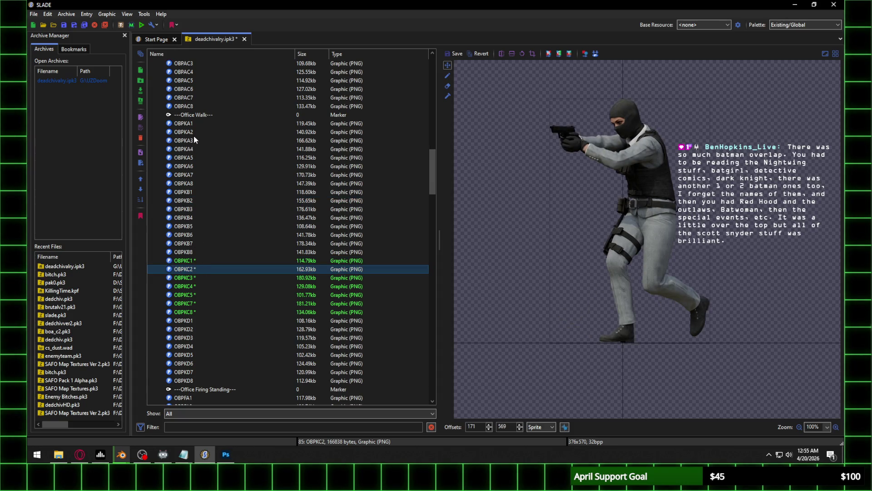
{"action": "left_click", "coordinate": [195, 190]}
{"action": "left_click", "coordinate": [192, 201]}
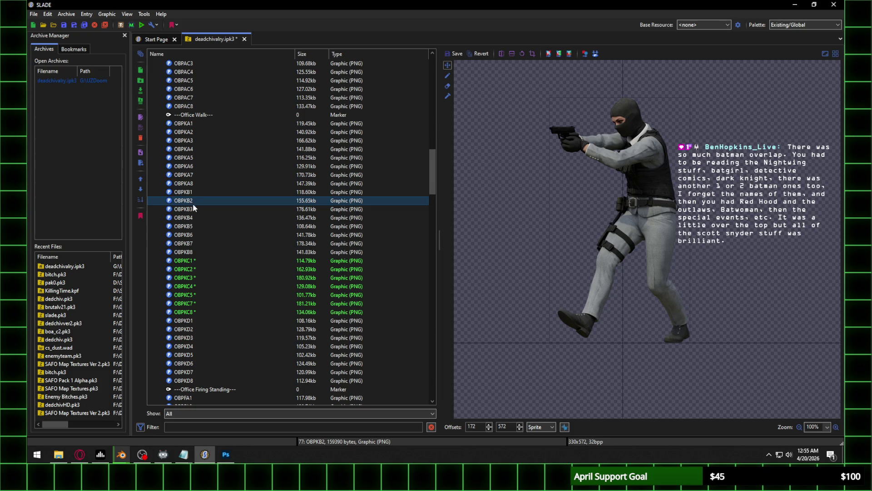
{"action": "left_click", "coordinate": [191, 269]}
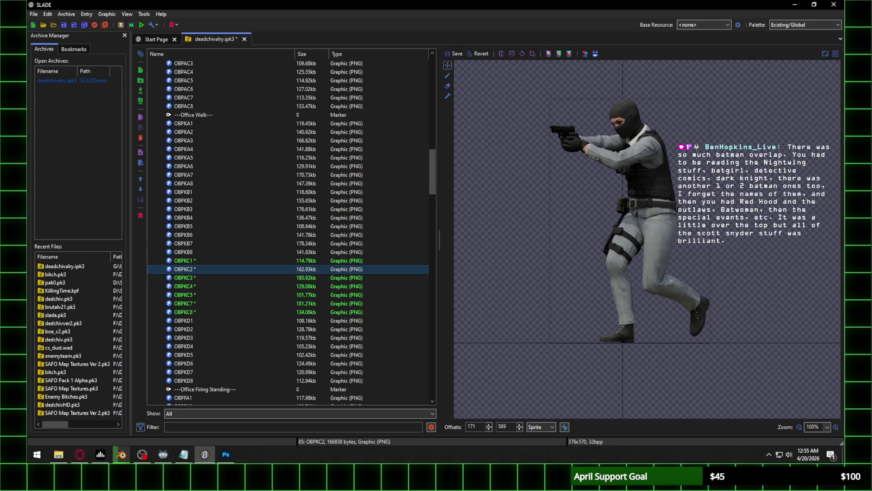
{"action": "key", "text": "alt+Tab"}
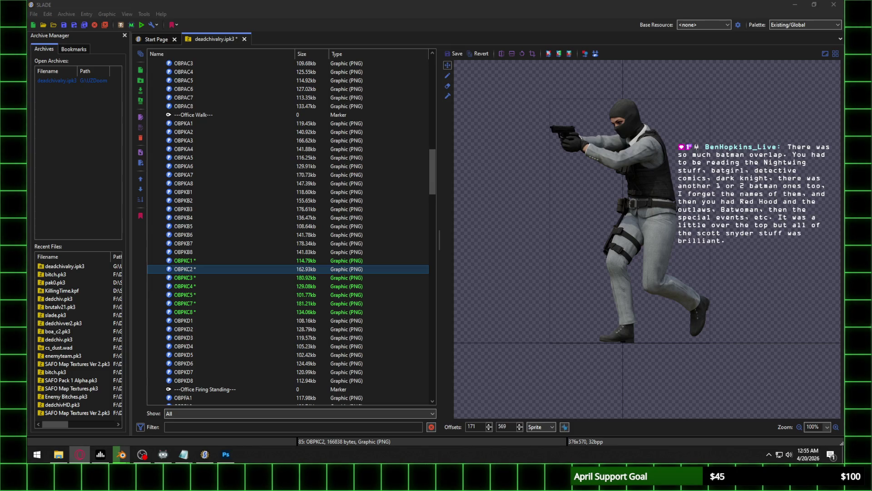
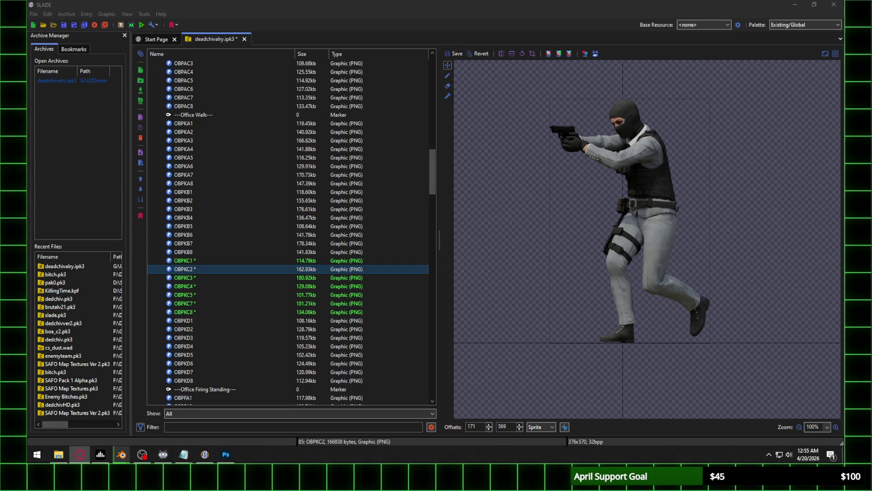
Check the nearly finished Blender render of frame 1539, then return to Photoshop with frames OBPK1527–OBPK1533 open
{"action": "key", "text": "alt+Tab"}
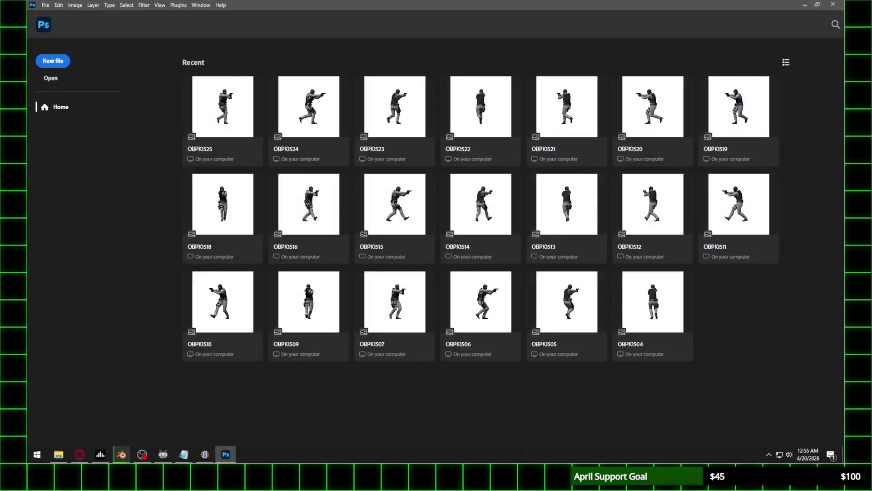
{"action": "left_click", "coordinate": [142, 454]}
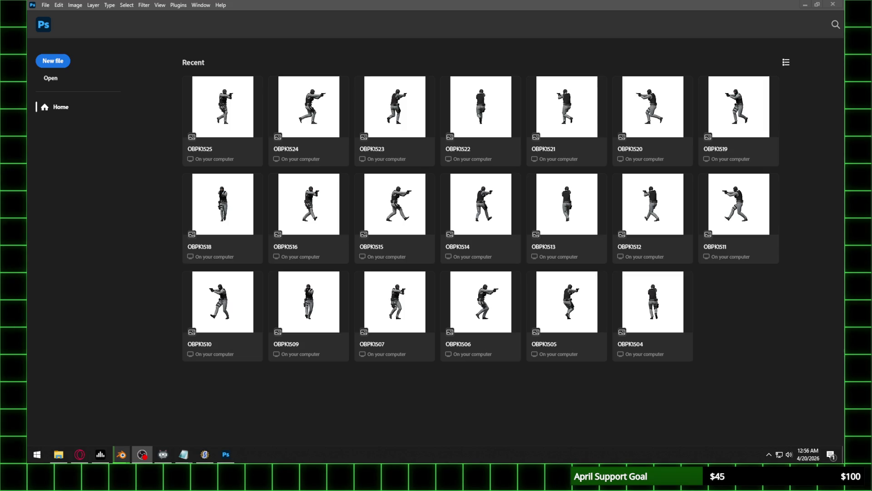
{"action": "key", "text": "alt+Tab"}
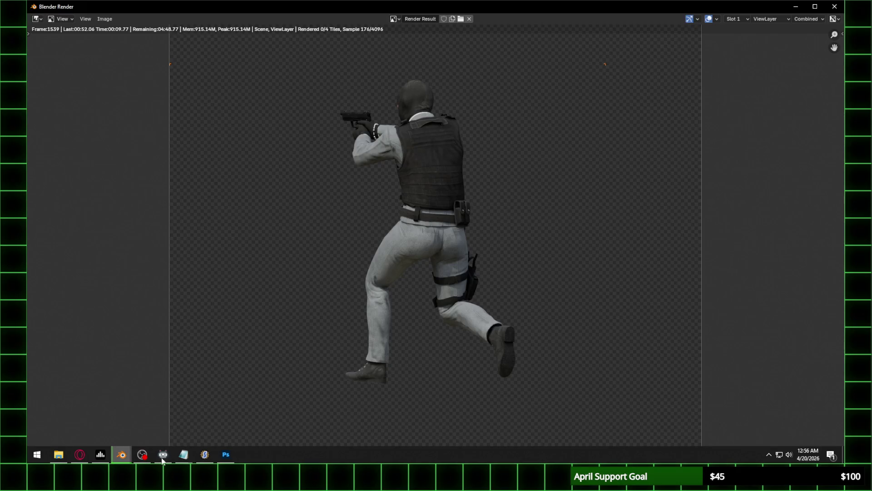
{"action": "left_click", "coordinate": [58, 454]}
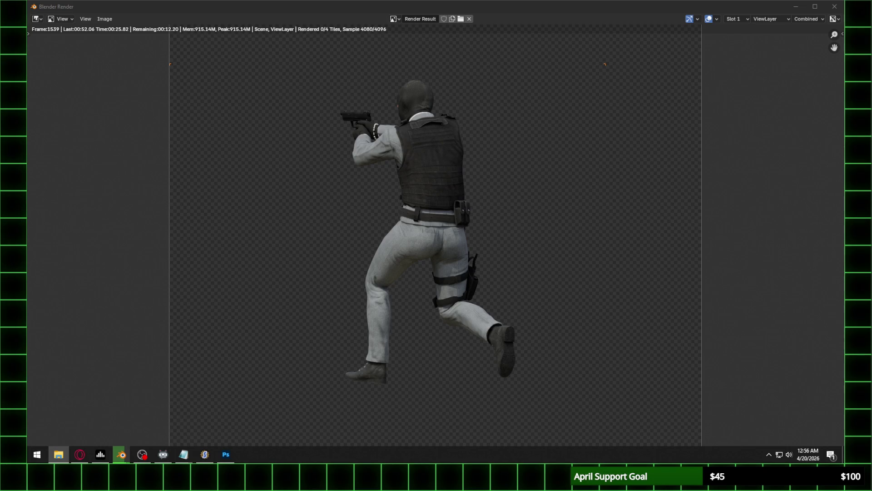
{"action": "left_click", "coordinate": [226, 454]}
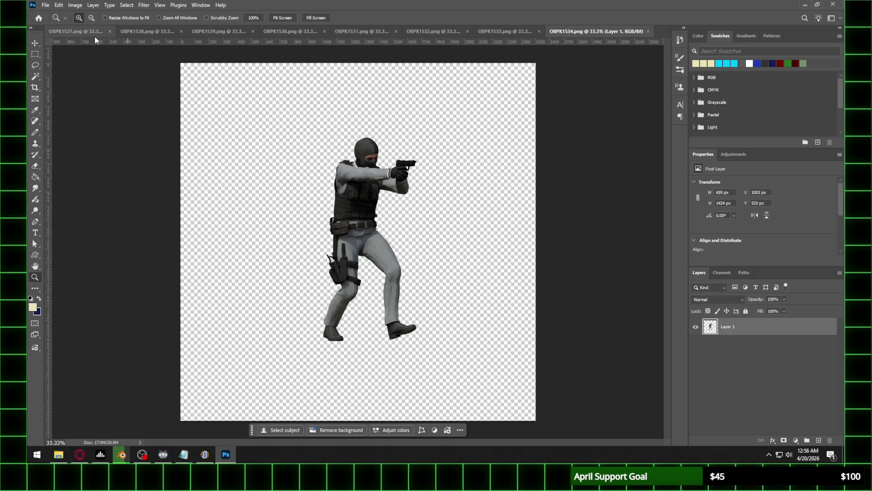
From the OBPK1527 frame, switch to SLADE and preview the OBPKC walk sprites through OBPKC8
{"action": "left_click", "coordinate": [97, 31]}
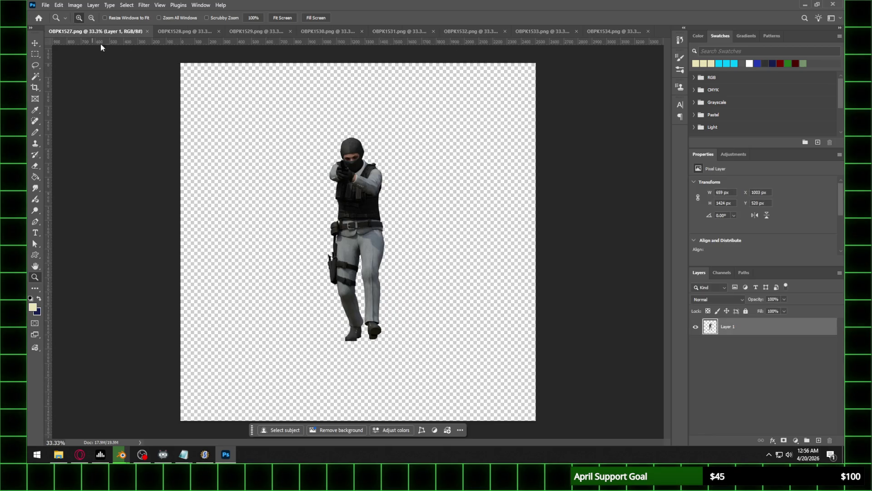
{"action": "left_click", "coordinate": [204, 454]}
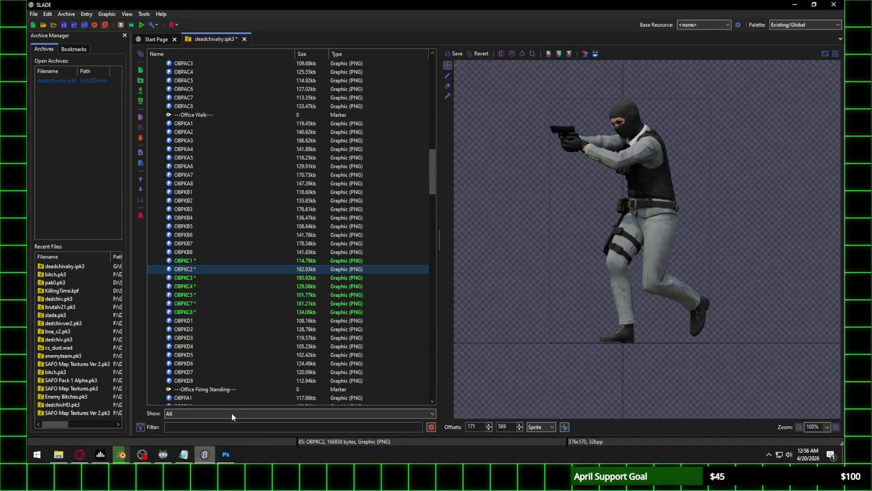
{"action": "left_click", "coordinate": [201, 278]}
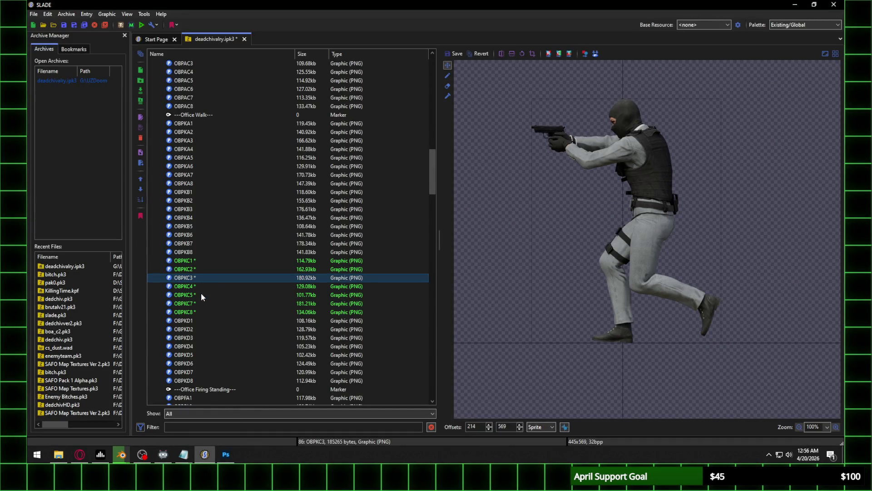
{"action": "left_click", "coordinate": [201, 288]}
{"action": "left_click", "coordinate": [199, 295]}
{"action": "left_click", "coordinate": [198, 303]}
{"action": "left_click", "coordinate": [198, 312]}
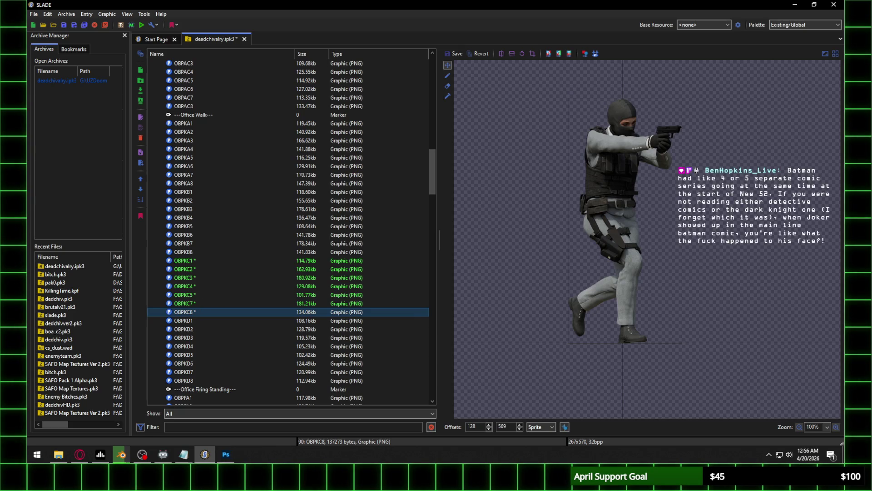
Save the deadchivalry.ipk3 archive, preview OBPKD1 and OBPKC1, then return to OBPK1527 in Photoshop
{"action": "key", "text": "super+e"}
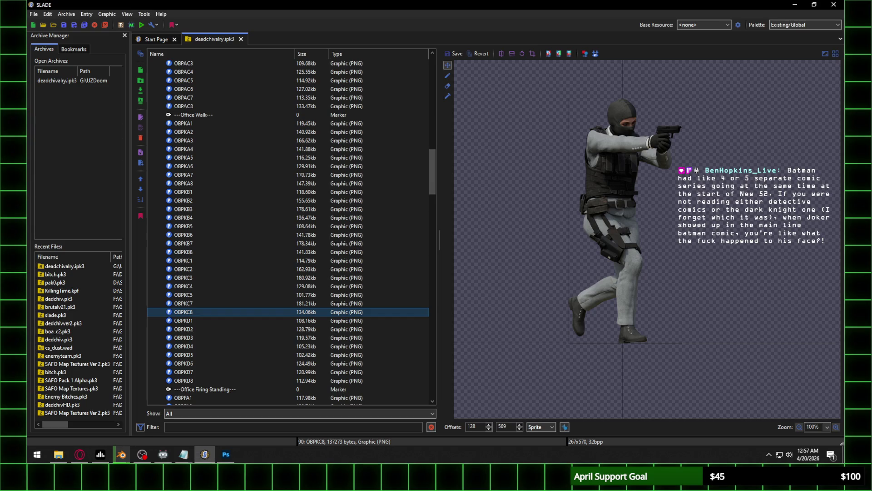
{"action": "left_click", "coordinate": [209, 321]}
{"action": "scroll", "coordinate": [648, 258], "scroll_direction": "up", "scroll_amount": 1}
{"action": "scroll", "coordinate": [648, 258], "scroll_direction": "down", "scroll_amount": 1}
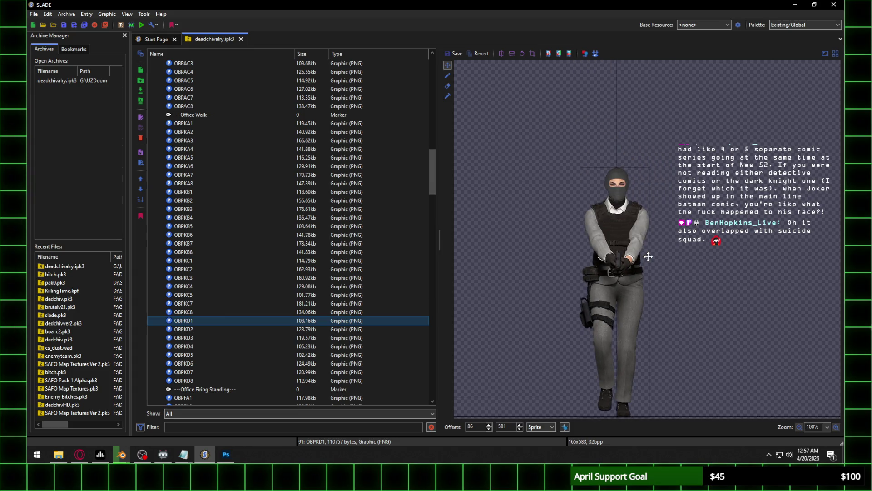
{"action": "left_click", "coordinate": [198, 260]}
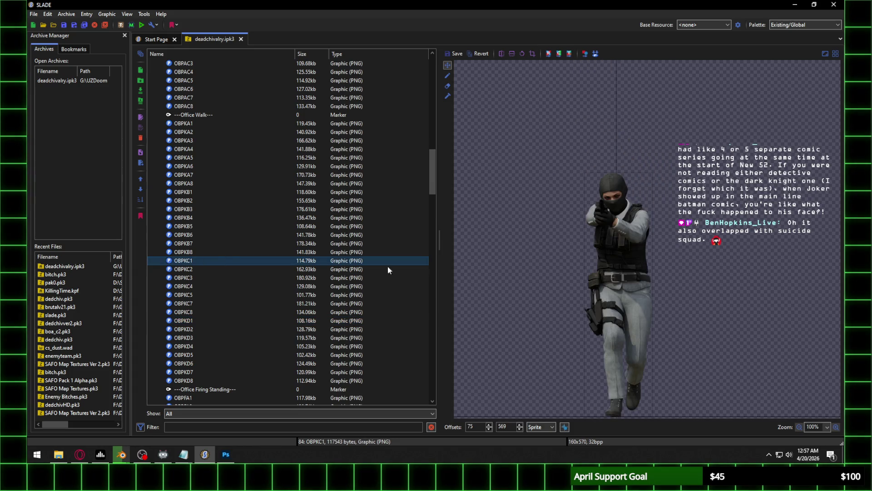
{"action": "left_click_drag", "start_coordinate": [621, 307], "coordinate": [609, 260]}
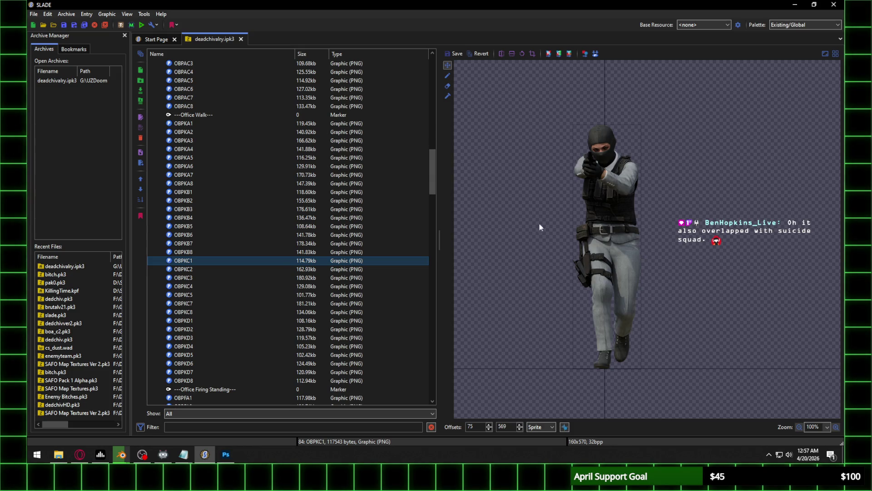
{"action": "left_click", "coordinate": [226, 455]}
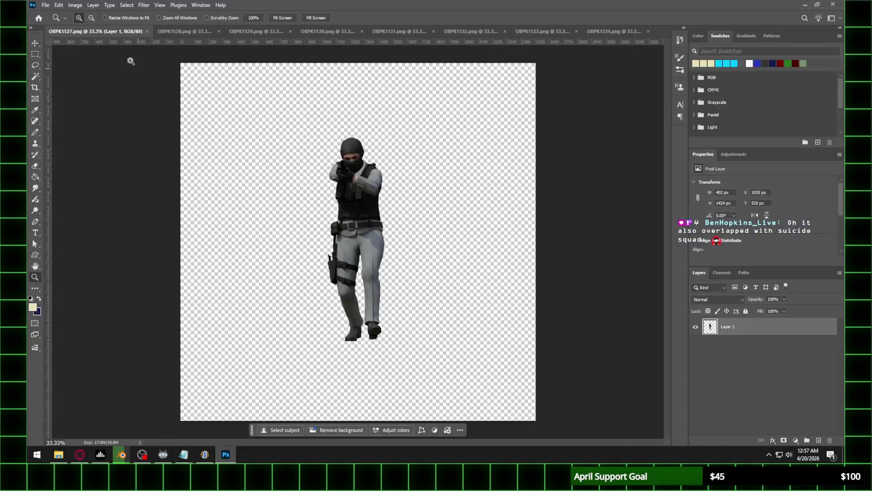
Copy the OBPK1527 figure into a new clipboard-sized document OBPKD1 and close OBPK1527
{"action": "mouse_move", "coordinate": [289, 110]}
{"action": "left_mouse_down"}
{"action": "mouse_move", "coordinate": [429, 332]}
{"action": "mouse_move", "coordinate": [432, 355]}
{"action": "left_mouse_up"}
{"action": "left_click", "coordinate": [45, 5]}
{"action": "left_click", "coordinate": [54, 16]}
{"action": "type", "text": "OBPK"}
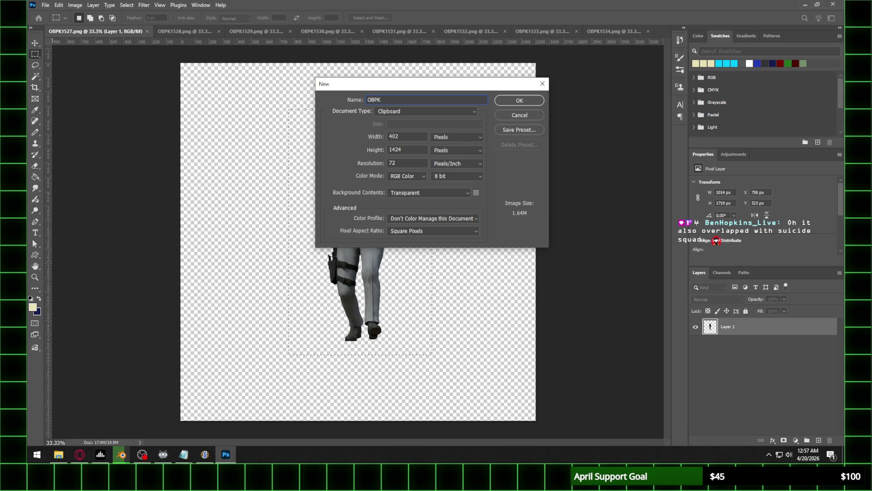
{"action": "type", "text": "D1"}
{"action": "key", "text": "Return"}
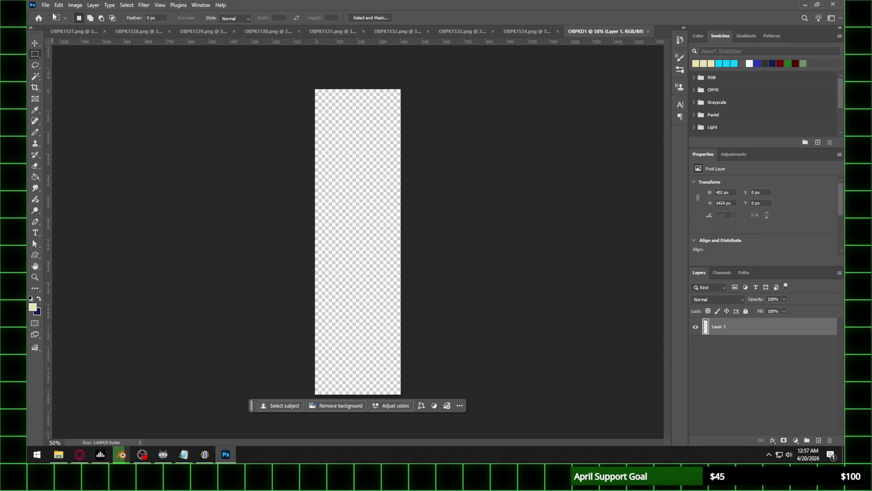
{"action": "left_click", "coordinate": [87, 31]}
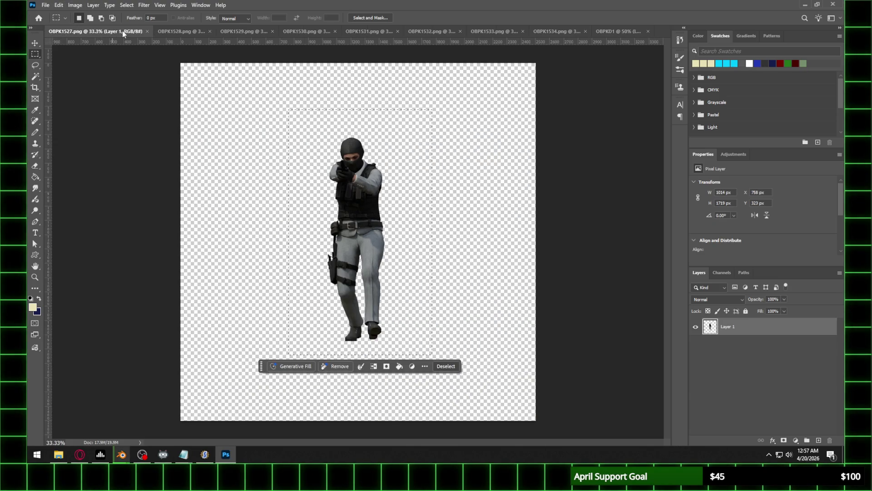
{"action": "left_click", "coordinate": [146, 31]}
{"action": "left_click", "coordinate": [129, 31]}
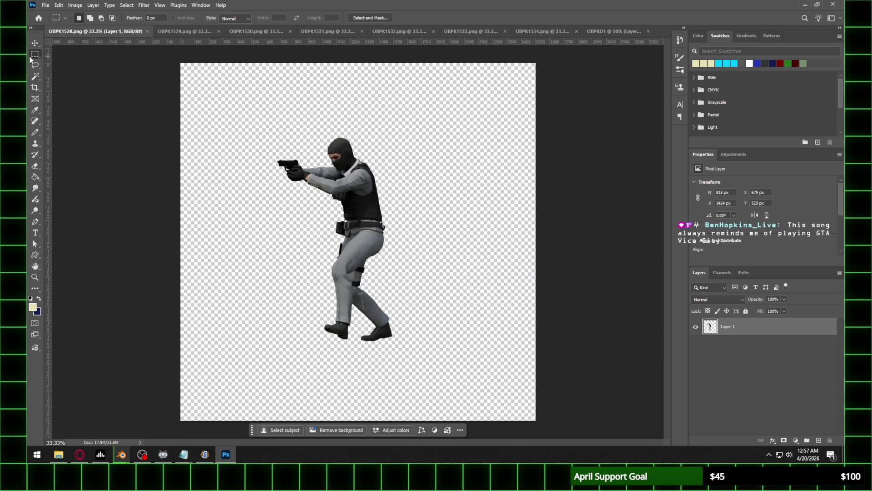
Copy the OBPK1528 figure into a new document OBPKD2 and close OBPK1528
{"action": "left_click_drag", "start_coordinate": [242, 95], "coordinate": [437, 380]}
{"action": "left_click", "coordinate": [48, 5]}
{"action": "left_click", "coordinate": [50, 14]}
{"action": "type", "text": "OBPKD2"}
{"action": "key", "text": "Return"}
{"action": "key", "text": "ctrl+v"}
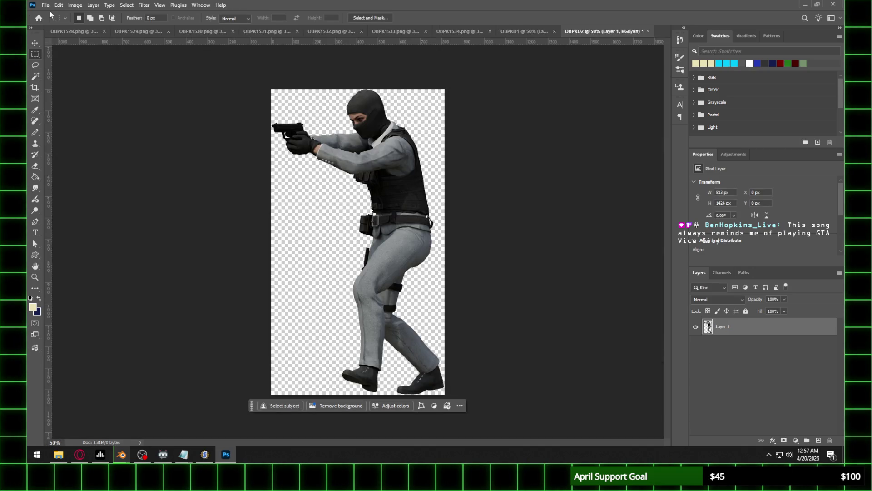
{"action": "left_click", "coordinate": [104, 31]}
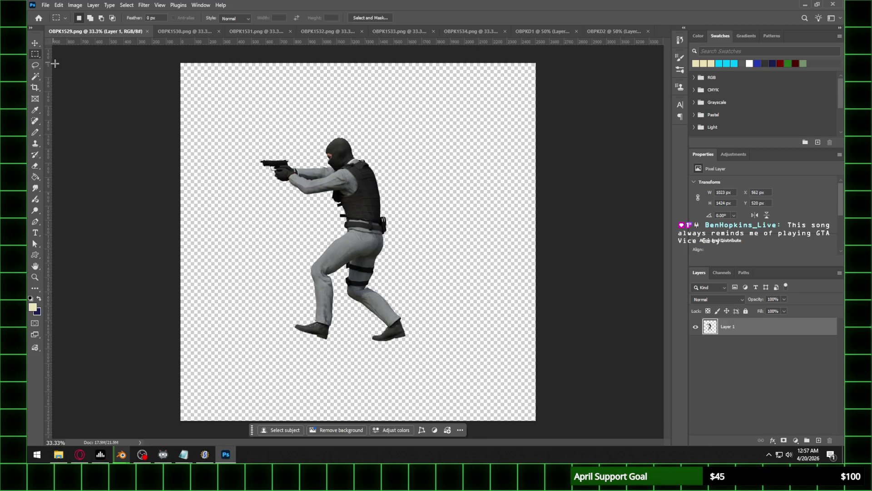
Copy the OBPK1529 figure into a new document OBPKD3 and close OBPK1529
{"action": "mouse_move", "coordinate": [220, 100]}
{"action": "left_mouse_down"}
{"action": "mouse_move", "coordinate": [450, 354]}
{"action": "mouse_move", "coordinate": [451, 384]}
{"action": "left_mouse_up"}
{"action": "left_click", "coordinate": [47, 5]}
{"action": "left_click", "coordinate": [54, 14]}
{"action": "type", "text": "OBPK"}
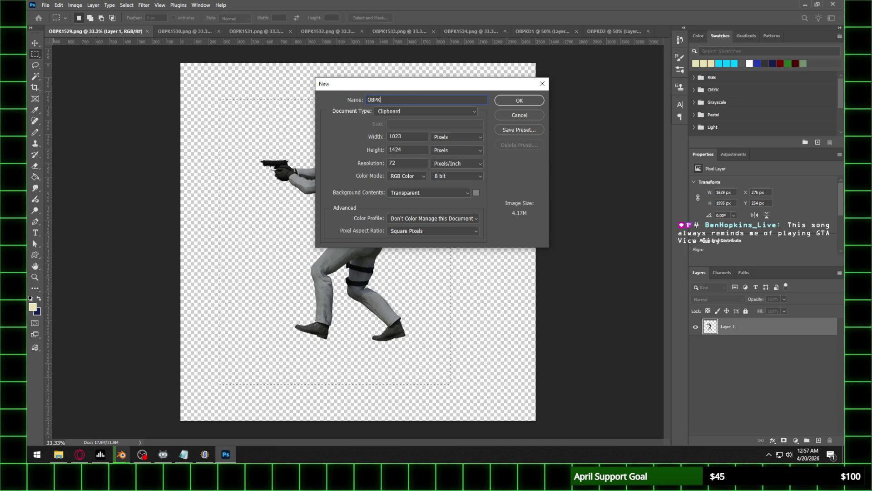
{"action": "type", "text": "D3"}
{"action": "key", "text": "Return"}
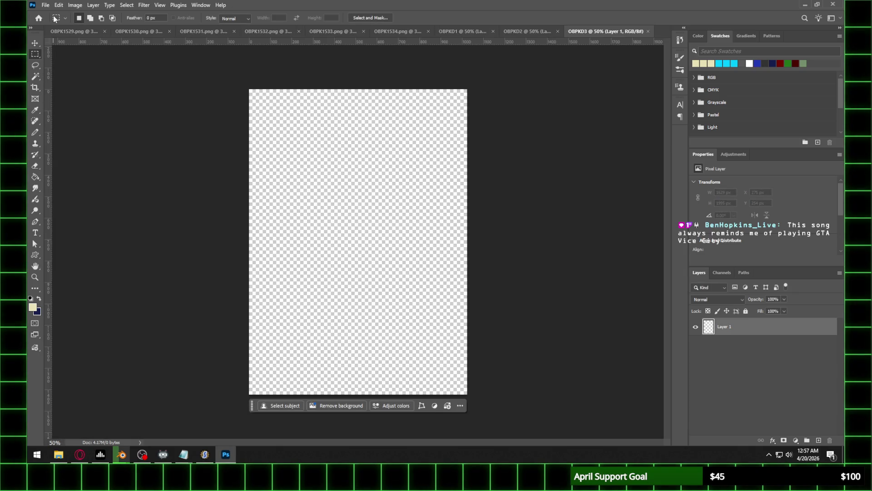
{"action": "key", "text": "ctrl+v"}
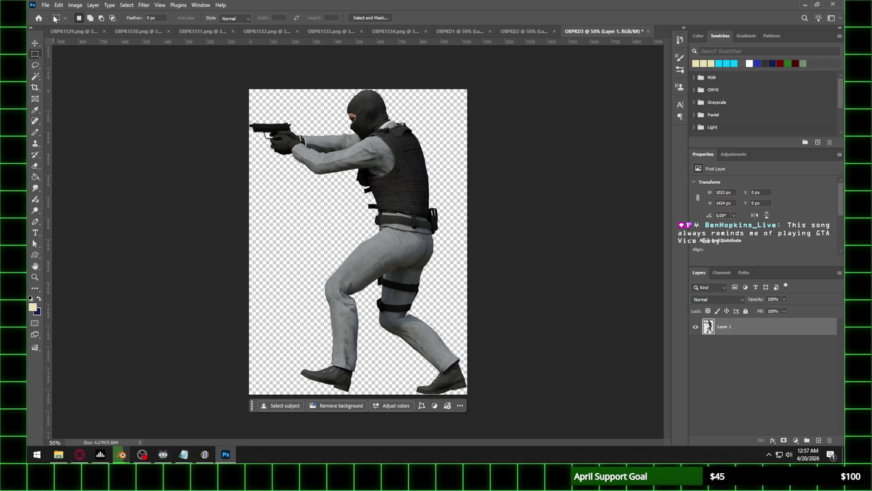
{"action": "left_click", "coordinate": [83, 32]}
{"action": "left_click", "coordinate": [145, 30]}
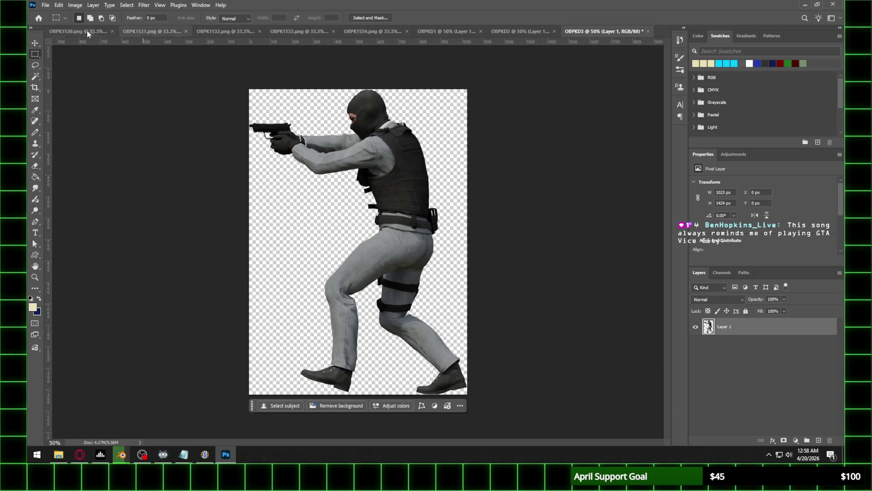
{"action": "left_click", "coordinate": [87, 32]}
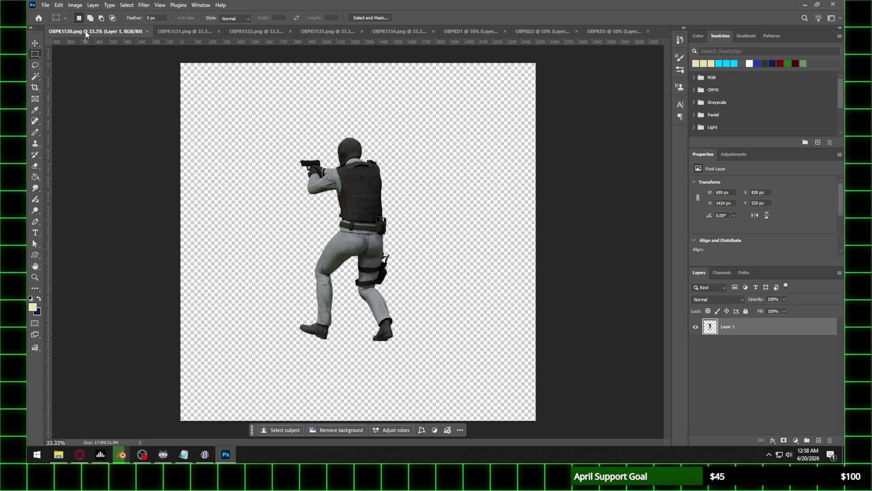
Copy the OBPK1530 figure into a new document OBPKD4 and close OBPK1530
{"action": "mouse_move", "coordinate": [229, 119]}
{"action": "left_mouse_down"}
{"action": "mouse_move", "coordinate": [440, 336]}
{"action": "mouse_move", "coordinate": [462, 370]}
{"action": "left_mouse_up"}
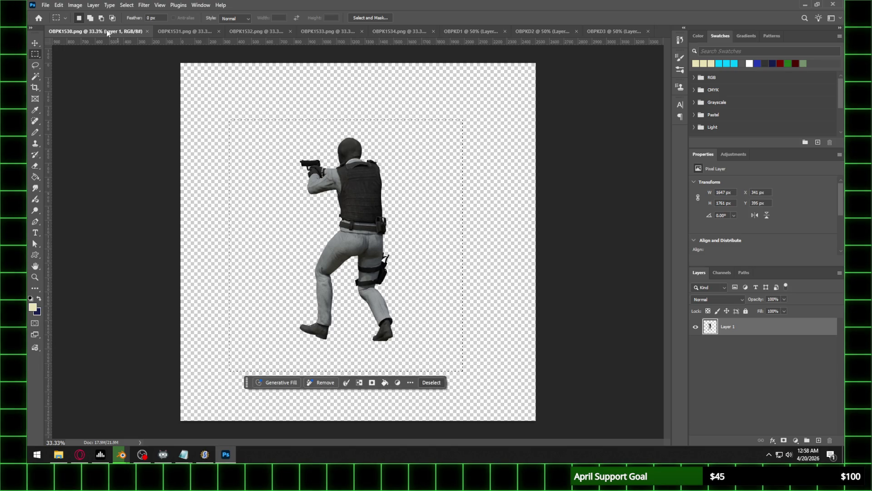
{"action": "left_click", "coordinate": [47, 6]}
{"action": "left_click", "coordinate": [57, 14]}
{"action": "type", "text": "OB"}
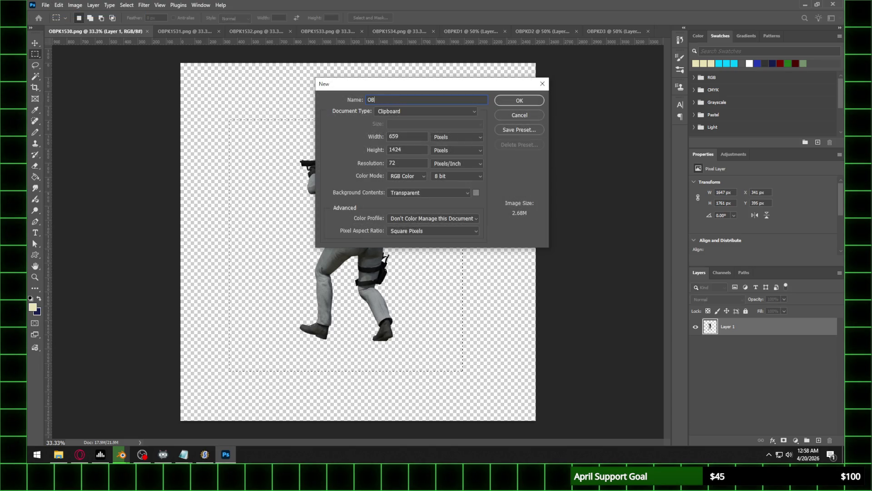
{"action": "type", "text": "PKD4"}
{"action": "key", "text": "Return"}
{"action": "key", "text": "ctrl+v"}
{"action": "left_click", "coordinate": [82, 31]}
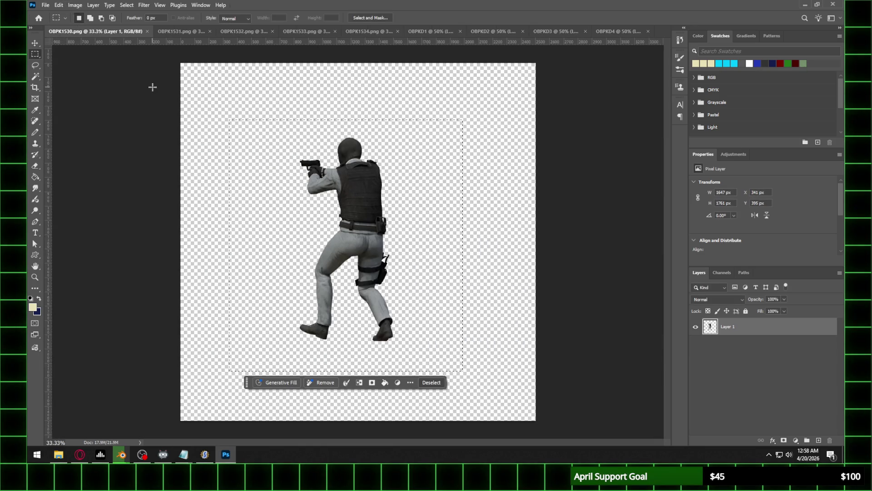
{"action": "left_click", "coordinate": [148, 32]}
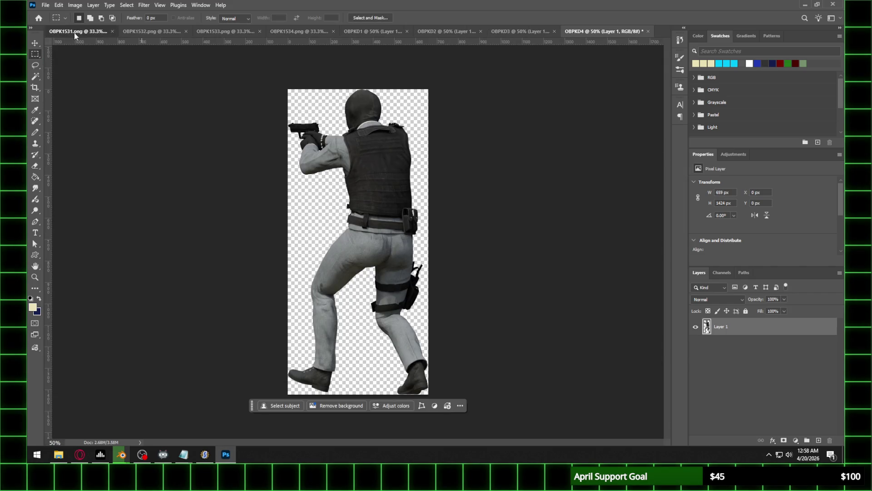
Copy the OBPK1531 figure into a new document OBPKD5 and close OBPK1531
{"action": "left_click", "coordinate": [75, 31]}
{"action": "mouse_move", "coordinate": [296, 126]}
{"action": "left_mouse_down"}
{"action": "mouse_move", "coordinate": [414, 253]}
{"action": "mouse_move", "coordinate": [425, 356]}
{"action": "left_mouse_up"}
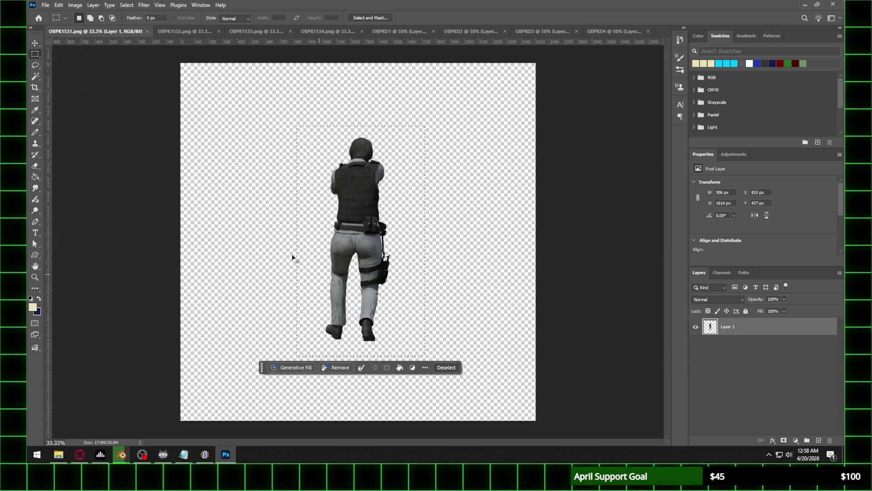
{"action": "left_click", "coordinate": [46, 5]}
{"action": "left_click", "coordinate": [50, 12]}
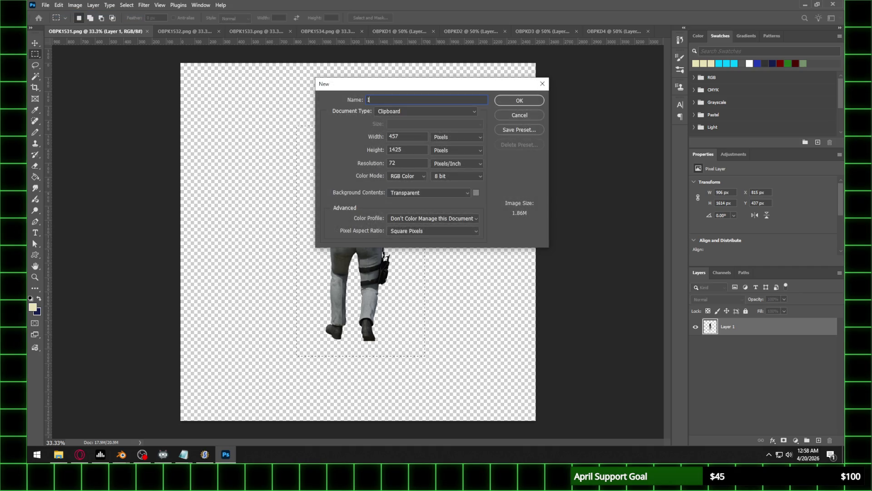
{"action": "type", "text": "OBPKD5"}
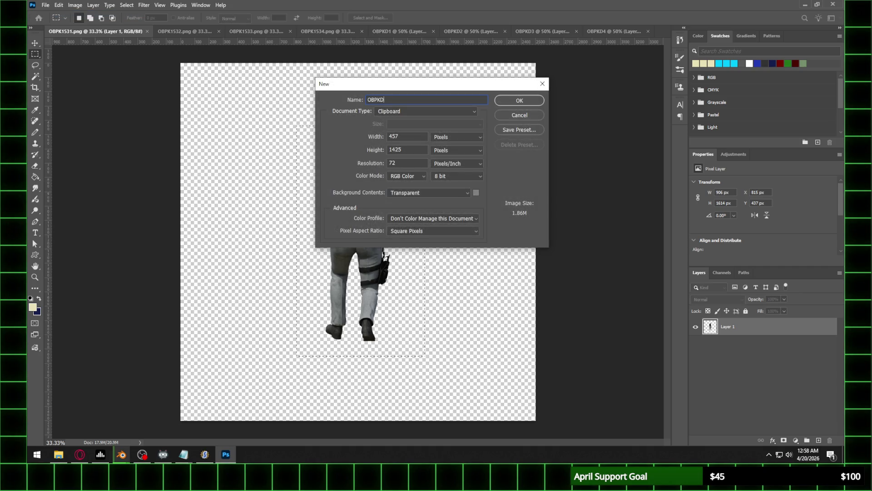
{"action": "key", "text": "Return"}
{"action": "key", "text": "ctrl+v"}
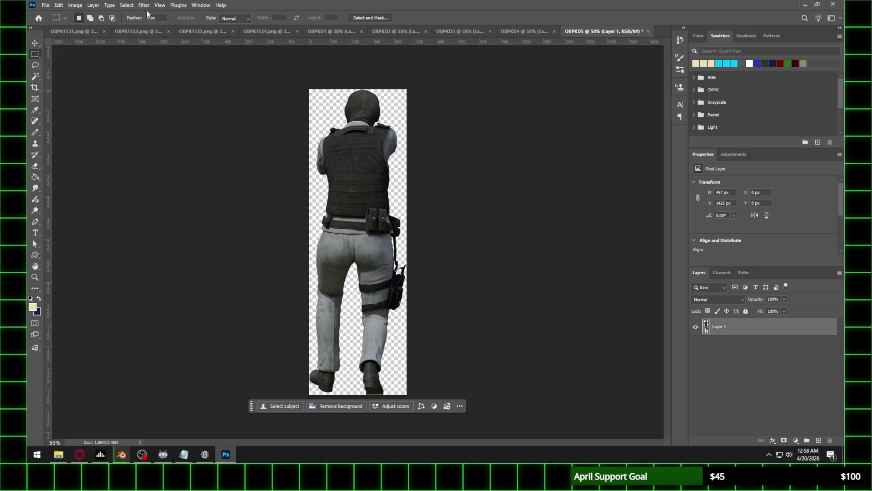
{"action": "left_click", "coordinate": [91, 32]}
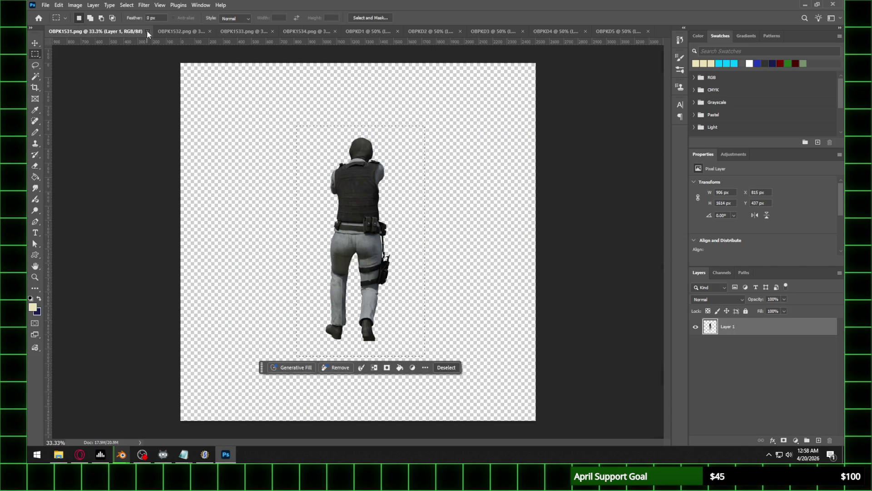
{"action": "left_click", "coordinate": [146, 30]}
Copy the OBPK1532 figure into a new document OBPKD6 and close OBPK1532
{"action": "left_click_drag", "start_coordinate": [264, 107], "coordinate": [484, 373]}
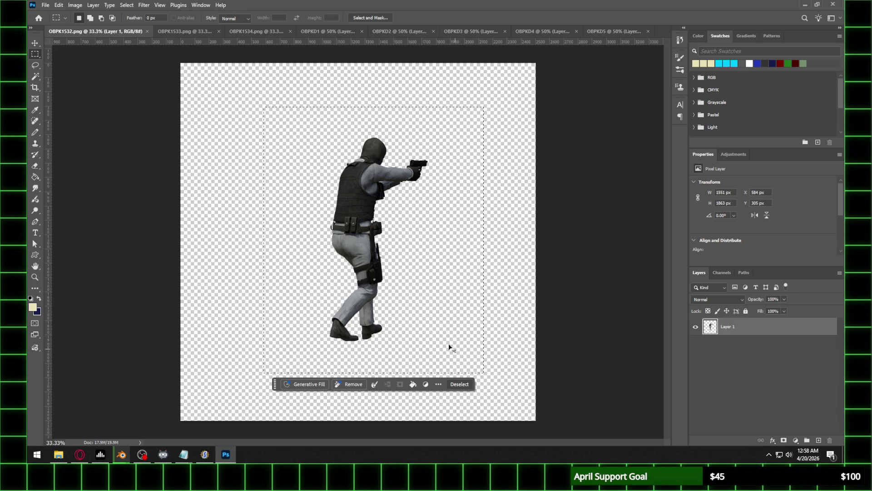
{"action": "left_click", "coordinate": [44, 5]}
{"action": "left_click", "coordinate": [51, 13]}
{"action": "type", "text": "OBPKD6"}
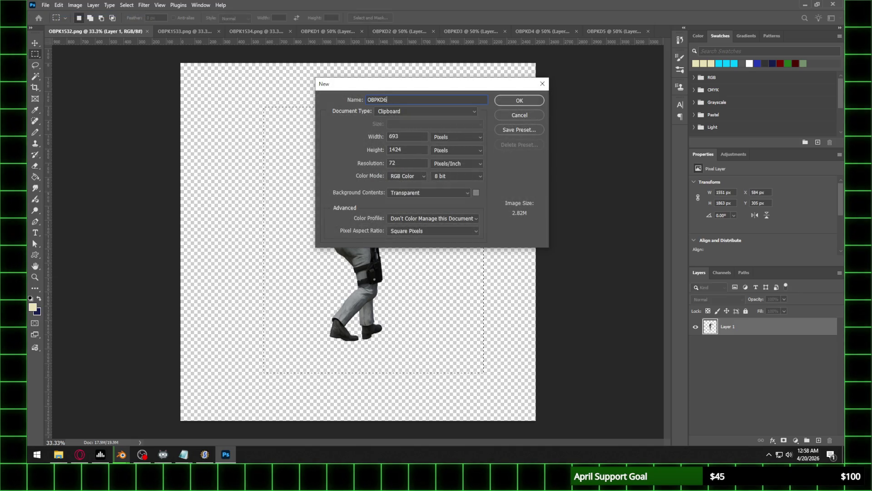
{"action": "key", "text": "Return"}
{"action": "key", "text": "ctrl+v"}
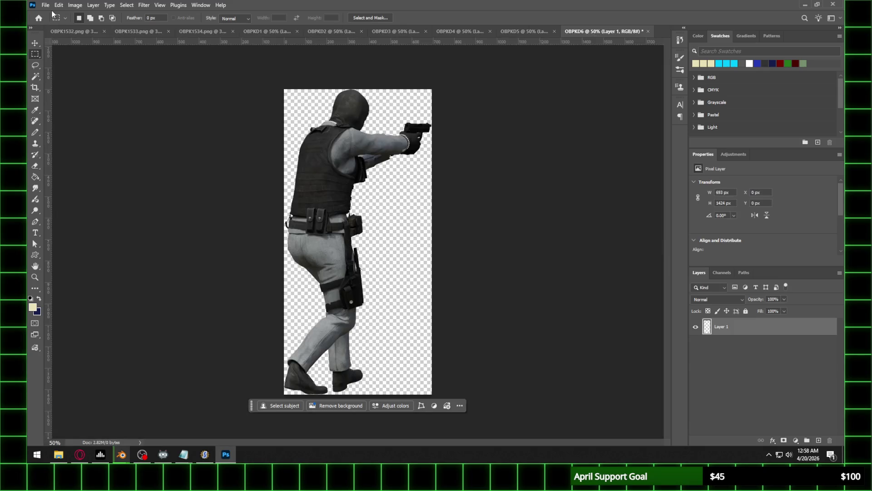
{"action": "left_click", "coordinate": [146, 28]}
{"action": "left_click", "coordinate": [147, 31]}
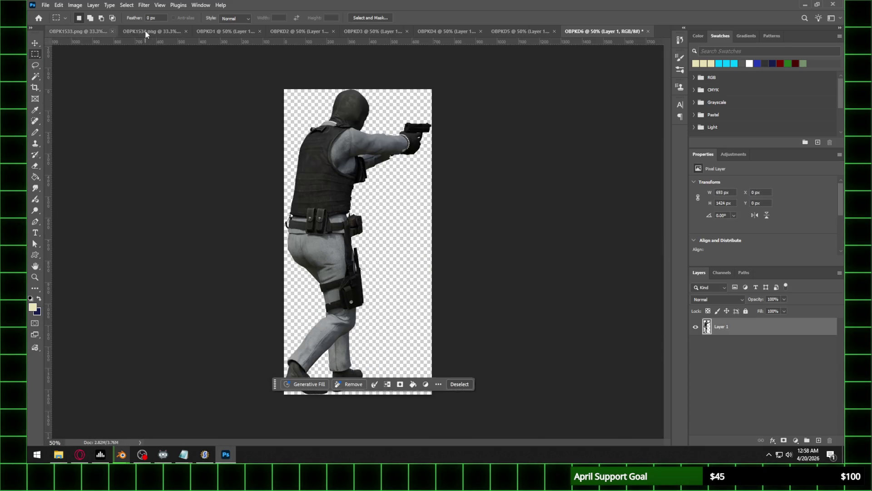
Copy the OBPK1533 figure into a new document OBPKD7 and close OBPK1533
{"action": "left_click_drag", "start_coordinate": [256, 107], "coordinate": [501, 366]}
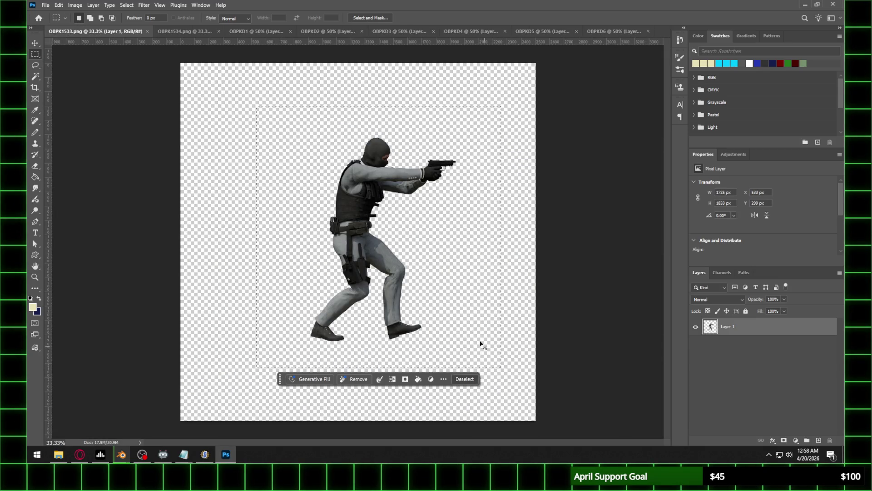
{"action": "right_click", "coordinate": [197, 56]}
{"action": "key", "text": "Escape"}
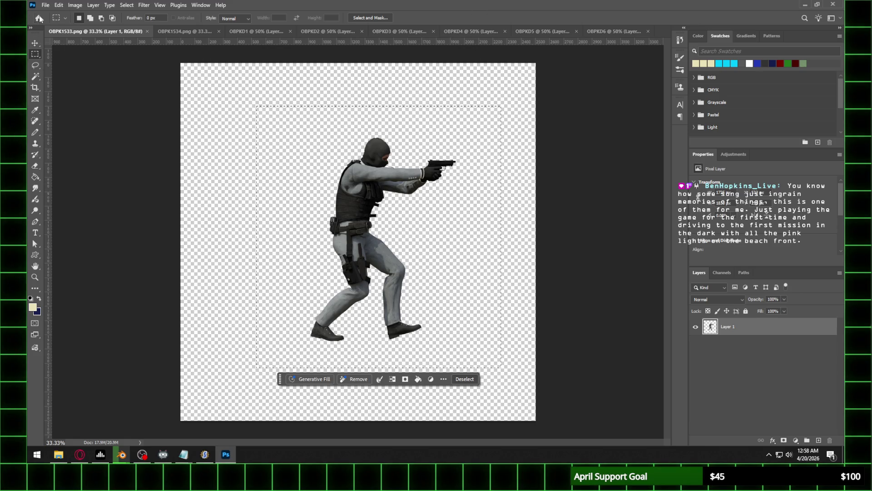
{"action": "left_click", "coordinate": [45, 5]}
{"action": "left_click", "coordinate": [50, 14]}
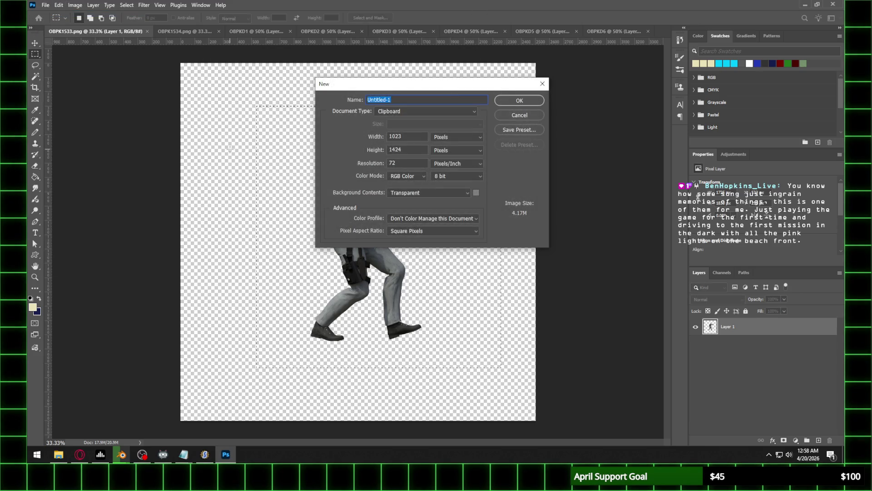
{"action": "type", "text": "D7"}
{"action": "key", "text": "Return"}
{"action": "key", "text": "ctrl+v"}
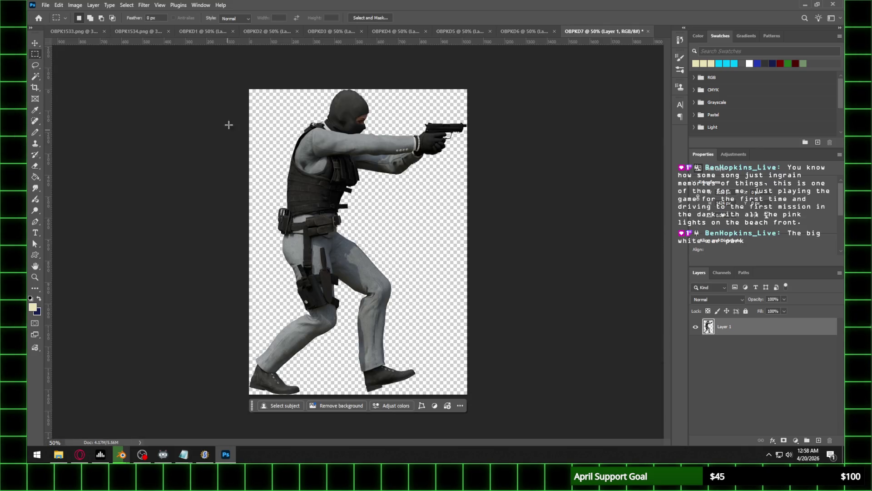
{"action": "left_click", "coordinate": [141, 32]}
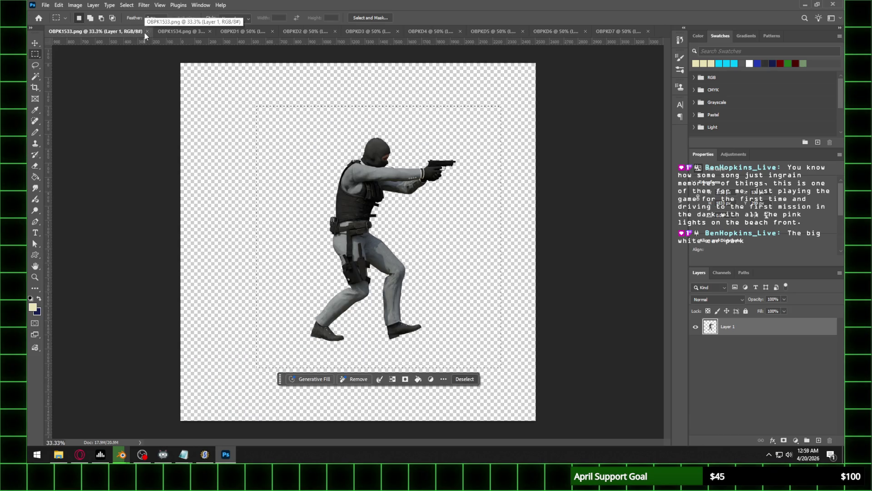
{"action": "left_click", "coordinate": [147, 31]}
Select the OBPK1534 figure, create a new document OBPKD8 from the clipboard, and close OBPK1534
{"action": "left_click", "coordinate": [108, 32]}
{"action": "left_click", "coordinate": [271, 113]}
{"action": "left_click_drag", "start_coordinate": [271, 114], "coordinate": [484, 366]}
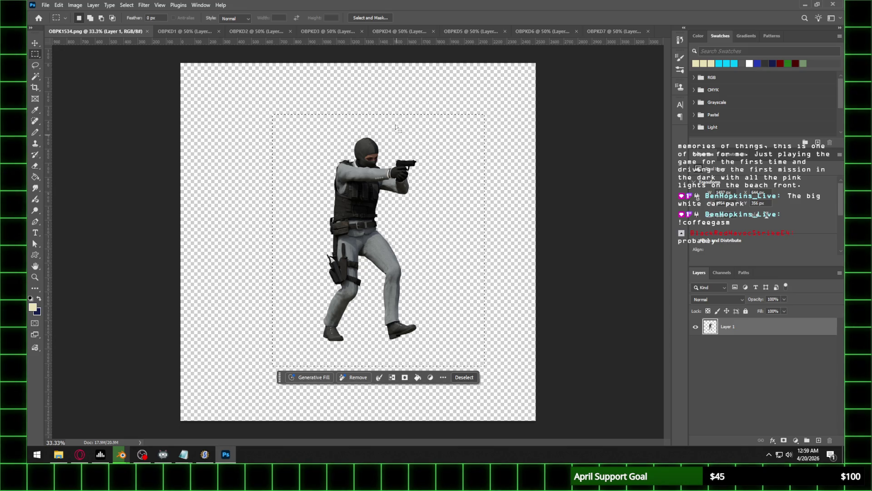
{"action": "key", "text": "ctrl+v"}
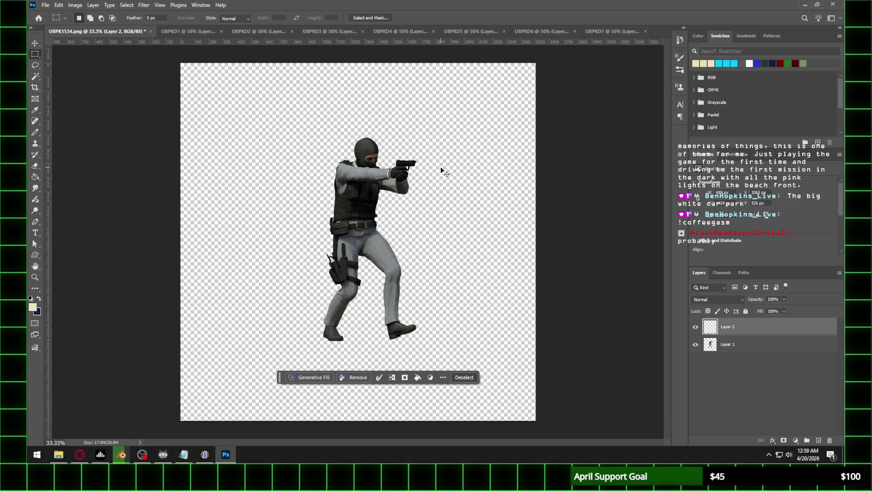
{"action": "key", "text": "ctrl+z"}
{"action": "left_click", "coordinate": [46, 6]}
{"action": "left_click", "coordinate": [47, 13]}
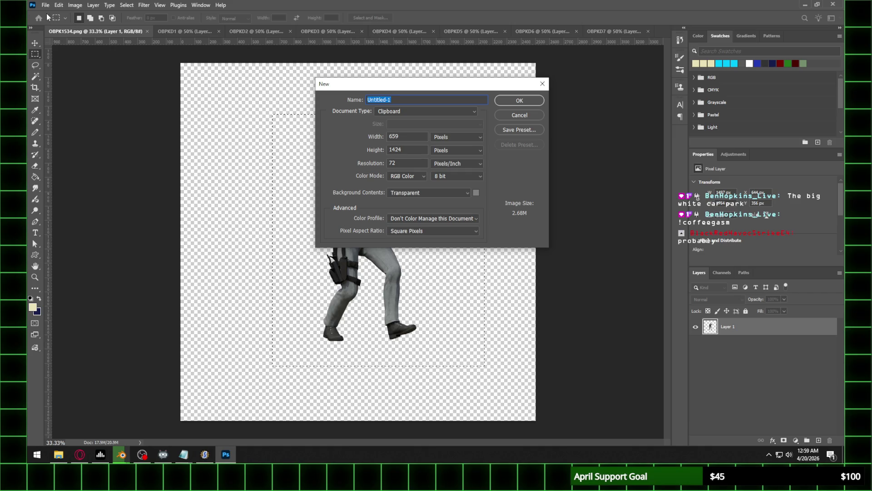
{"action": "type", "text": "OBPKD8"}
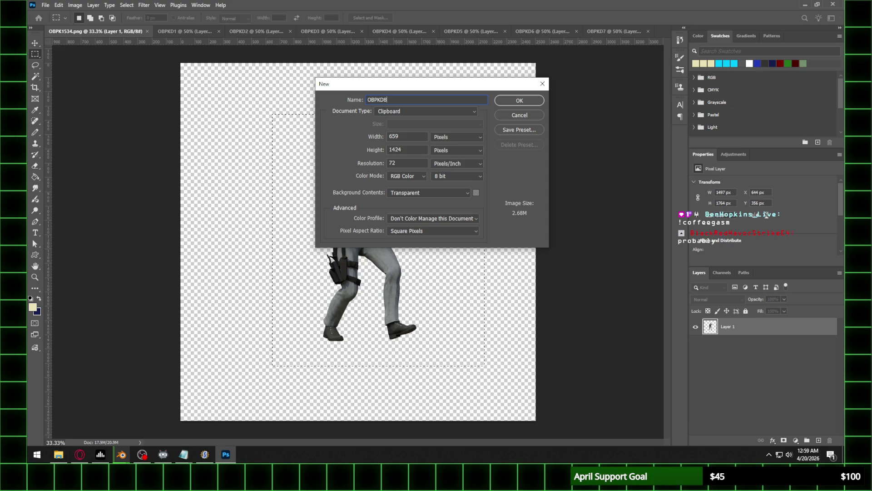
{"action": "key", "text": "Return"}
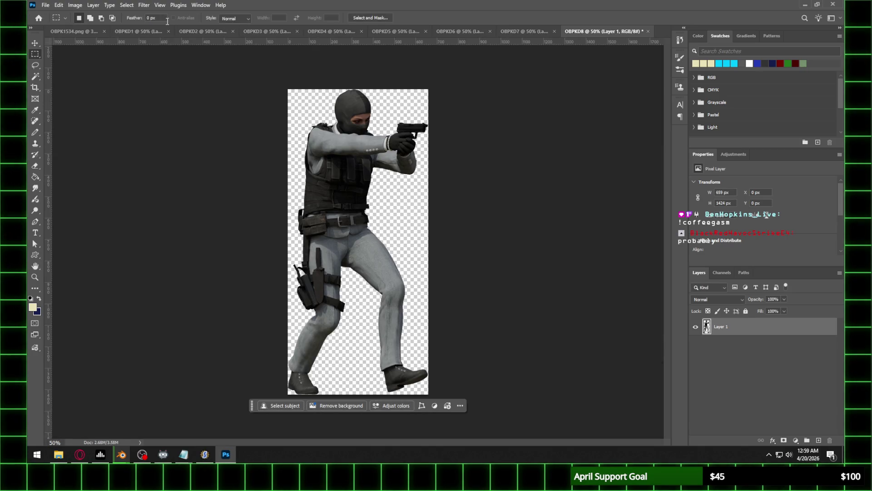
{"action": "left_click", "coordinate": [104, 32]}
Resize OBPKD1 and OBPKD2 to 40% with Image Size, zooming in on each result
{"action": "left_click", "coordinate": [67, 33]}
{"action": "left_click", "coordinate": [75, 5]}
{"action": "left_click", "coordinate": [89, 69]}
{"action": "type", "text": "40"}
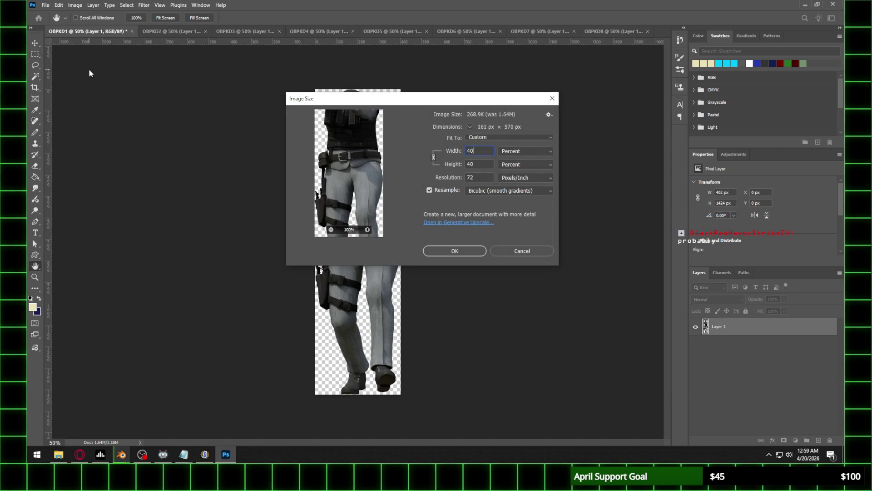
{"action": "key", "text": "Return"}
{"action": "key", "text": "z"}
{"action": "left_click", "coordinate": [335, 181]}
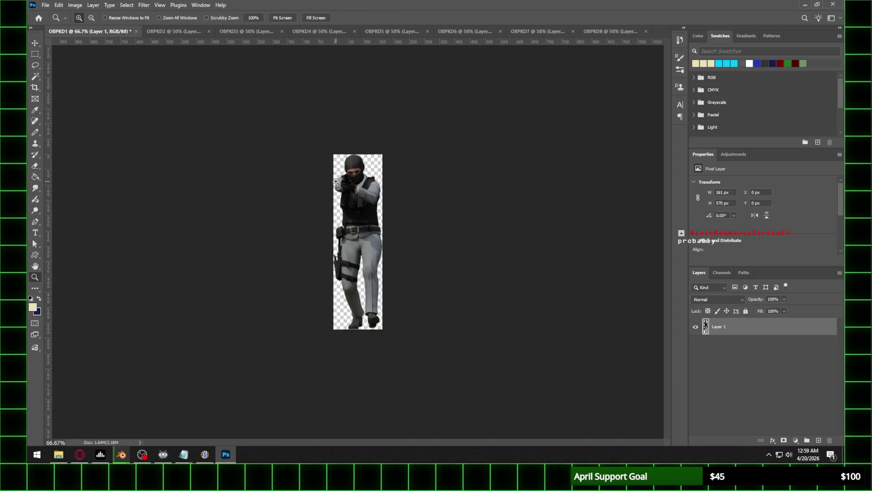
{"action": "left_click", "coordinate": [172, 31]}
{"action": "left_click", "coordinate": [72, 5]}
{"action": "left_click", "coordinate": [89, 69]}
{"action": "type", "text": "40"}
{"action": "key", "text": "Return"}
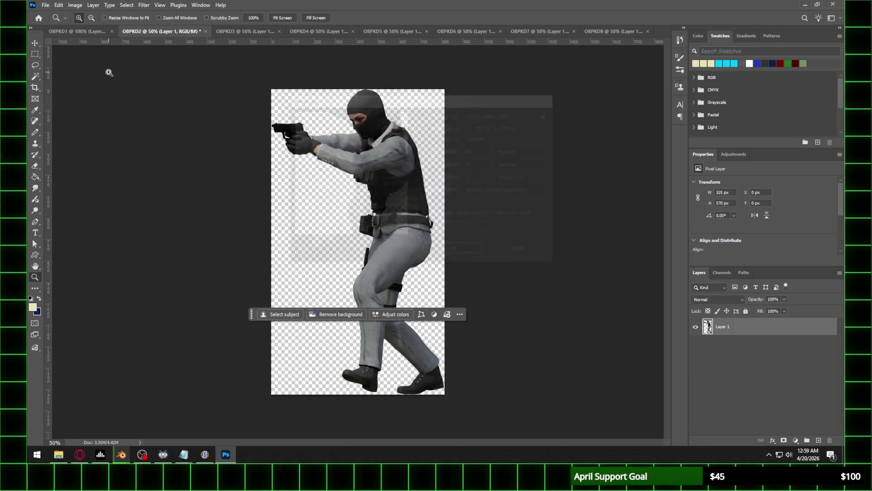
{"action": "left_click", "coordinate": [348, 192]}
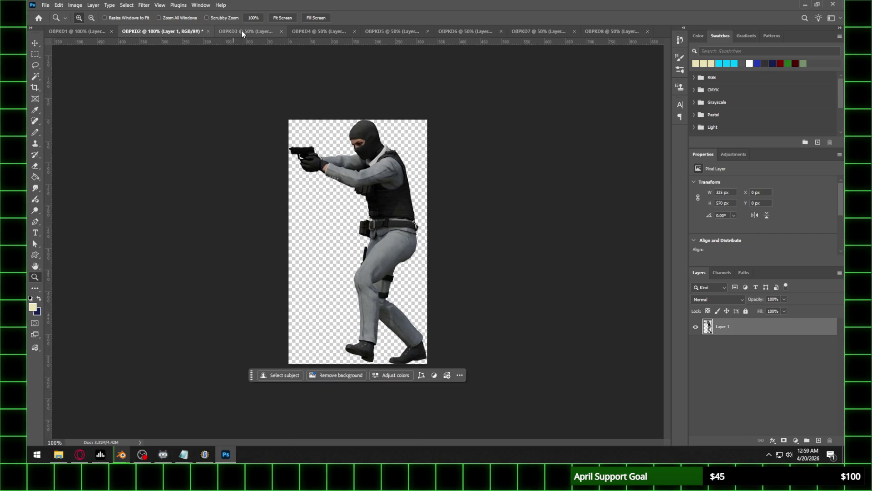
Resize OBPKD3 and OBPKD4 to 40% and zoom in on each shrunk frame
{"action": "left_click", "coordinate": [242, 32]}
{"action": "left_click", "coordinate": [75, 5]}
{"action": "left_click", "coordinate": [89, 68]}
{"action": "type", "text": "40"}
{"action": "key", "text": "Return"}
{"action": "key", "text": "z"}
{"action": "left_click", "coordinate": [375, 189]}
{"action": "left_click", "coordinate": [374, 189]}
{"action": "left_click", "coordinate": [334, 32]}
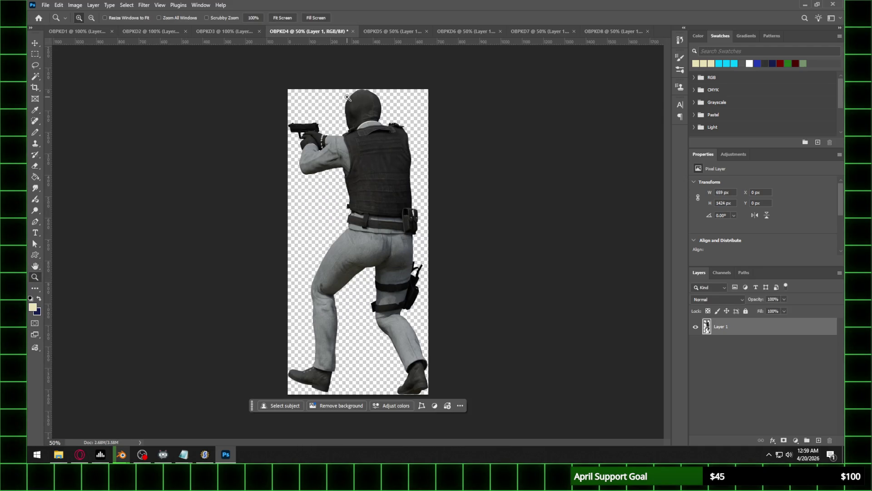
{"action": "left_click", "coordinate": [75, 5]}
{"action": "left_click", "coordinate": [86, 68]}
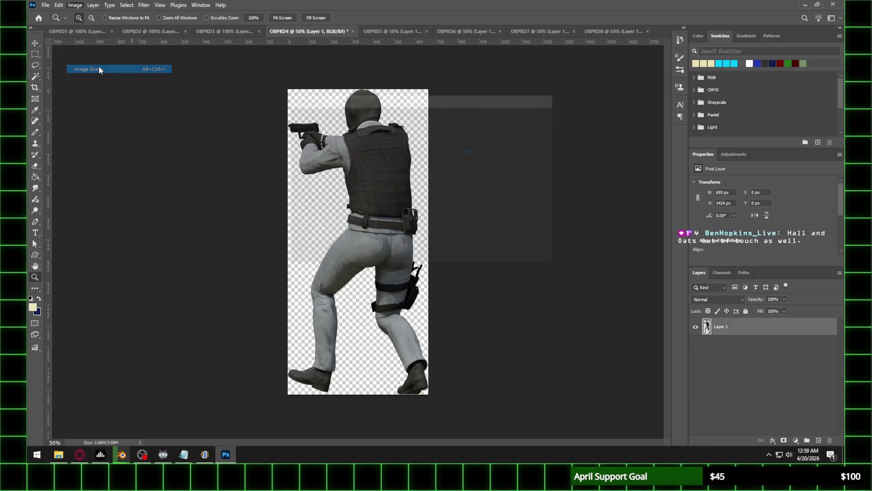
{"action": "type", "text": "40"}
{"action": "key", "text": "Return"}
{"action": "key", "text": "z"}
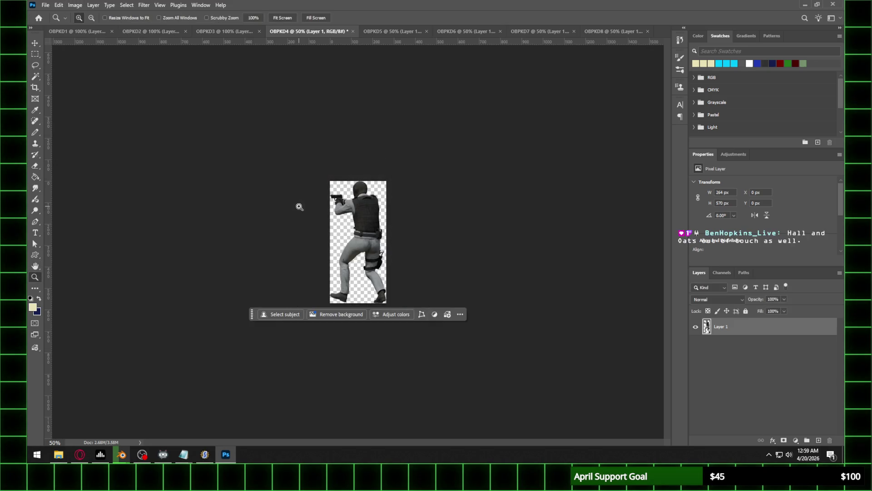
{"action": "left_click", "coordinate": [447, 216]}
Resize OBPKD5 and OBPKD6 to 40% and zoom in on each shrunk frame
{"action": "left_click", "coordinate": [381, 32]}
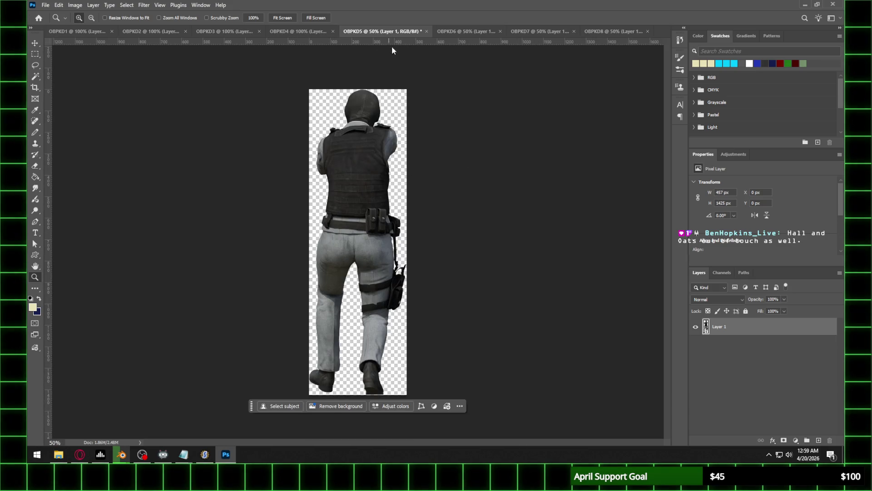
{"action": "left_click", "coordinate": [75, 5]}
{"action": "left_click", "coordinate": [108, 71]}
{"action": "type", "text": "40"}
{"action": "key", "text": "Return"}
{"action": "key", "text": "z"}
{"action": "left_click", "coordinate": [388, 193]}
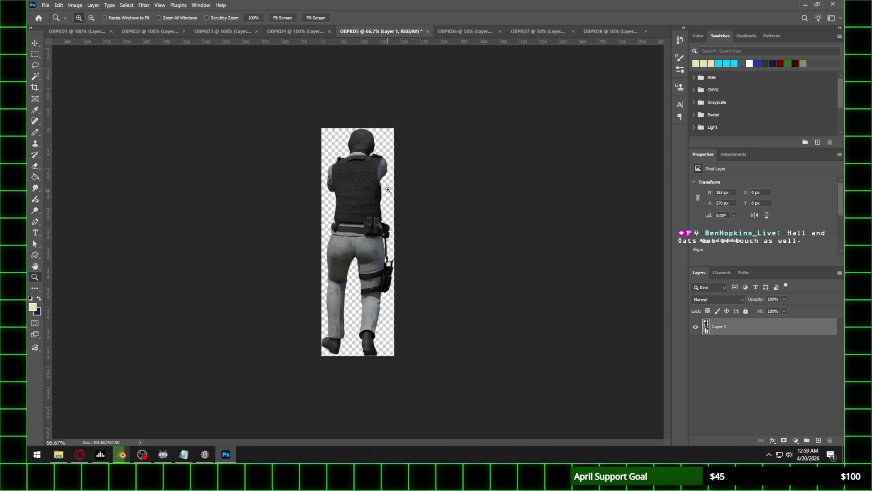
{"action": "left_click", "coordinate": [468, 31]}
{"action": "left_click", "coordinate": [75, 5]}
{"action": "left_click", "coordinate": [108, 71]}
{"action": "type", "text": "40"}
{"action": "key", "text": "Return"}
{"action": "key", "text": "z"}
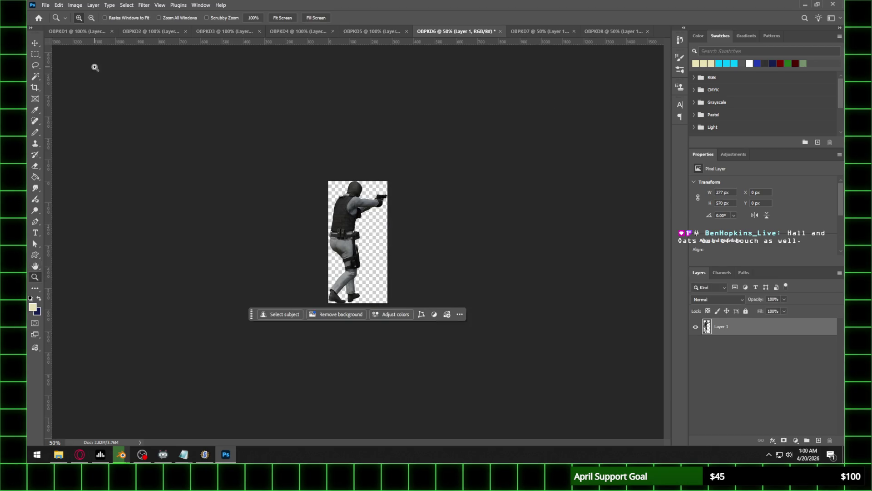
{"action": "left_click", "coordinate": [330, 171]}
Resize OBPKD7 and OBPKD8 to 40%, leaving OBPKD8 at 264×570 px
{"action": "left_click", "coordinate": [540, 32]}
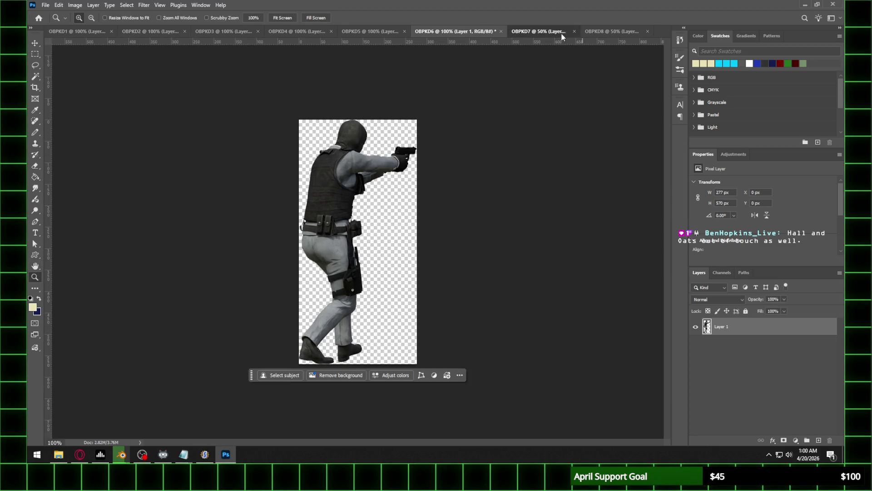
{"action": "left_click", "coordinate": [75, 5]}
{"action": "left_click", "coordinate": [89, 69]}
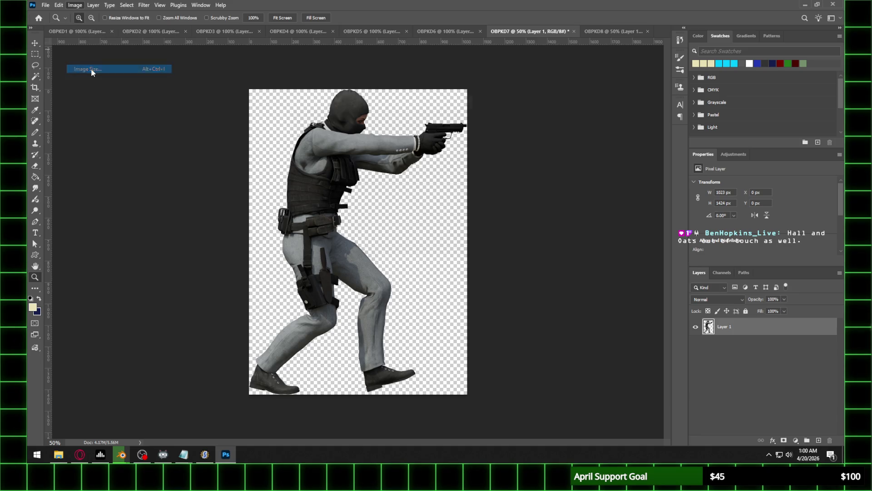
{"action": "key", "text": "Return"}
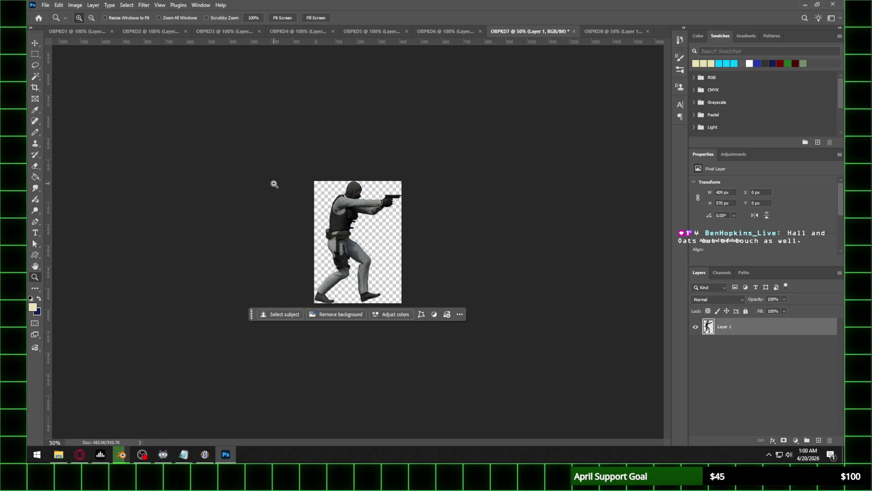
{"action": "left_click", "coordinate": [273, 185]}
{"action": "left_click", "coordinate": [272, 185]}
{"action": "left_click", "coordinate": [609, 32]}
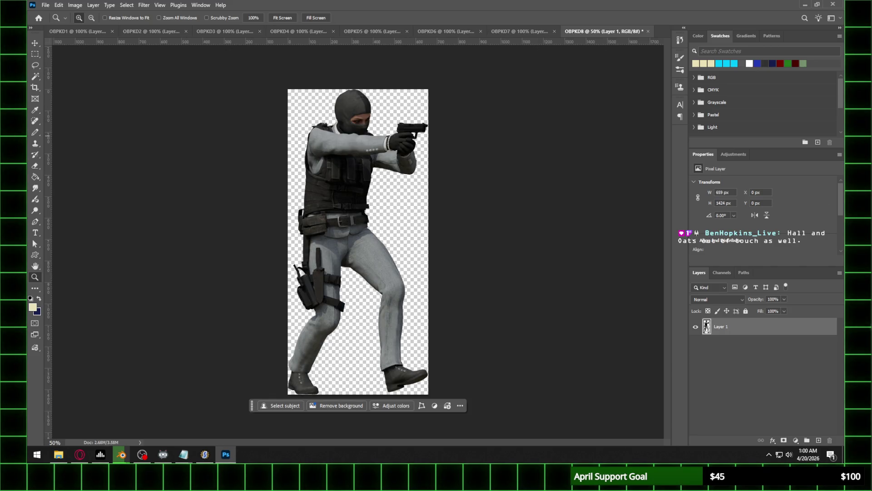
{"action": "left_click", "coordinate": [80, 454]}
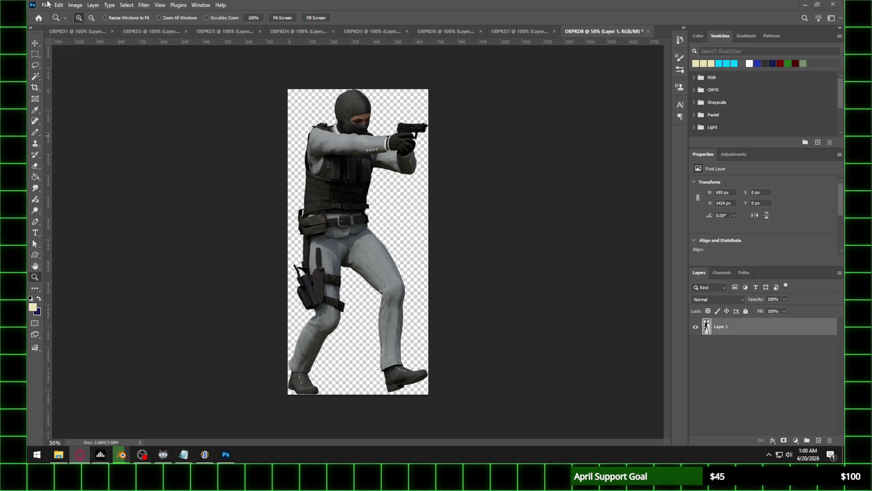
{"action": "left_click", "coordinate": [75, 5]}
{"action": "left_click", "coordinate": [77, 70]}
{"action": "type", "text": "40"}
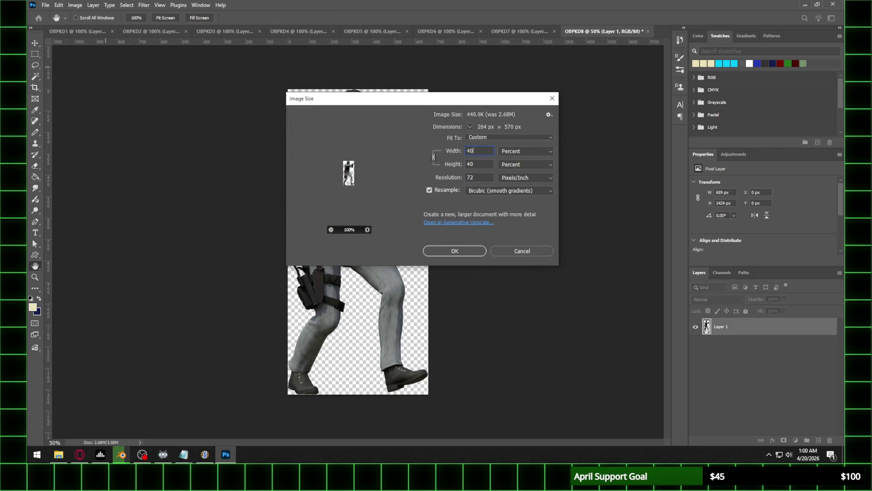
{"action": "key", "text": "Return"}
{"action": "key", "text": "z"}
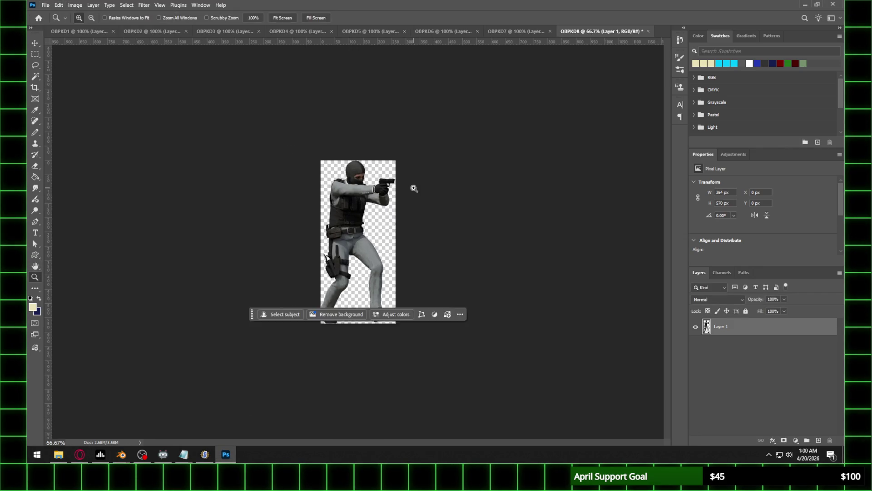
{"action": "left_click", "coordinate": [70, 32]}
Save OBPKD1 as a PNG into a new 'Frame 4' folder created inside Walk
{"action": "left_click", "coordinate": [45, 5]}
{"action": "left_click", "coordinate": [59, 107]}
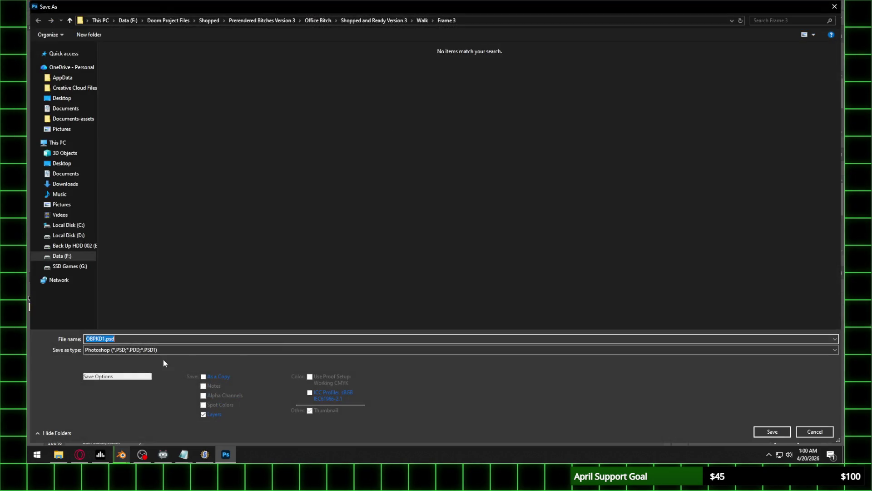
{"action": "left_click", "coordinate": [154, 351]}
{"action": "left_click", "coordinate": [176, 306]}
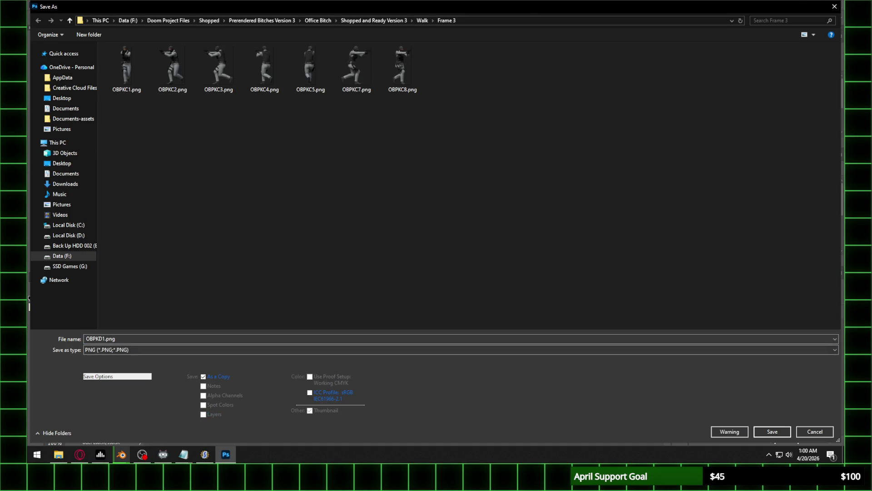
{"action": "left_click", "coordinate": [422, 21]}
{"action": "left_click", "coordinate": [88, 35]}
{"action": "type", "text": "Frame 4"}
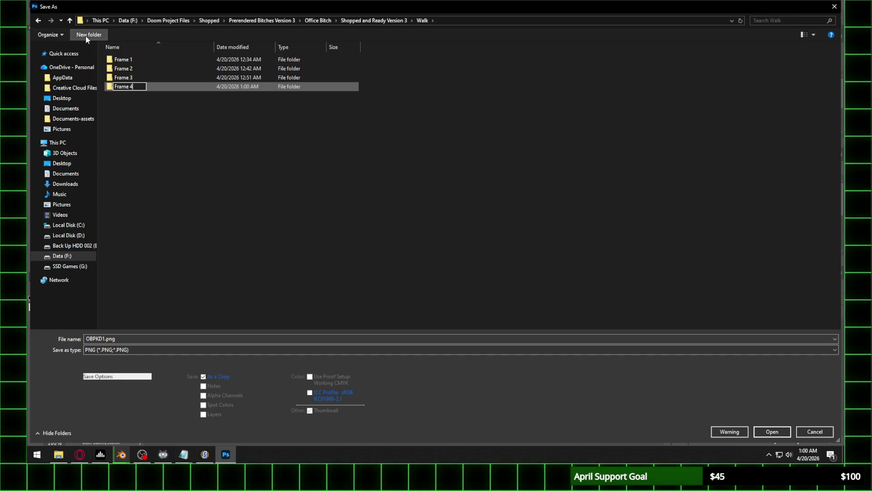
{"action": "key", "text": "Return"}
{"action": "double_click", "coordinate": [140, 86]}
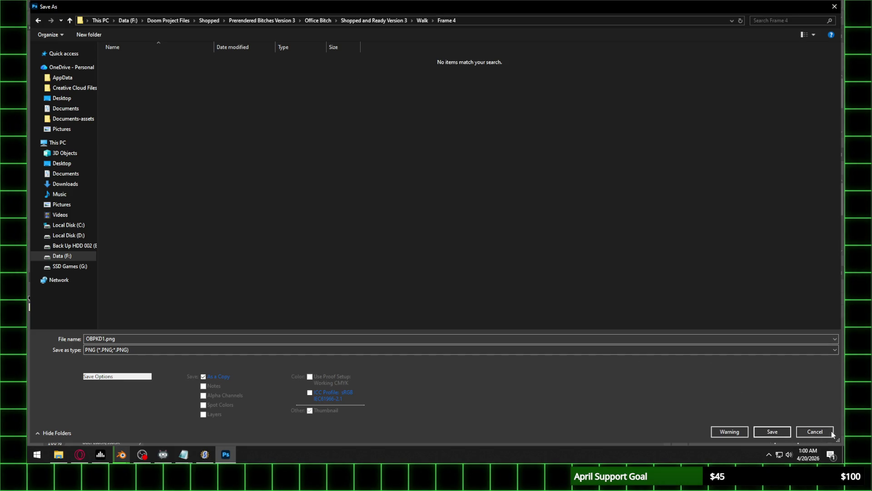
{"action": "left_click", "coordinate": [772, 432]}
{"action": "left_click", "coordinate": [319, 162]}
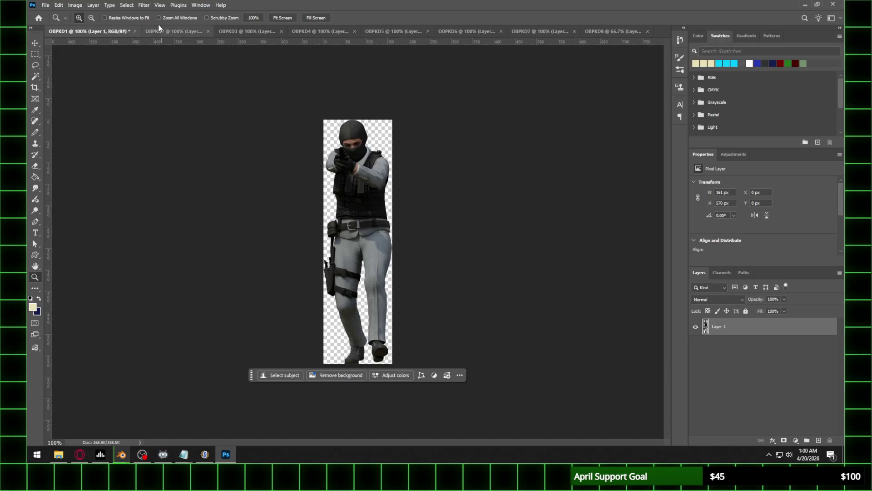
Save OBPKD2 as a PNG in the Frame 4 folder, accepting the PNG options
{"action": "left_click", "coordinate": [164, 31]}
{"action": "left_click", "coordinate": [46, 5]}
{"action": "left_click", "coordinate": [58, 110]}
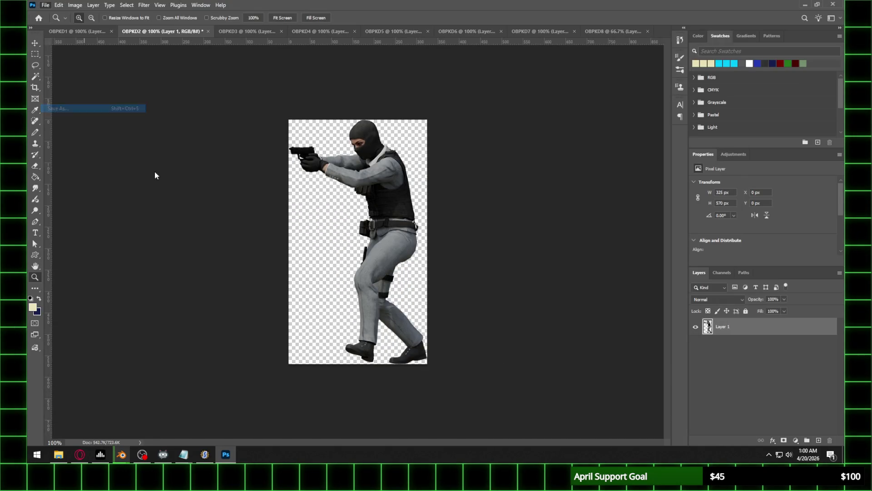
{"action": "left_click", "coordinate": [156, 350]}
{"action": "left_click", "coordinate": [132, 302]}
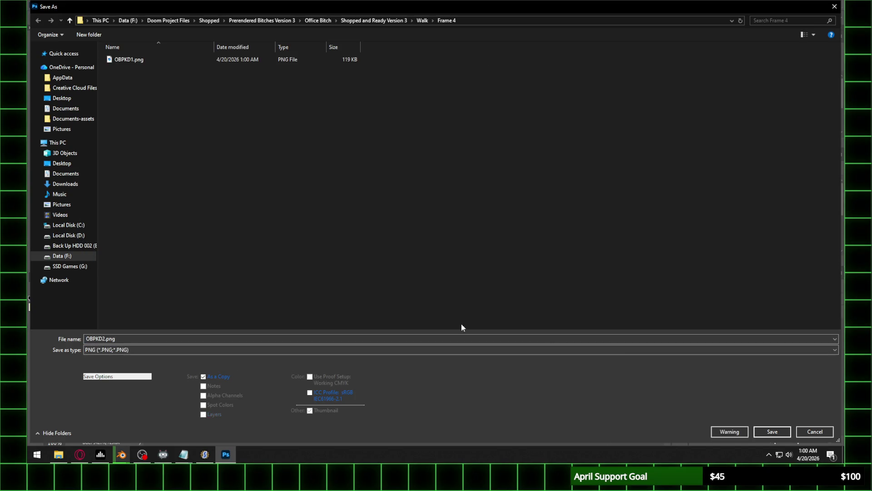
{"action": "left_click", "coordinate": [772, 432]}
{"action": "key", "text": "alt+Tab"}
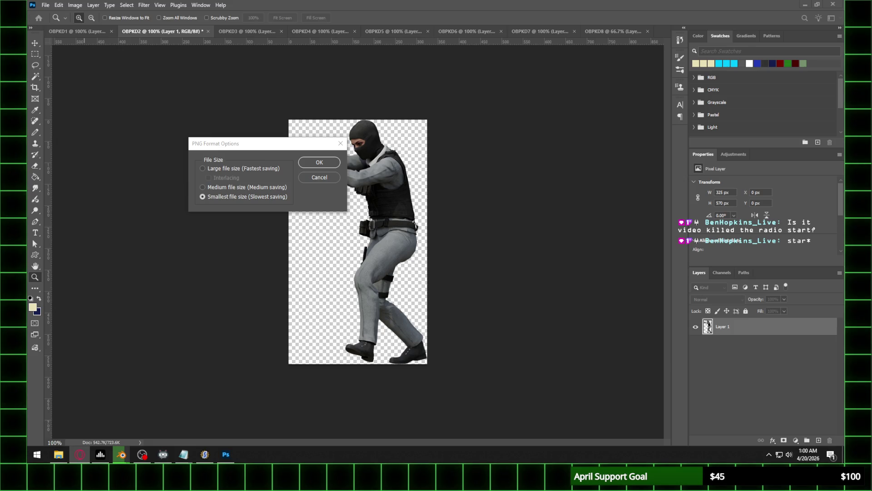
{"action": "left_click", "coordinate": [327, 162]}
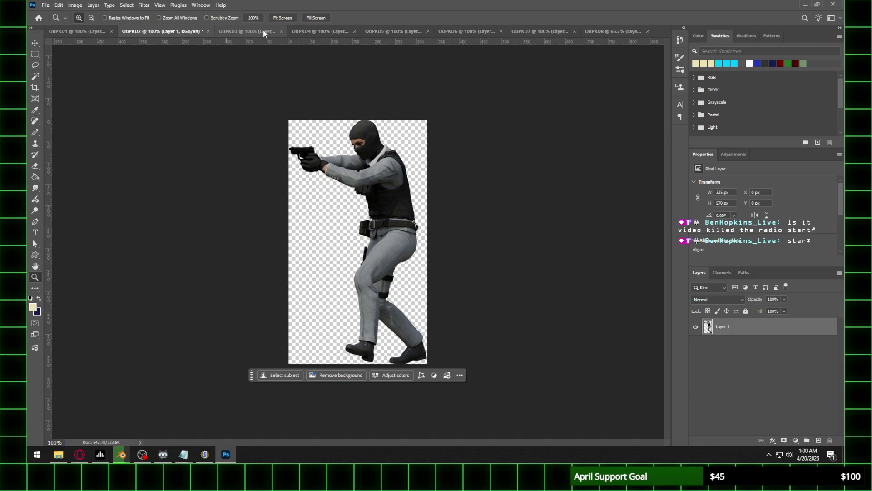
{"action": "left_click", "coordinate": [203, 32]}
{"action": "left_click", "coordinate": [45, 5]}
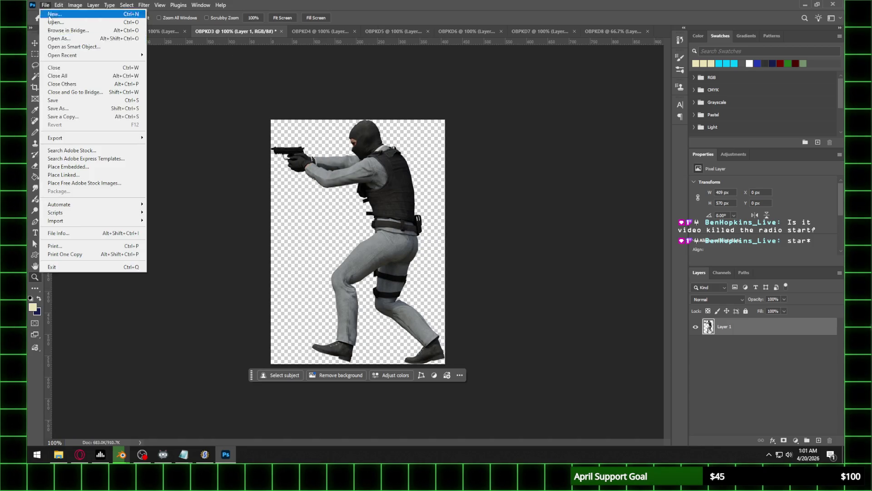
Save OBPKD3 and OBPKD4 as PNG files in the Frame 4 folder
{"action": "left_click", "coordinate": [58, 108]}
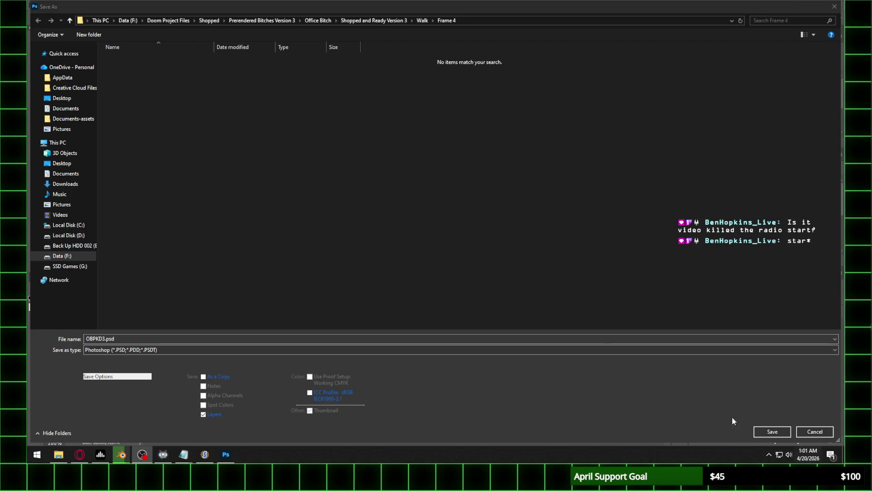
{"action": "left_click", "coordinate": [136, 350]}
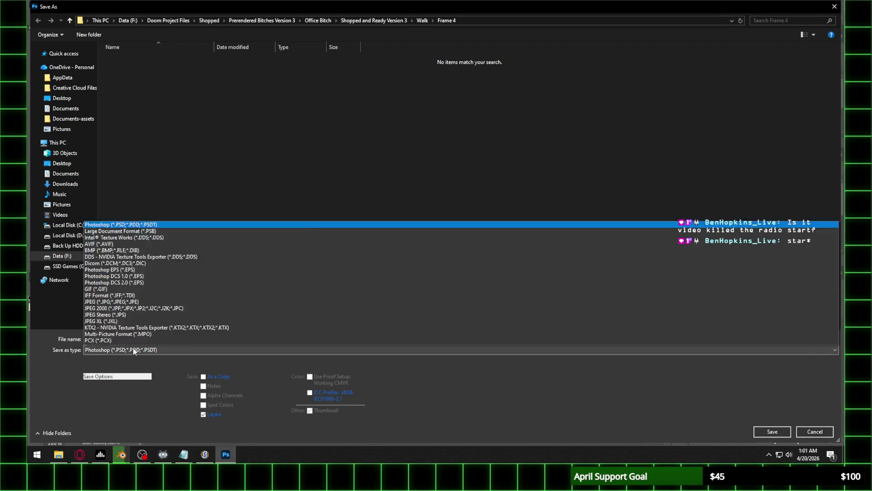
{"action": "left_click", "coordinate": [136, 302]}
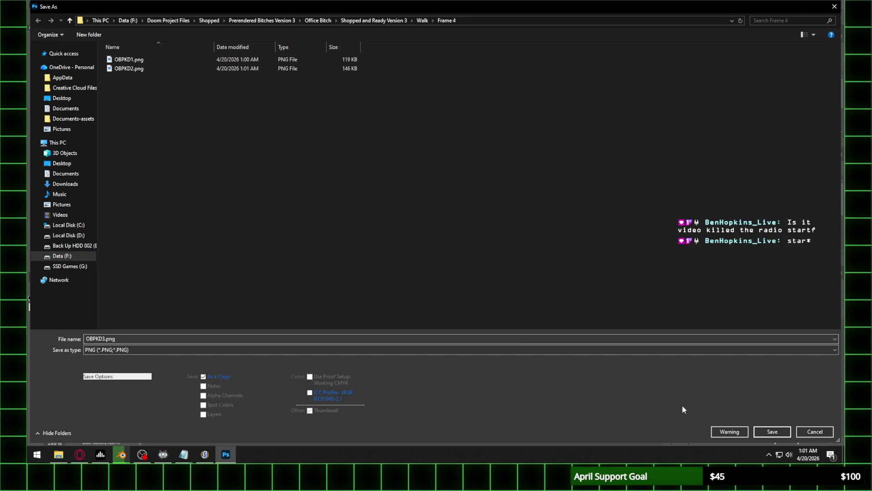
{"action": "left_click", "coordinate": [770, 431]}
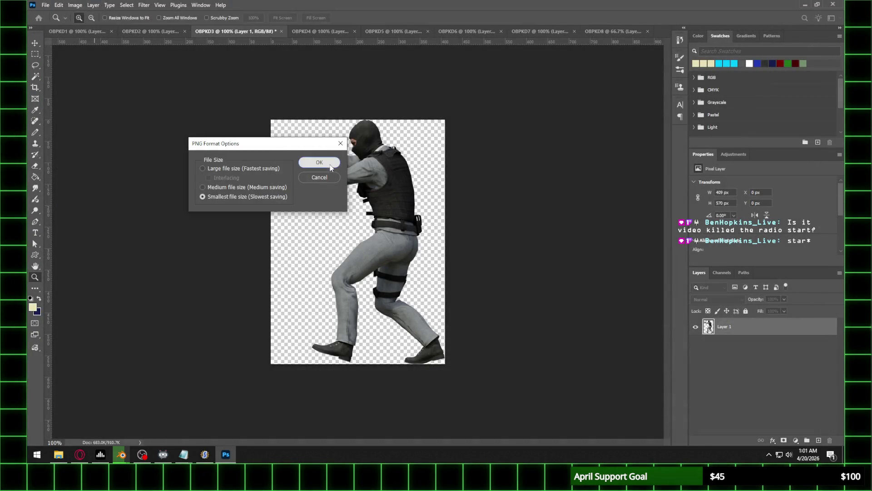
{"action": "left_click", "coordinate": [330, 167]}
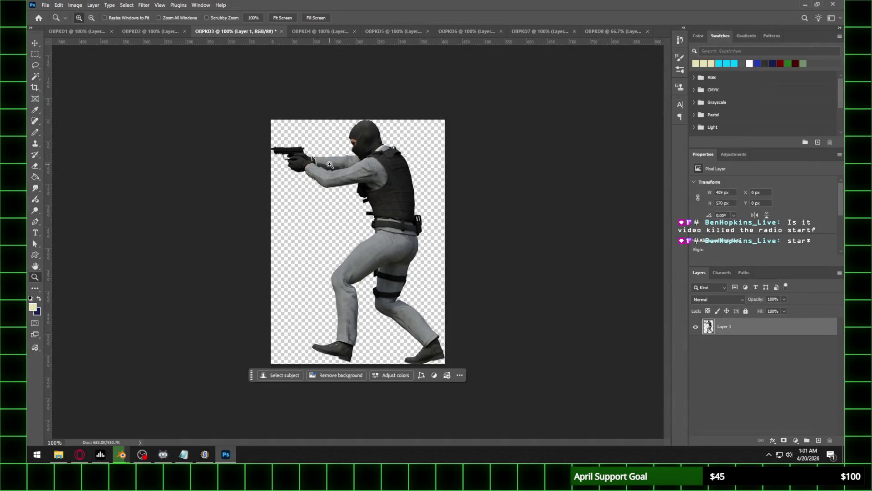
{"action": "left_click", "coordinate": [322, 31]}
{"action": "left_click", "coordinate": [46, 4]}
{"action": "left_click", "coordinate": [72, 107]}
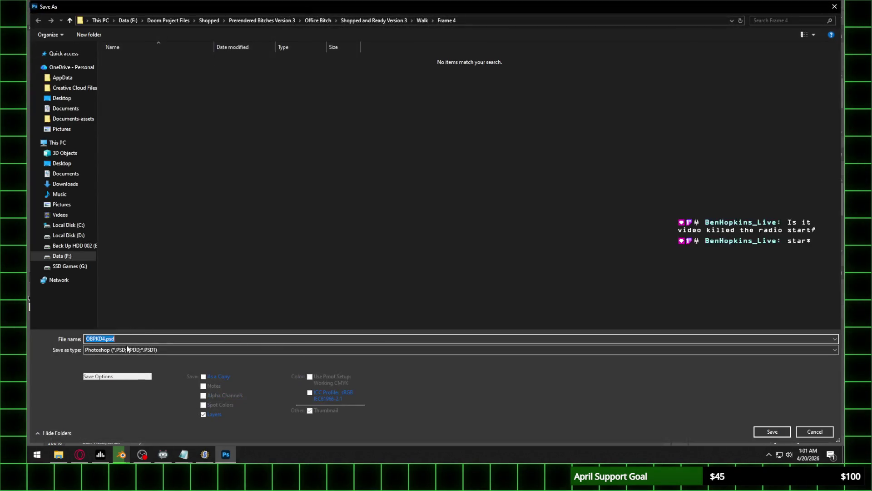
{"action": "left_click", "coordinate": [127, 349]}
{"action": "left_click", "coordinate": [609, 306]}
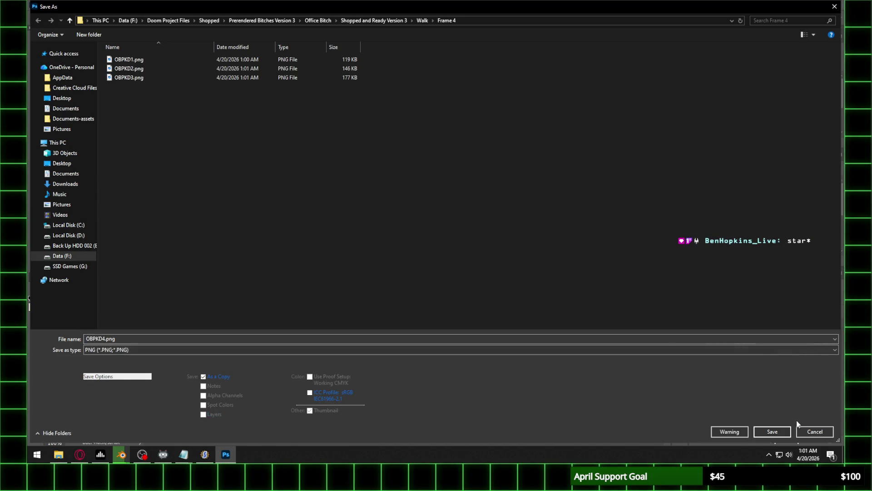
{"action": "left_click", "coordinate": [772, 431]}
{"action": "left_click", "coordinate": [316, 163]}
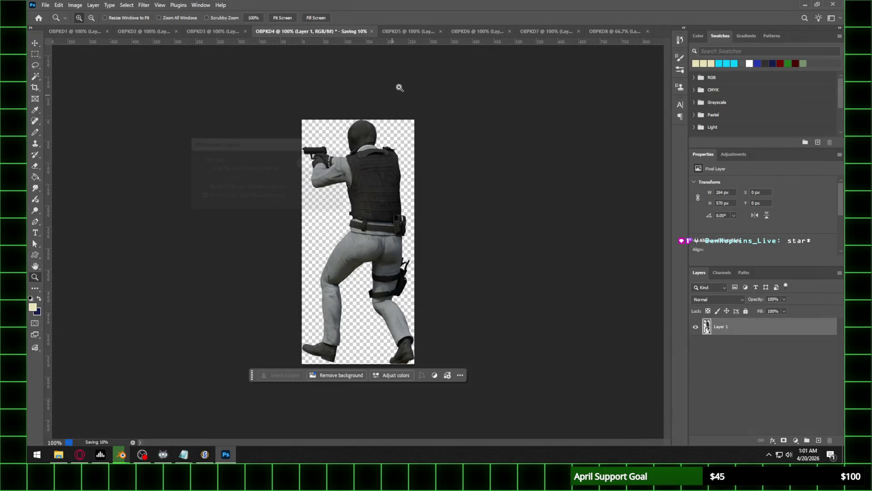
Save OBPKD5 and OBPKD6 as PNG files in the Frame 4 folder
{"action": "left_click", "coordinate": [408, 30]}
{"action": "left_click", "coordinate": [46, 5]}
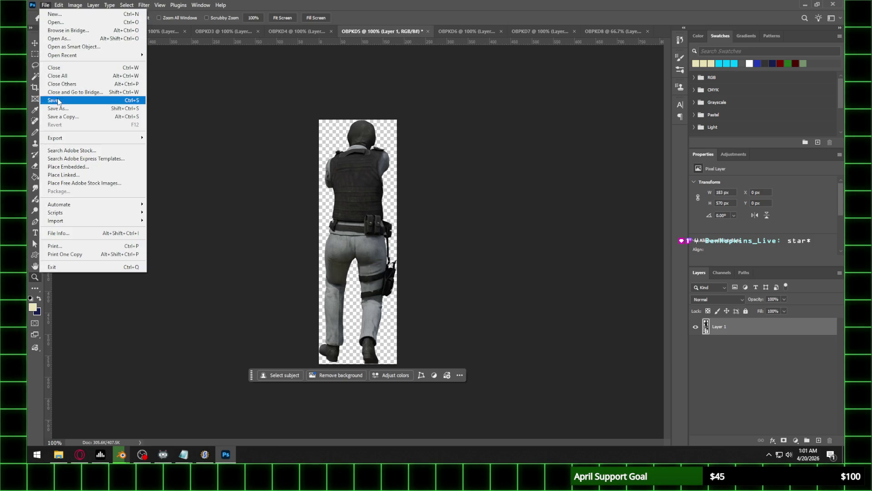
{"action": "left_click", "coordinate": [64, 107]}
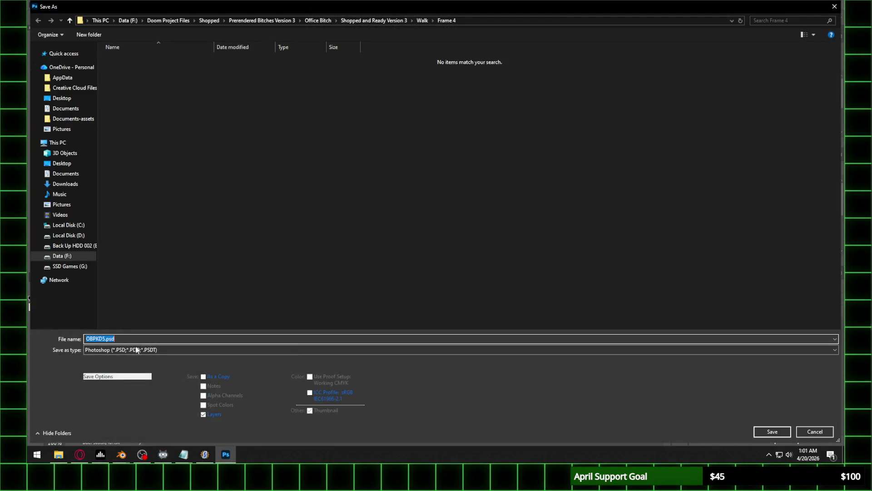
{"action": "left_click", "coordinate": [137, 349]}
{"action": "left_click", "coordinate": [130, 302]}
{"action": "left_click", "coordinate": [771, 431]}
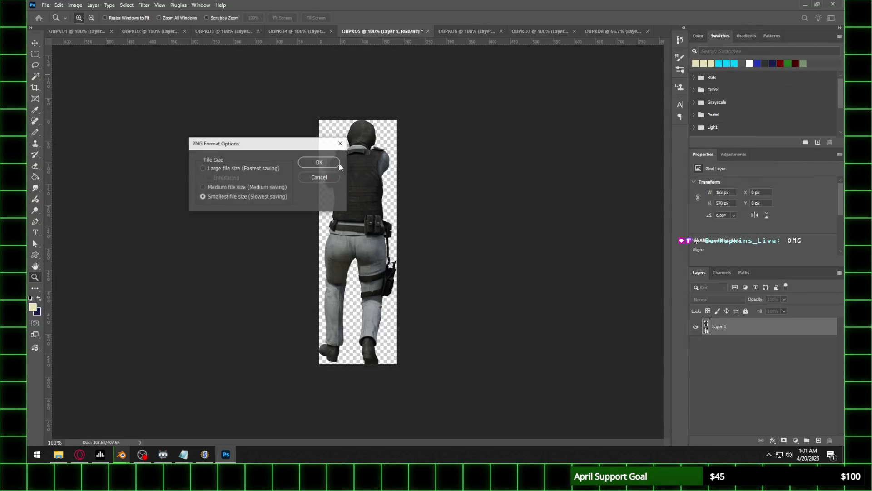
{"action": "left_click", "coordinate": [322, 163]}
{"action": "left_click", "coordinate": [476, 32]}
{"action": "left_click", "coordinate": [45, 5]}
{"action": "left_click", "coordinate": [63, 107]}
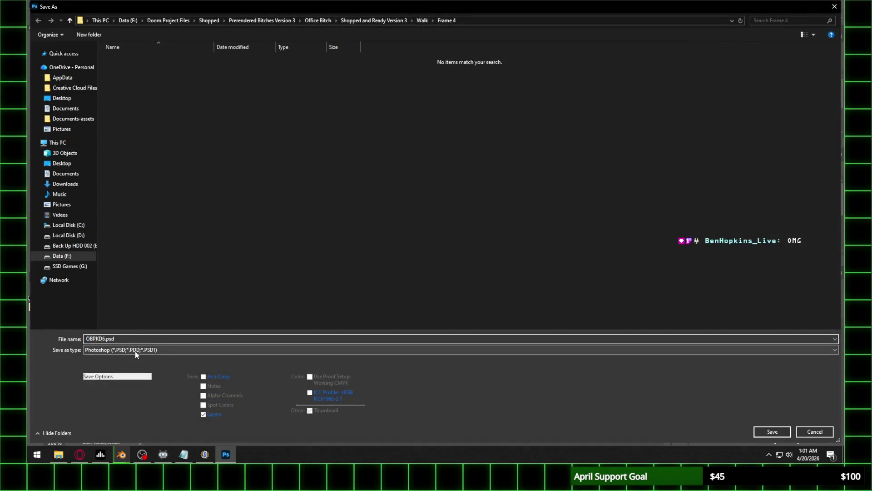
{"action": "left_click", "coordinate": [135, 350]}
{"action": "left_click", "coordinate": [130, 302]}
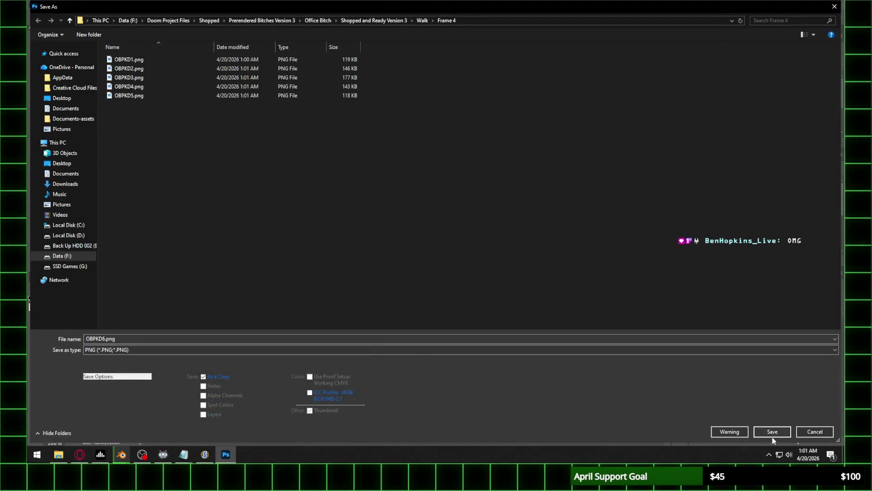
{"action": "left_click", "coordinate": [773, 435]}
{"action": "left_click", "coordinate": [323, 165]}
Check OBPKD8 at 100% and its history, then save it as a PNG
{"action": "left_click", "coordinate": [534, 32]}
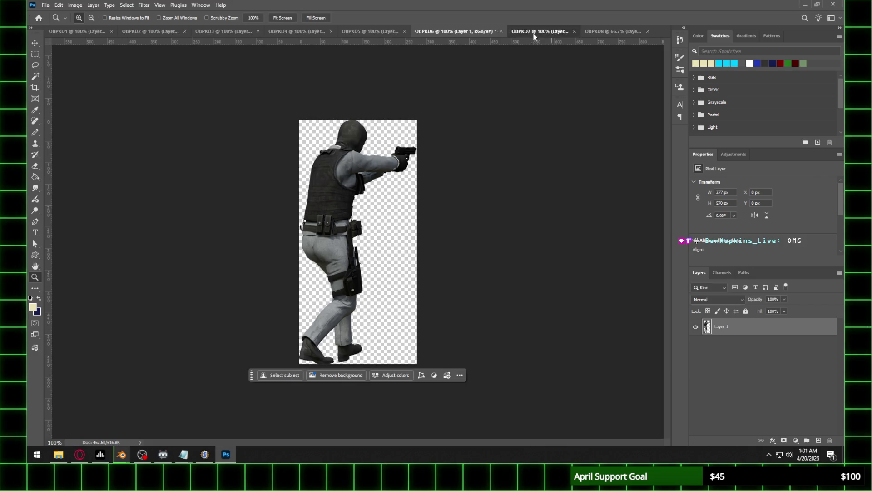
{"action": "left_click", "coordinate": [533, 32]}
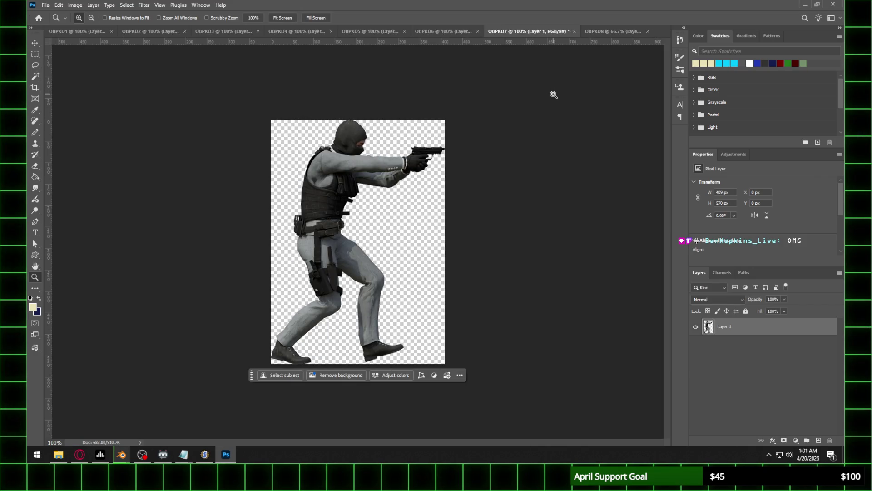
{"action": "left_click", "coordinate": [613, 33]}
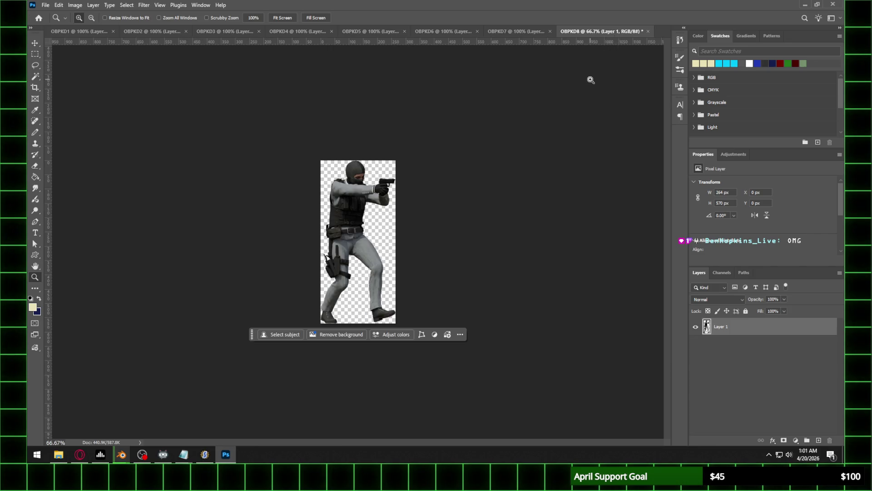
{"action": "left_click", "coordinate": [450, 161]}
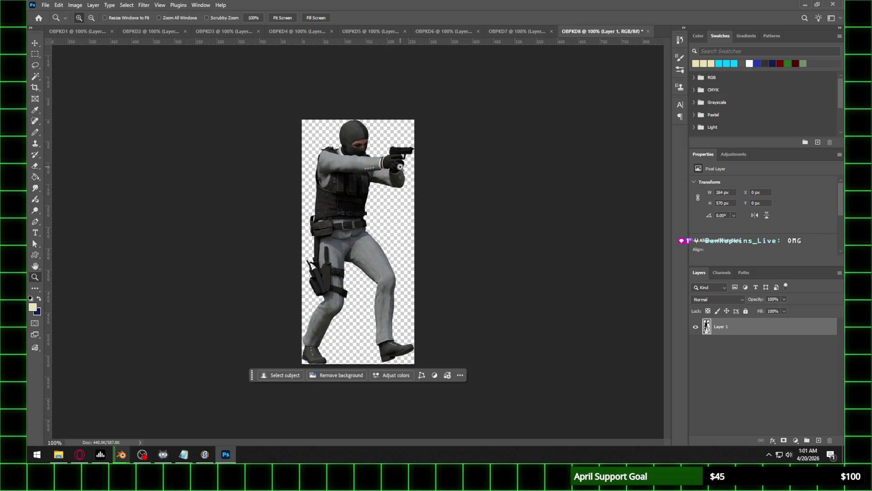
{"action": "left_click", "coordinate": [680, 41]}
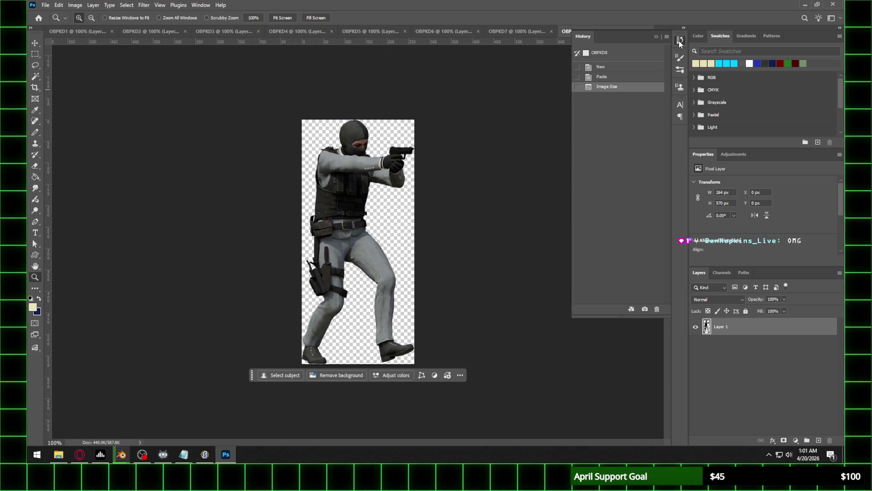
{"action": "left_click", "coordinate": [45, 5]}
{"action": "left_click", "coordinate": [81, 111]}
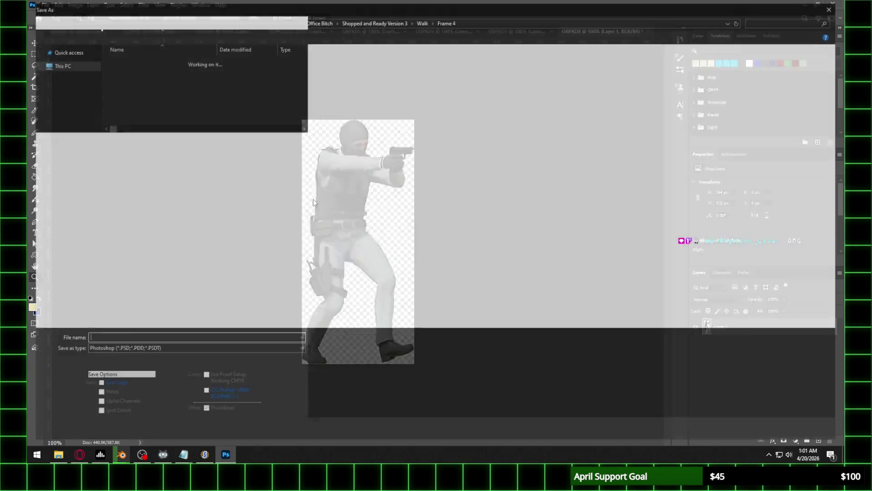
{"action": "left_click", "coordinate": [154, 352]}
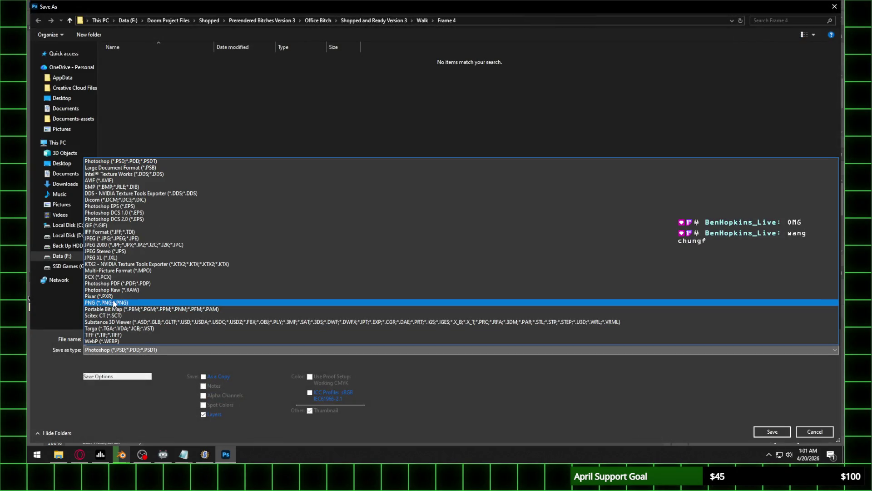
{"action": "left_click", "coordinate": [116, 302]}
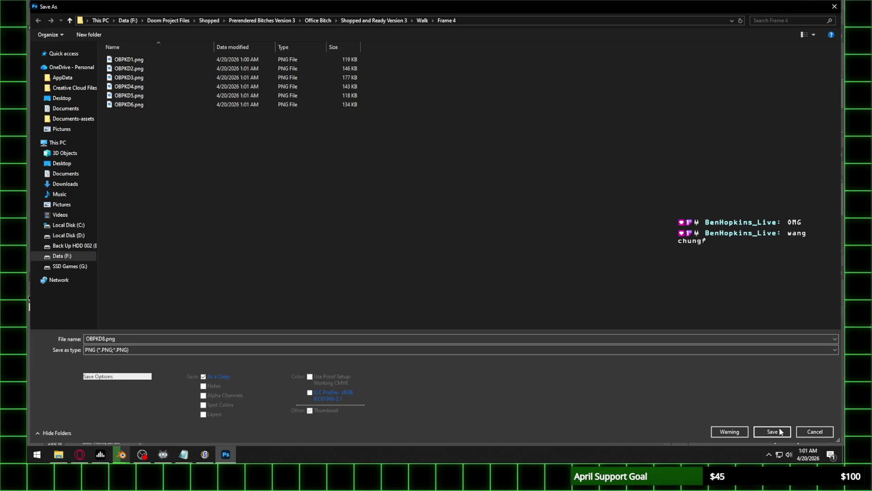
{"action": "left_click", "coordinate": [781, 432]}
{"action": "key", "text": "Return"}
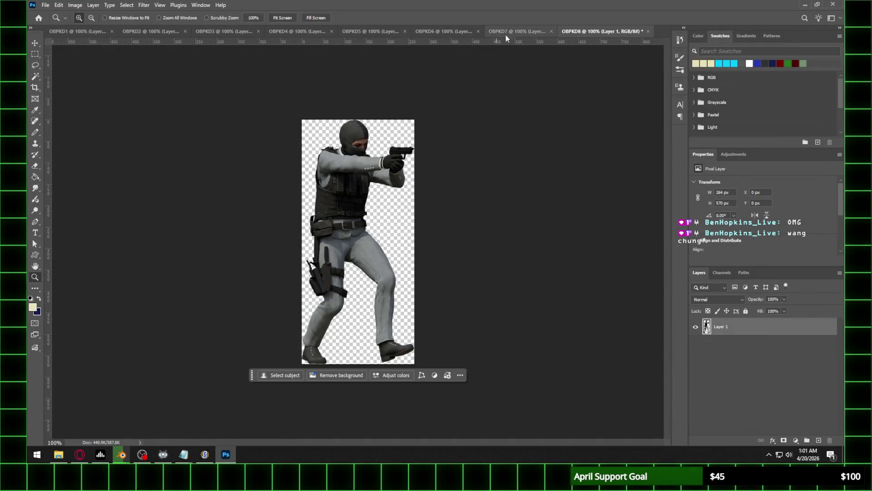
Save OBPKD7 as a PNG file in the Frame 4 folder
{"action": "left_click", "coordinate": [503, 32]}
{"action": "left_click", "coordinate": [46, 5]}
{"action": "left_click", "coordinate": [85, 109]}
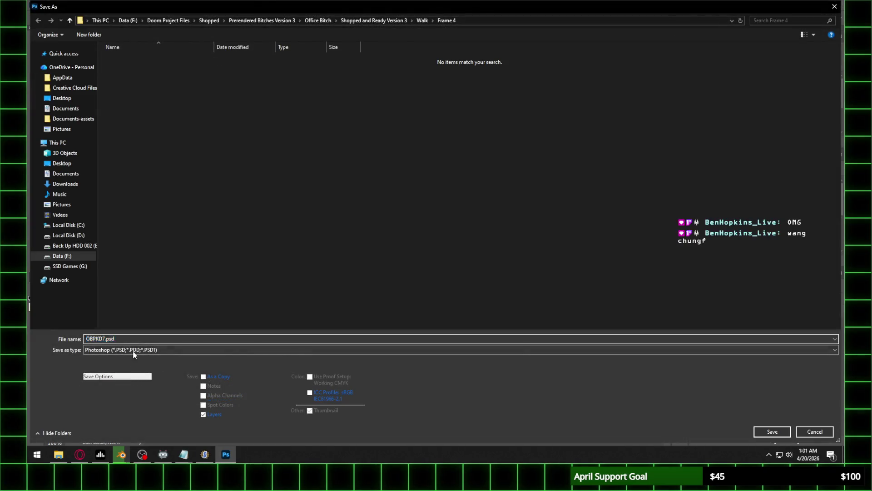
{"action": "left_click", "coordinate": [134, 352]}
{"action": "left_click", "coordinate": [174, 301]}
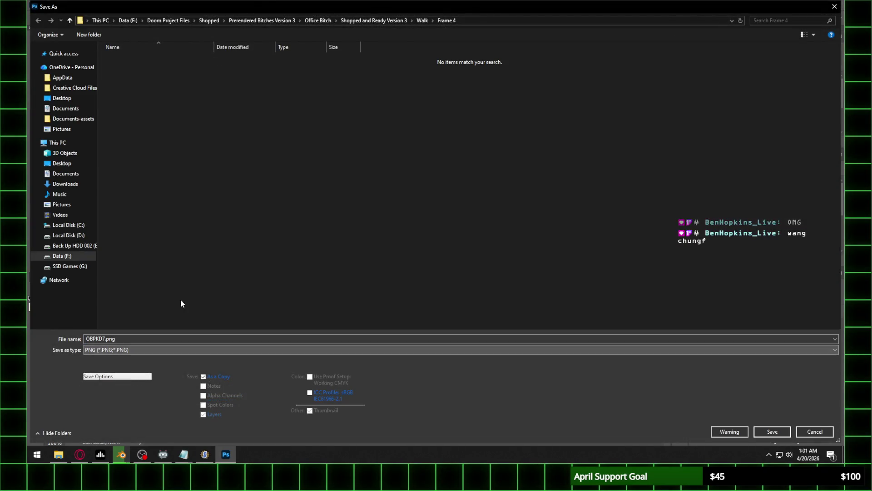
{"action": "left_click", "coordinate": [772, 432]}
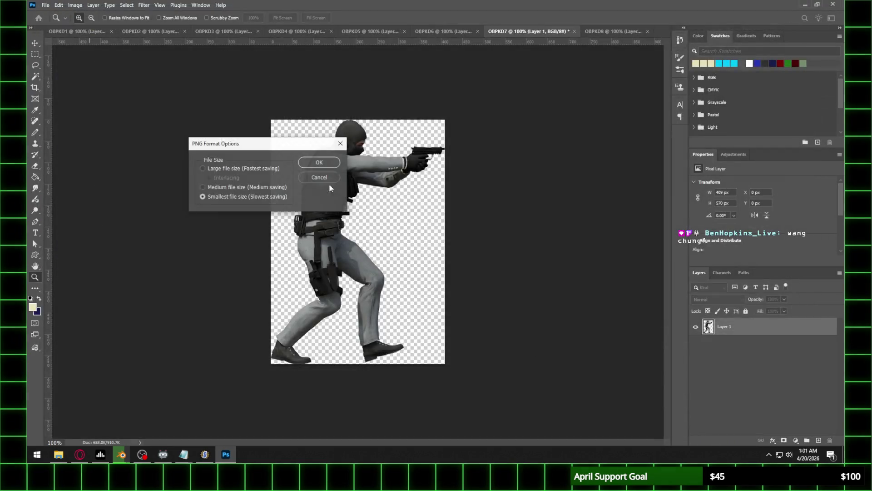
{"action": "left_click", "coordinate": [318, 159]}
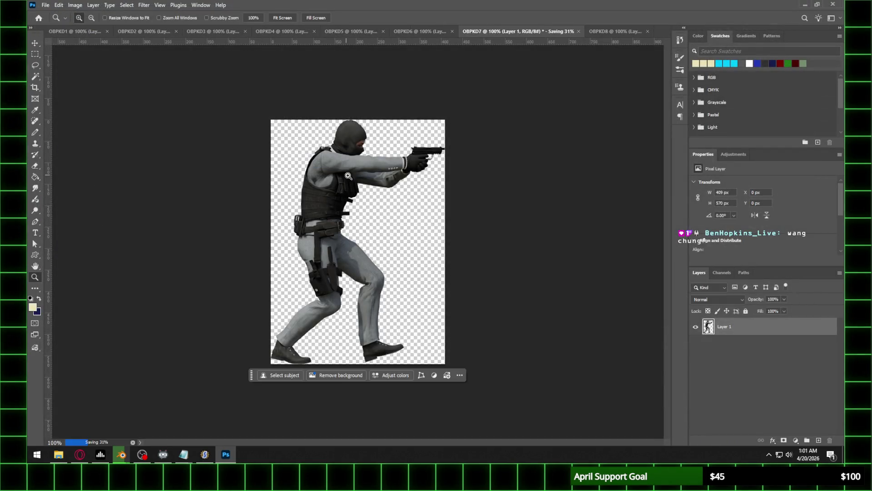
{"action": "left_click", "coordinate": [45, 5]}
Close all open OBPKD documents at once, discarding their unsaved changes
{"action": "left_click", "coordinate": [86, 77]}
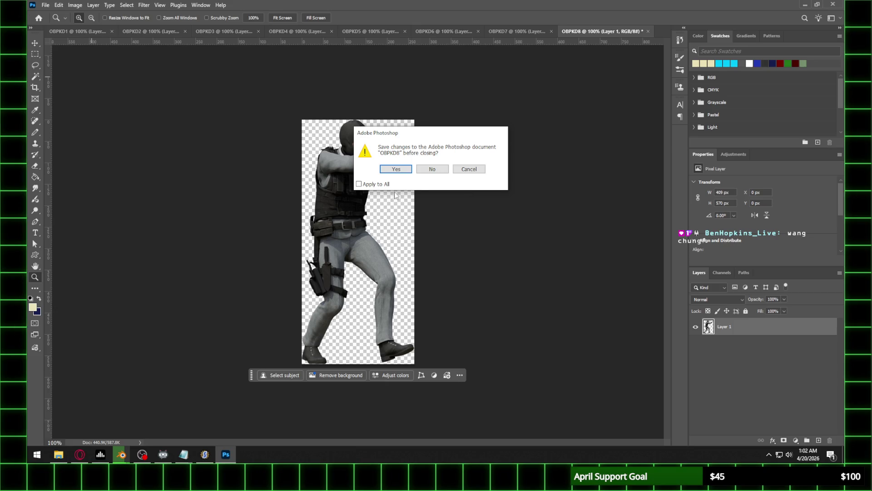
{"action": "left_click", "coordinate": [430, 169]}
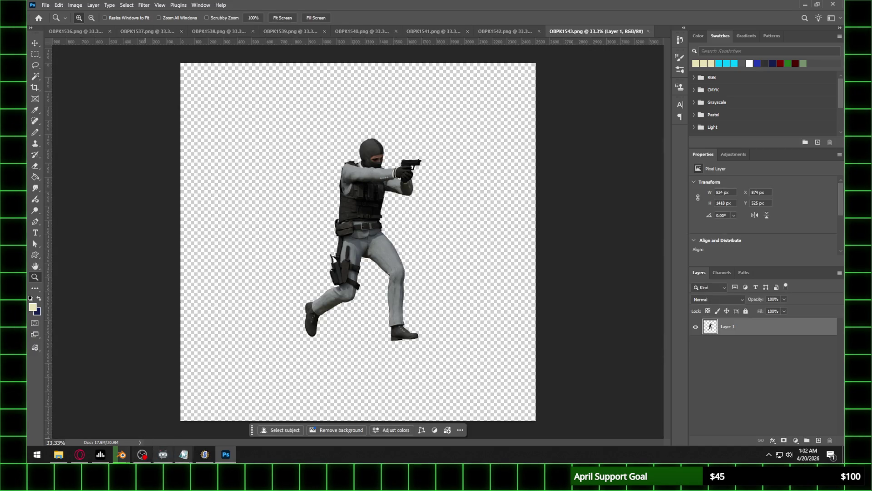
{"action": "left_click", "coordinate": [204, 454]}
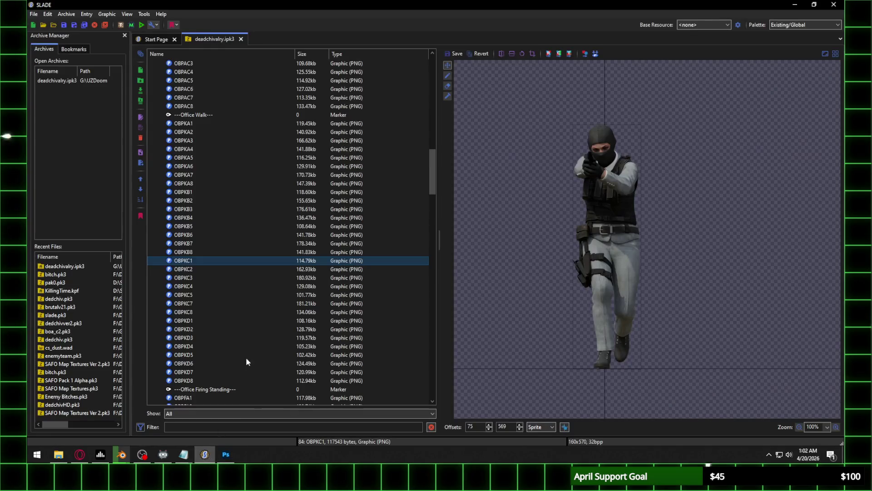
Import all eight PNGs from Walk/Frame 4 into the archive after the OBPKD8 entry
{"action": "left_click", "coordinate": [193, 323]}
{"action": "left_click", "coordinate": [190, 381]}
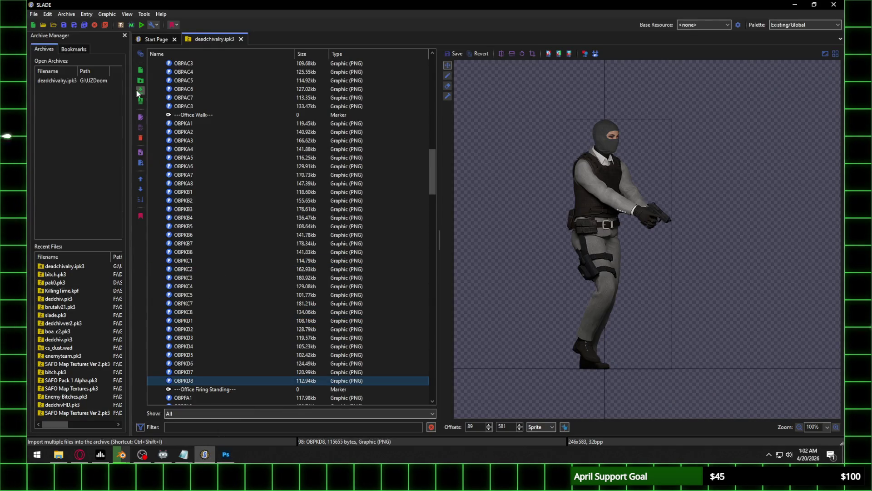
{"action": "left_click", "coordinate": [138, 94]}
{"action": "left_click", "coordinate": [466, 111]}
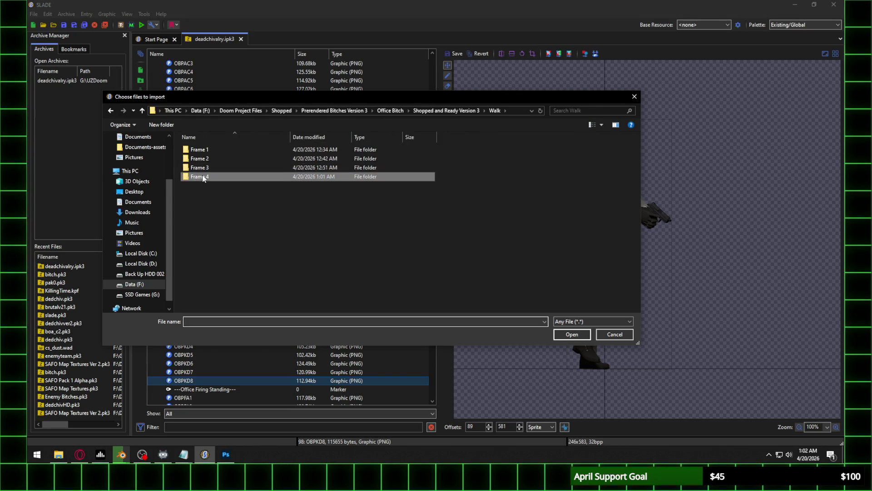
{"action": "double_click", "coordinate": [199, 177]}
{"action": "key", "text": "ctrl+a"}
{"action": "left_click", "coordinate": [572, 334]}
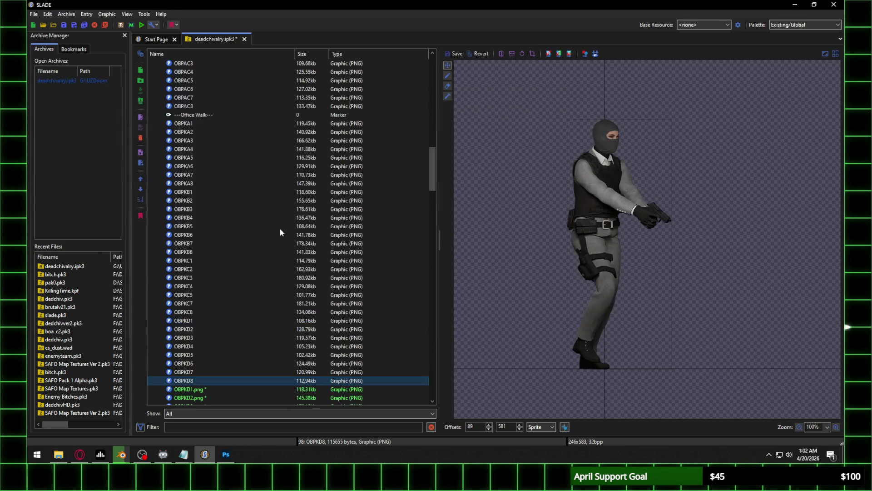
Drag the new OBPKD1.png sprite to set its offsets to 68, 569
{"action": "scroll", "coordinate": [277, 238], "scroll_direction": "down", "scroll_amount": 7}
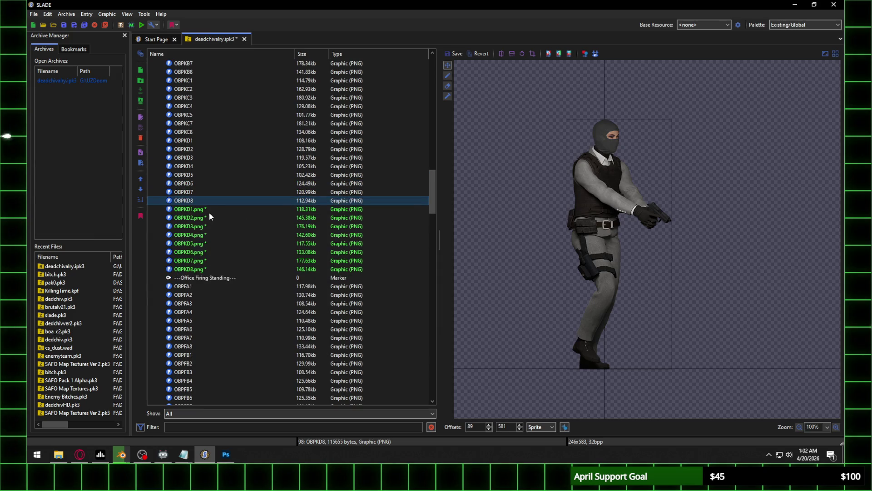
{"action": "left_click", "coordinate": [210, 212]}
{"action": "mouse_move", "coordinate": [647, 400]}
{"action": "left_mouse_down"}
{"action": "mouse_move", "coordinate": [615, 158]}
{"action": "mouse_move", "coordinate": [607, 162]}
{"action": "mouse_move", "coordinate": [618, 162]}
{"action": "left_mouse_up"}
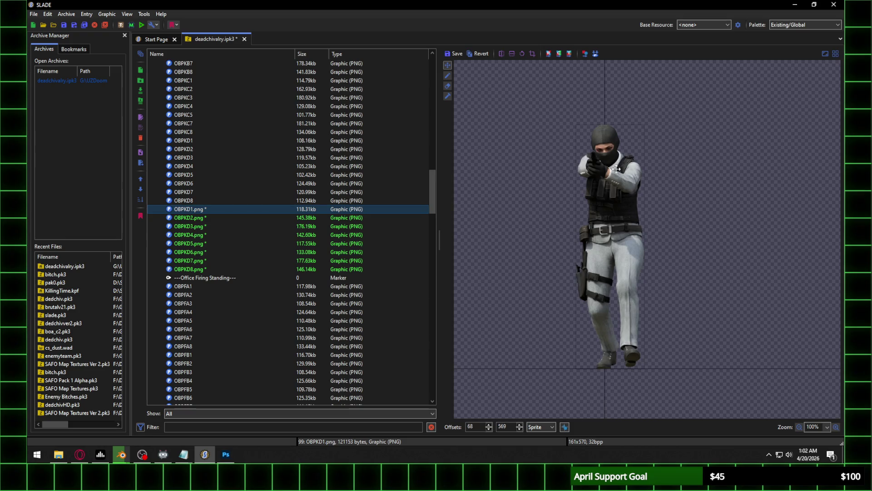
Finish editing OBPKD1's vertical offset and keep its changes
{"action": "double_click", "coordinate": [508, 428]}
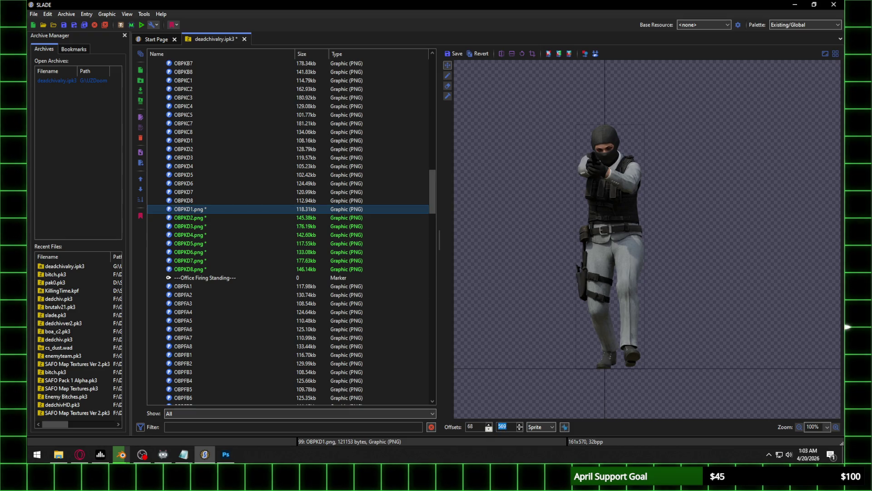
{"action": "key", "text": "alt+Tab"}
{"action": "key", "text": "alt+Tab"}
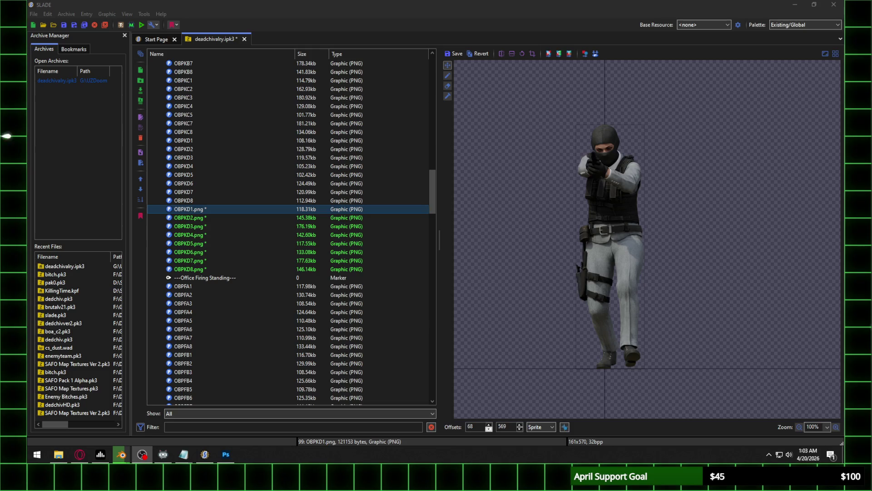
{"action": "key", "text": "alt+Tab"}
{"action": "key", "text": "Down"}
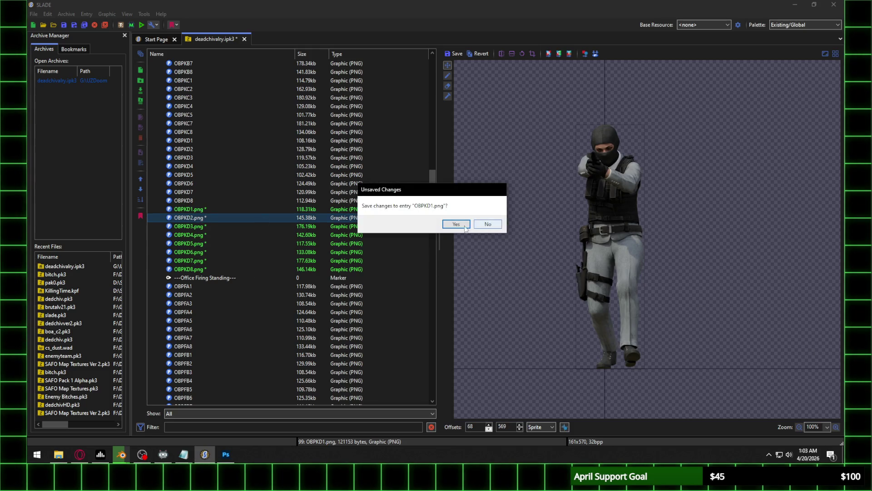
{"action": "key", "text": "Return"}
Set OBPKD2's horizontal offset to 39
{"action": "key", "text": "shift+Tab"}
{"action": "type", "text": "0"}
{"action": "scroll", "coordinate": [598, 318], "scroll_direction": "up", "scroll_amount": 1}
{"action": "scroll", "coordinate": [598, 318], "scroll_direction": "down", "scroll_amount": 2}
{"action": "scroll", "coordinate": [597, 318], "scroll_direction": "up", "scroll_amount": 2}
{"action": "scroll", "coordinate": [598, 318], "scroll_direction": "down", "scroll_amount": 1}
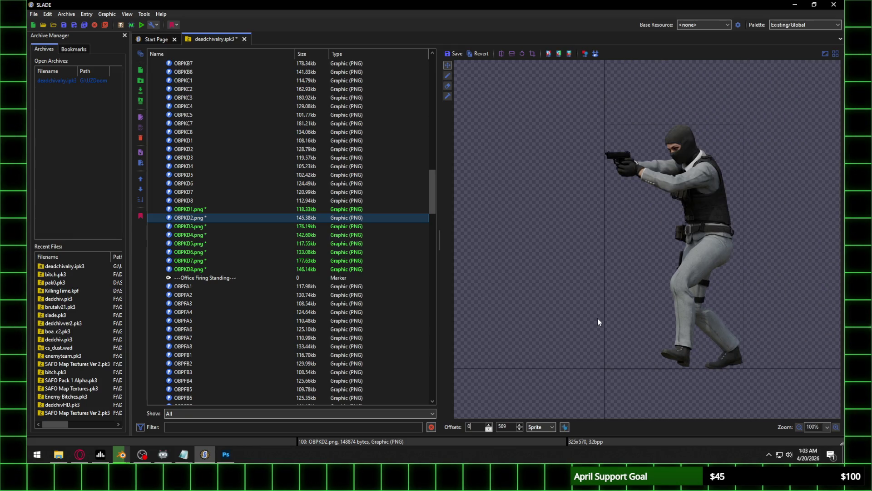
{"action": "double_click", "coordinate": [473, 427]}
{"action": "type", "text": "39"}
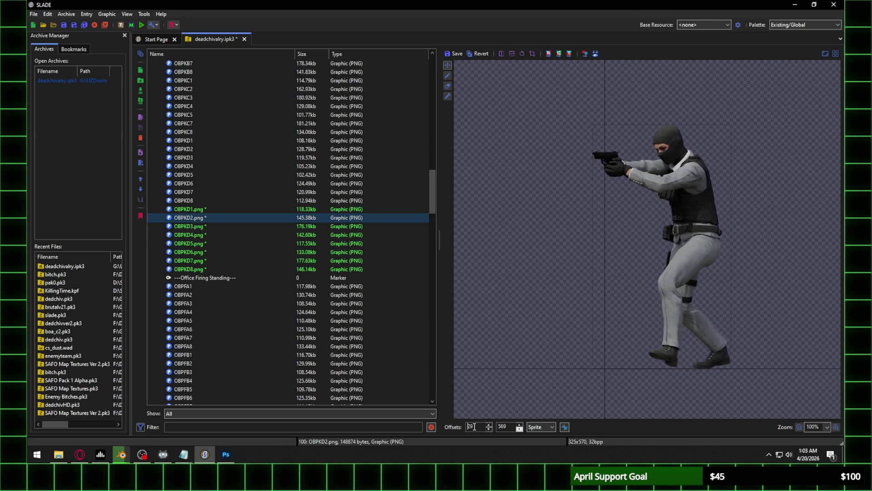
{"action": "scroll", "coordinate": [474, 426], "scroll_direction": "up", "scroll_amount": 20}
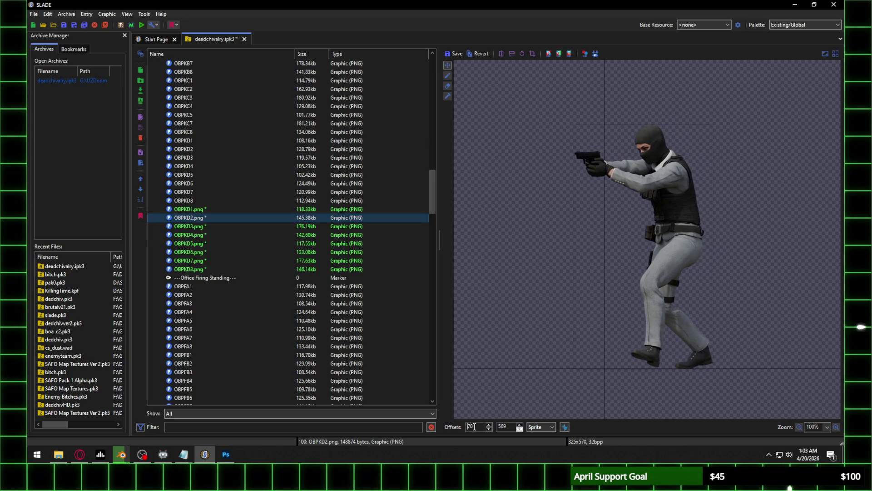
{"action": "scroll", "coordinate": [472, 426], "scroll_direction": "up", "scroll_amount": 20}
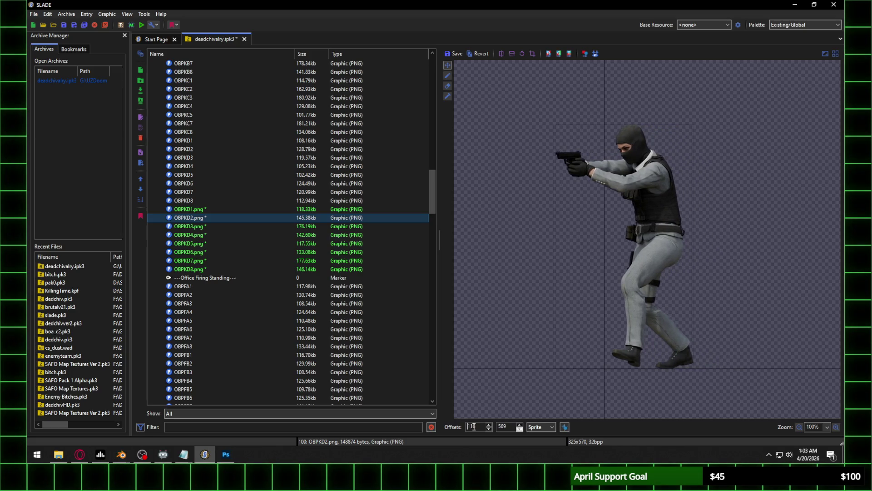
{"action": "scroll", "coordinate": [472, 427], "scroll_direction": "up", "scroll_amount": 20}
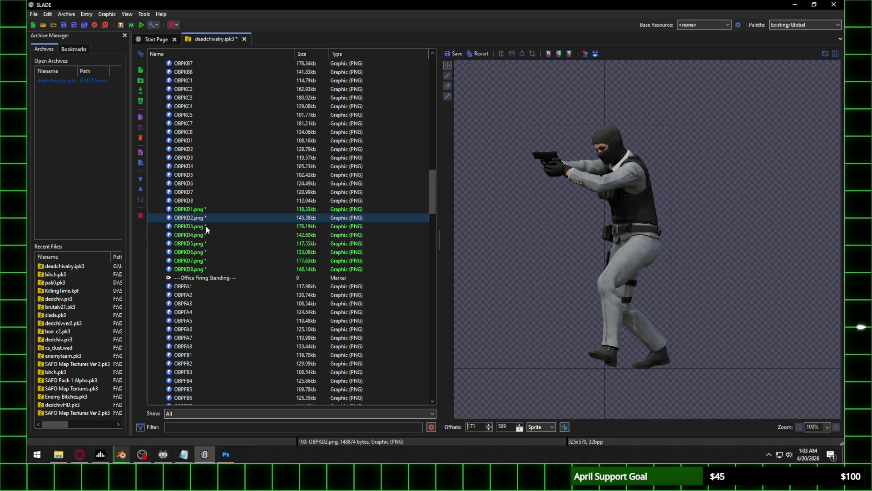
Save OBPKD2, then give OBPKD3 and OBPKD4 a Y offset of 569
{"action": "left_click", "coordinate": [205, 227]}
{"action": "left_click", "coordinate": [452, 224]}
{"action": "type", "text": "569"}
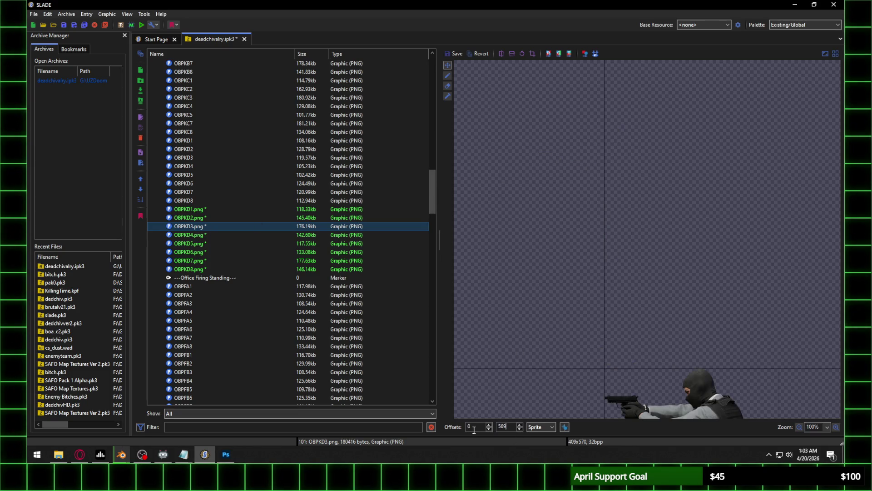
{"action": "key", "text": "Return"}
{"action": "left_click", "coordinate": [211, 234]}
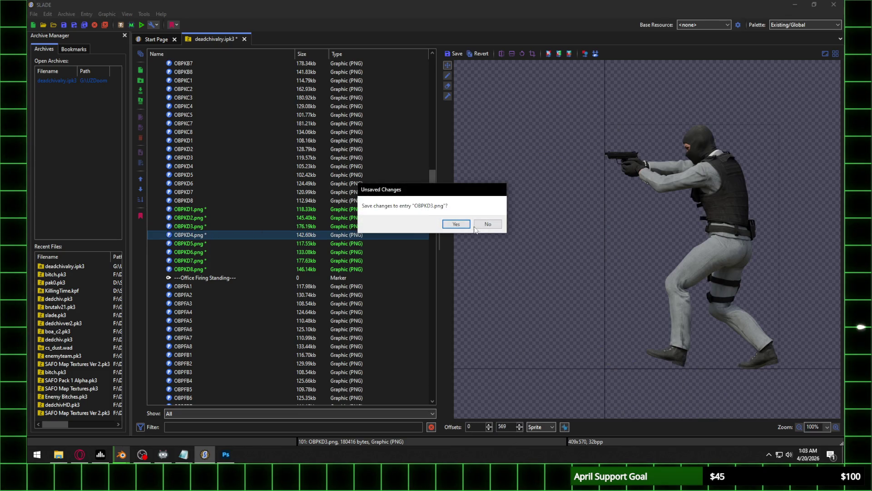
{"action": "left_click", "coordinate": [468, 225]}
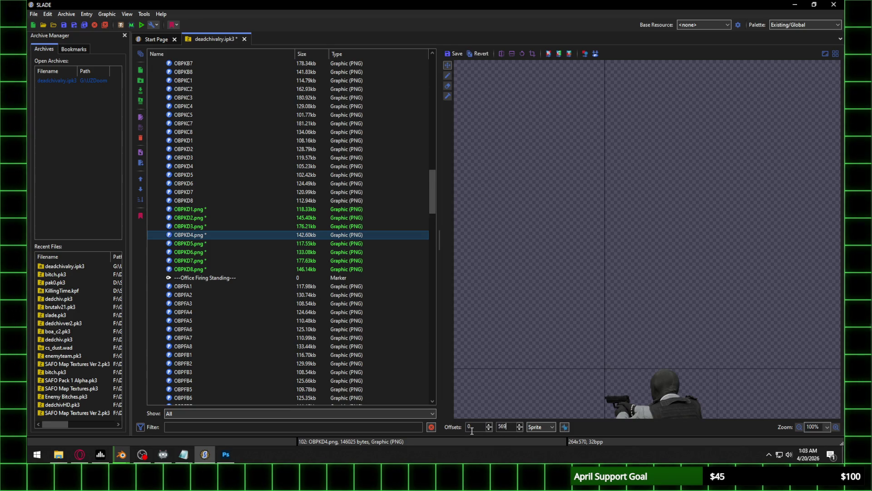
{"action": "key", "text": "Return"}
{"action": "left_click", "coordinate": [282, 243]}
{"action": "left_click", "coordinate": [447, 223]}
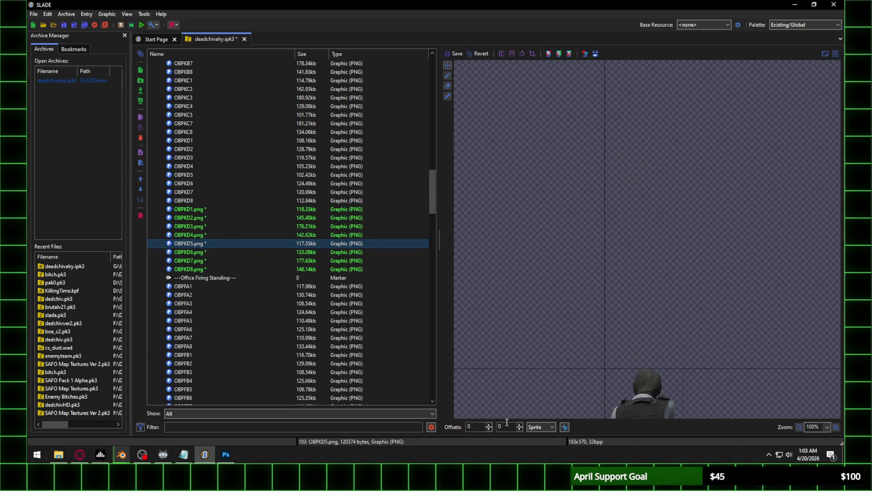
{"action": "type", "text": "569"}
Give OBPKD5 through OBPKD8 a Y offset of 569, saving each frame
{"action": "key", "text": "Return"}
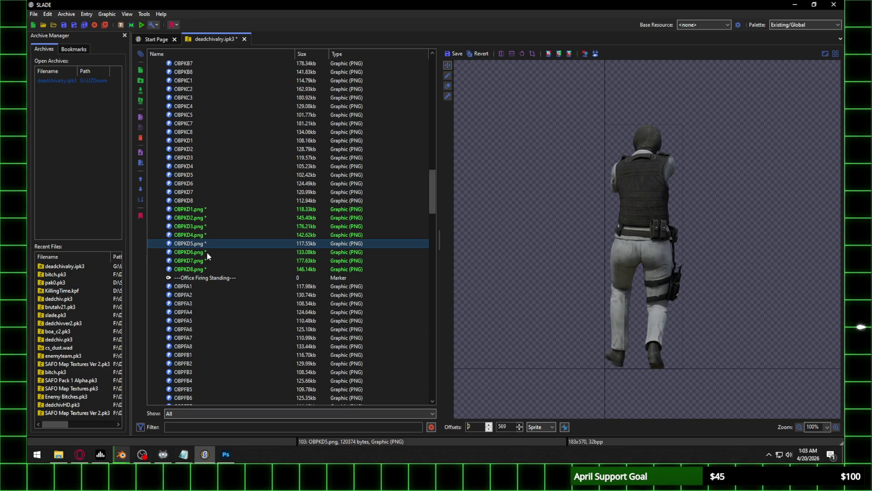
{"action": "left_click", "coordinate": [207, 253]}
{"action": "left_click", "coordinate": [453, 223]}
{"action": "type", "text": "569"}
{"action": "key", "text": "Return"}
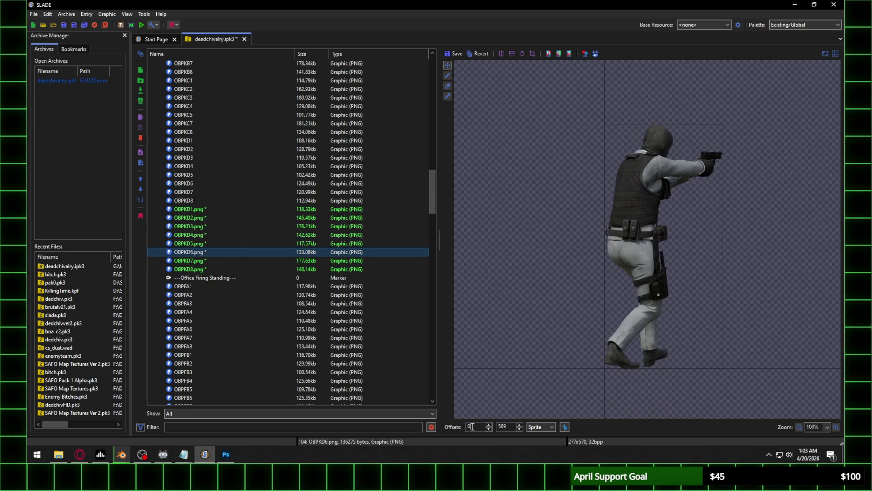
{"action": "left_click", "coordinate": [200, 261]}
{"action": "left_click", "coordinate": [452, 224]}
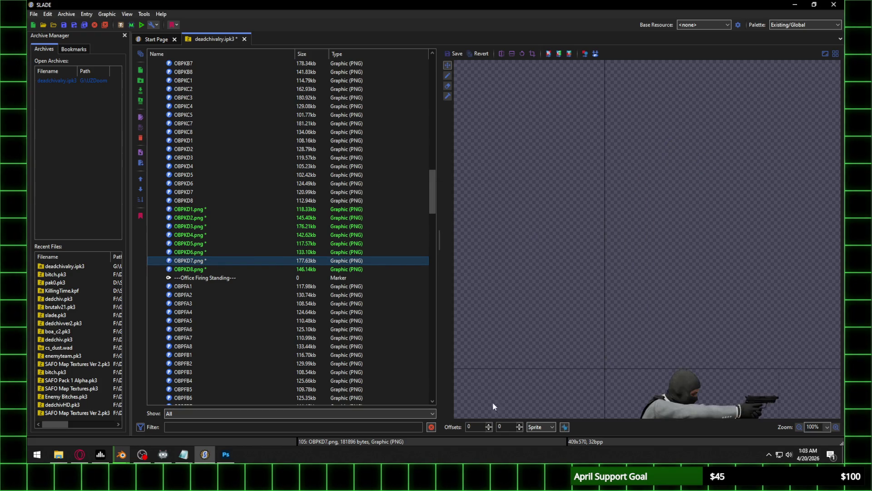
{"action": "key", "text": "Return"}
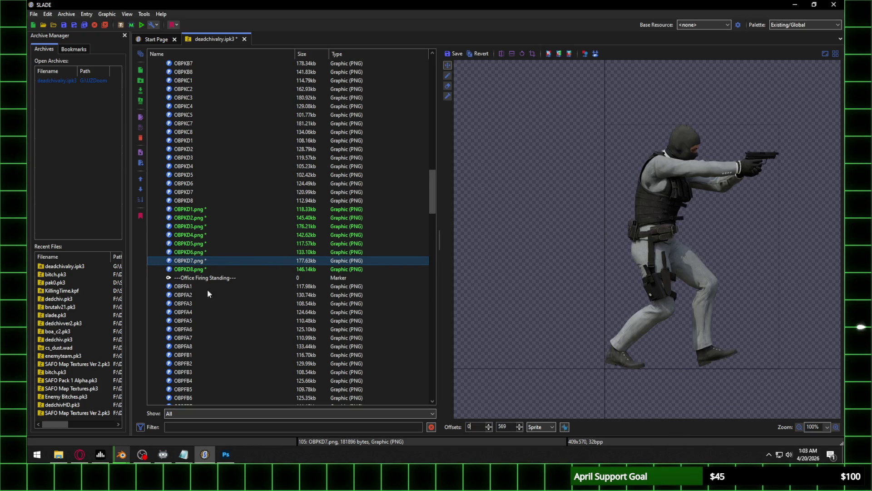
{"action": "left_click", "coordinate": [244, 269]}
{"action": "left_click", "coordinate": [452, 224]}
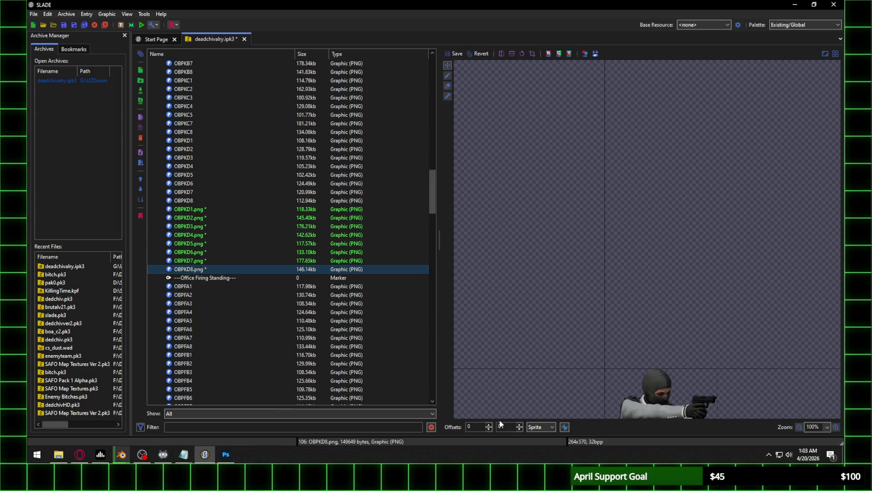
{"action": "type", "text": "569"}
{"action": "left_click", "coordinate": [476, 426]}
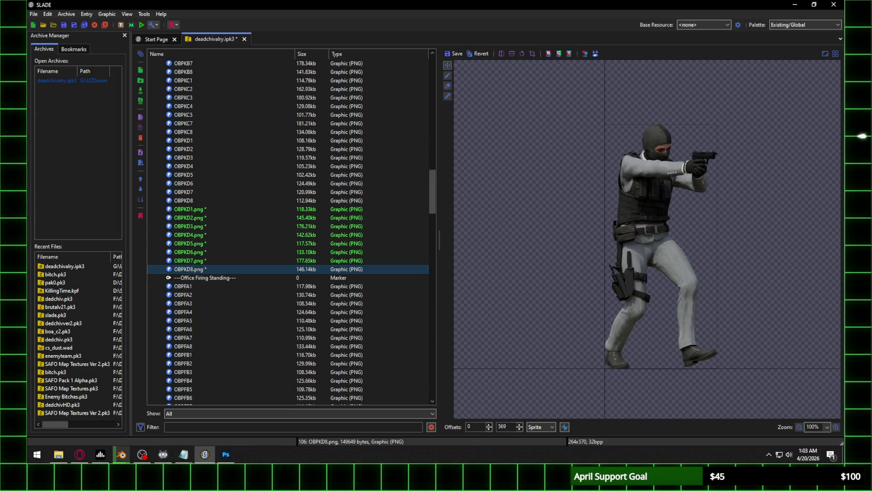
{"action": "key", "text": "alt+Tab"}
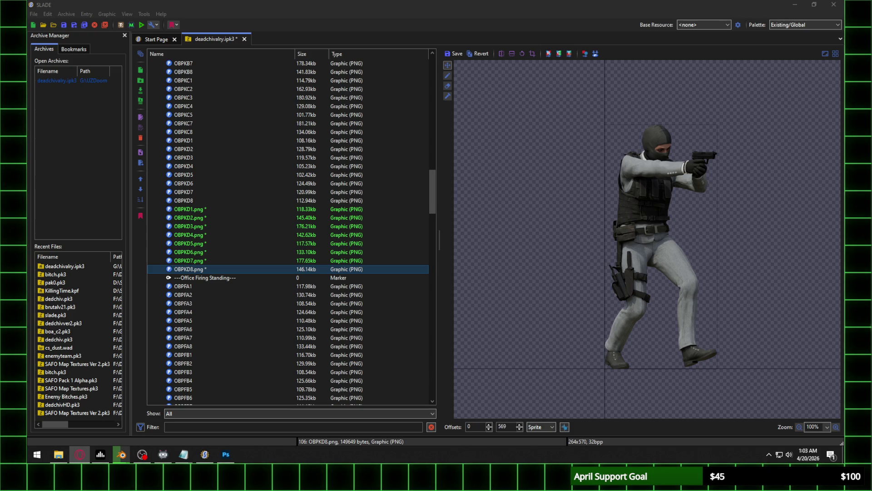
Save OBPKD8's changes, then raise OBPKD3's X offset with the spinner and save it
{"action": "key", "text": "alt+Tab"}
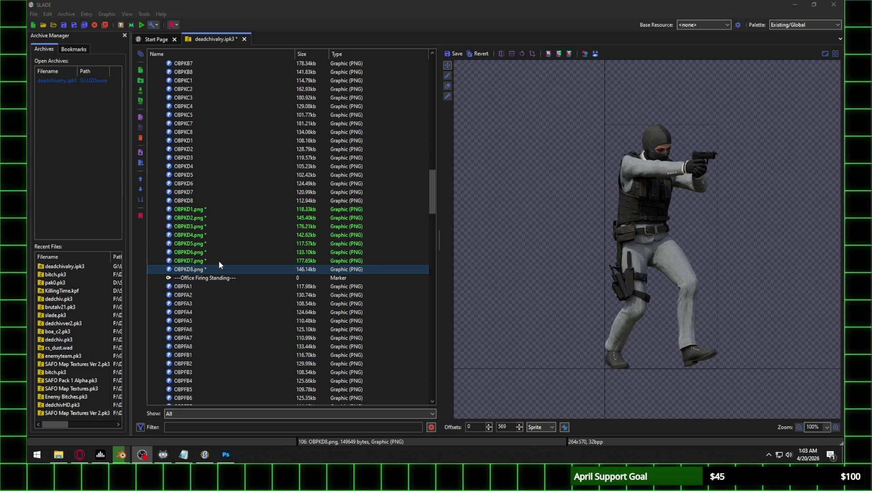
{"action": "left_click", "coordinate": [224, 209]}
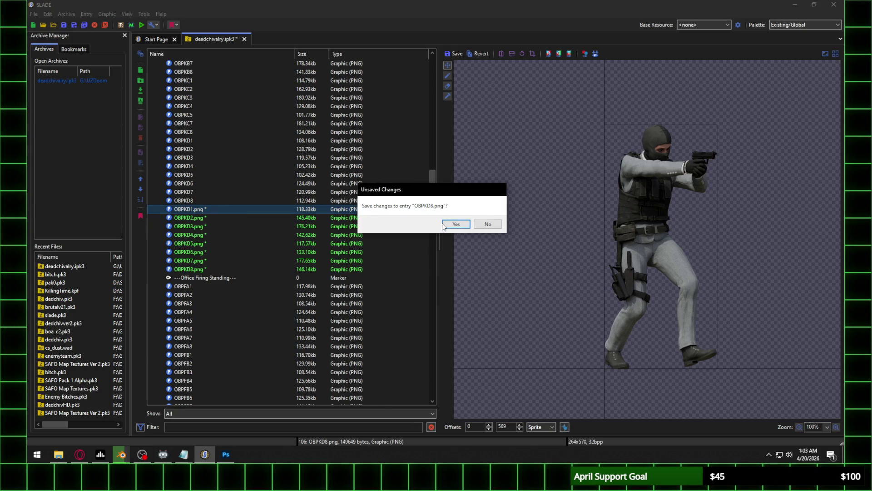
{"action": "left_click", "coordinate": [456, 224]}
{"action": "left_click", "coordinate": [202, 227]}
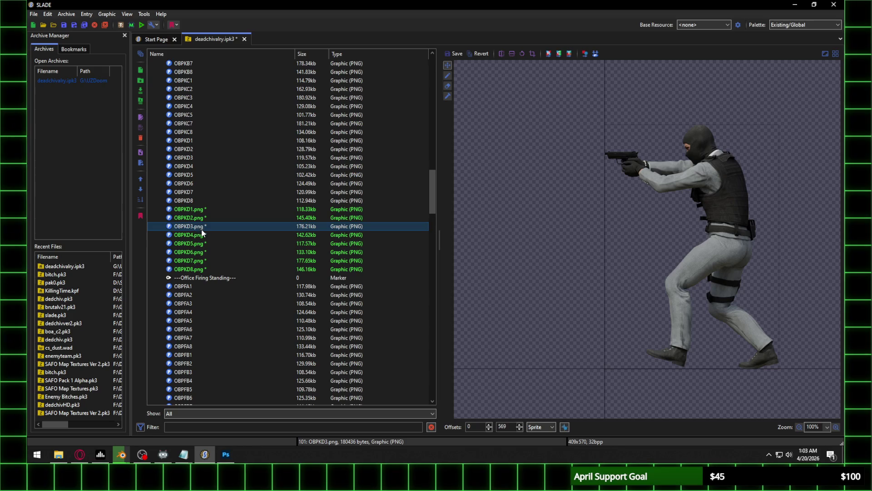
{"action": "scroll", "coordinate": [481, 425], "scroll_direction": "up", "scroll_amount": 10}
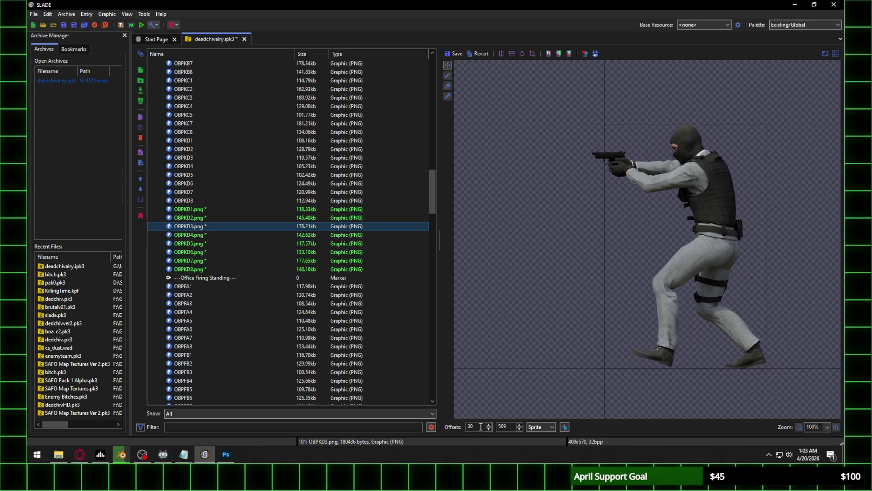
{"action": "scroll", "coordinate": [481, 426], "scroll_direction": "up", "scroll_amount": 20}
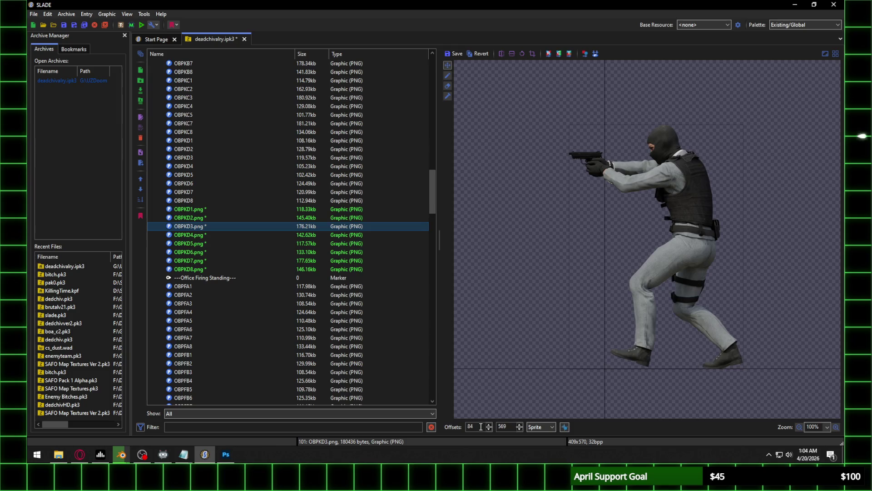
{"action": "scroll", "coordinate": [481, 427], "scroll_direction": "up", "scroll_amount": 20}
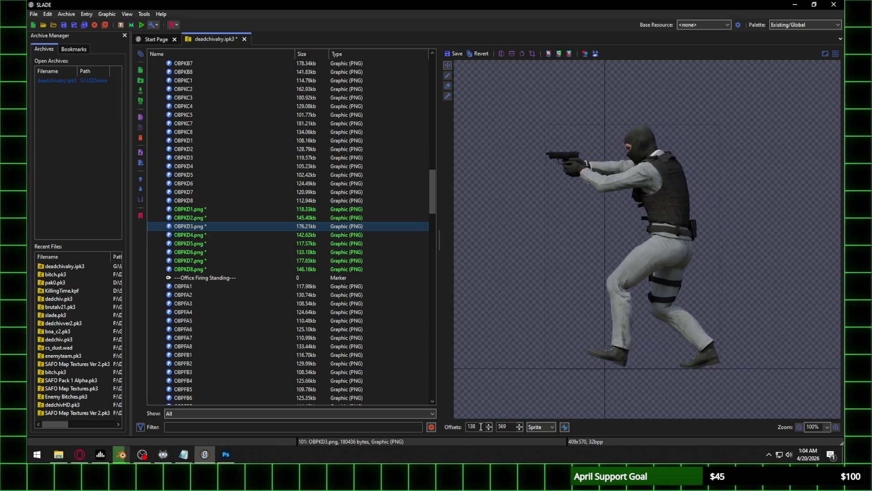
{"action": "scroll", "coordinate": [480, 426], "scroll_direction": "up", "scroll_amount": 20}
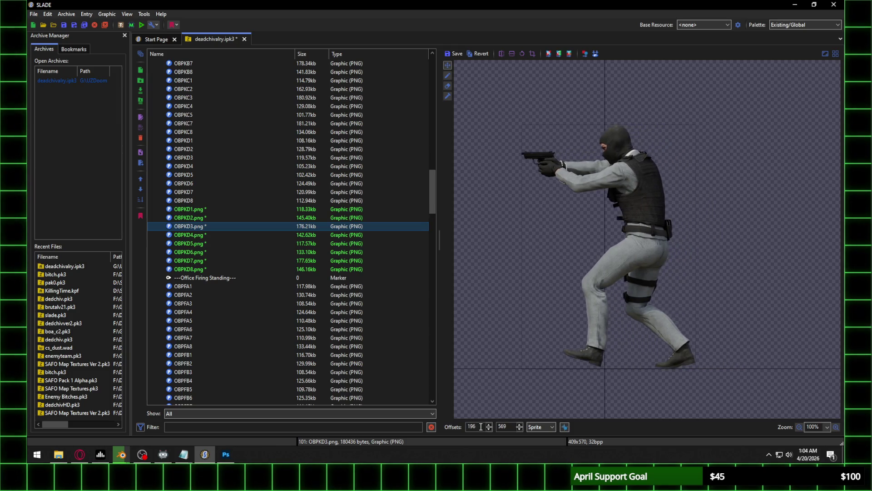
{"action": "scroll", "coordinate": [481, 426], "scroll_direction": "up", "scroll_amount": 7}
{"action": "scroll", "coordinate": [481, 427], "scroll_direction": "up", "scroll_amount": 7}
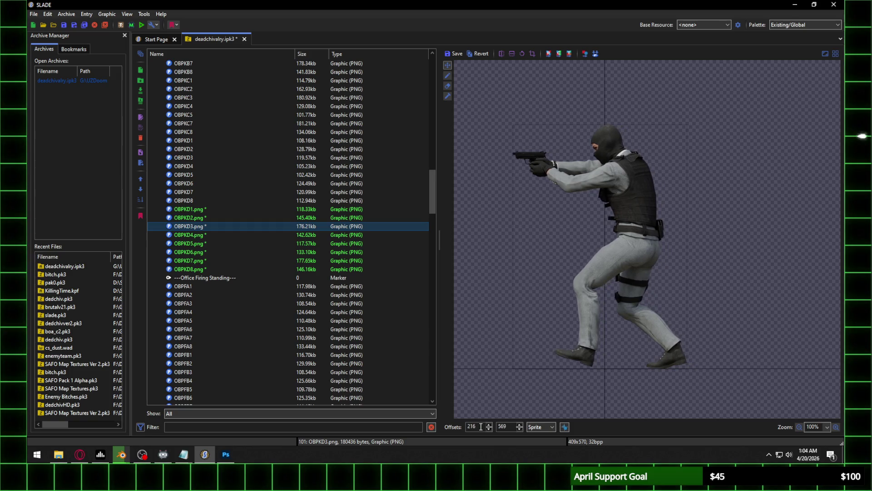
{"action": "scroll", "coordinate": [481, 426], "scroll_direction": "up", "scroll_amount": 1}
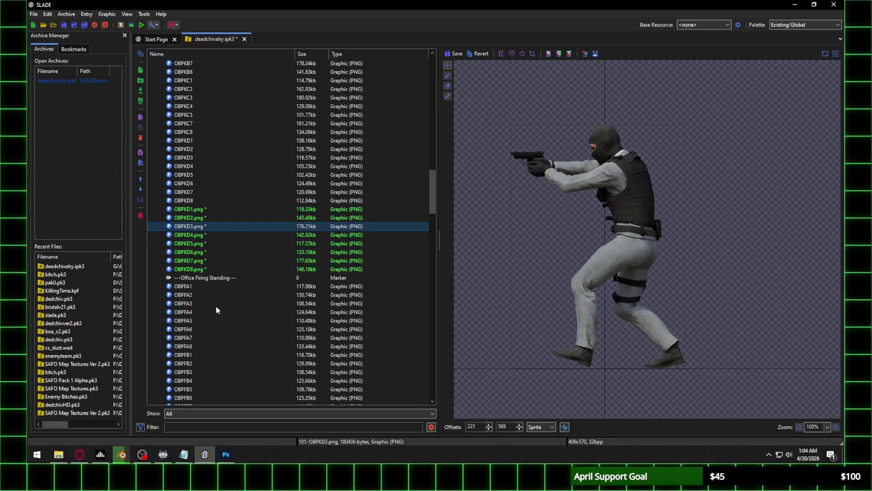
{"action": "left_click", "coordinate": [218, 235]}
{"action": "left_click", "coordinate": [452, 224]}
Raise the X offsets of OBPKD4 and OBPKD5, saving each change
{"action": "scroll", "coordinate": [476, 428], "scroll_direction": "up", "scroll_amount": 20}
{"action": "scroll", "coordinate": [477, 428], "scroll_direction": "up", "scroll_amount": 20}
{"action": "scroll", "coordinate": [477, 427], "scroll_direction": "up", "scroll_amount": 20}
{"action": "scroll", "coordinate": [477, 428], "scroll_direction": "up", "scroll_amount": 9}
{"action": "left_click", "coordinate": [217, 247]}
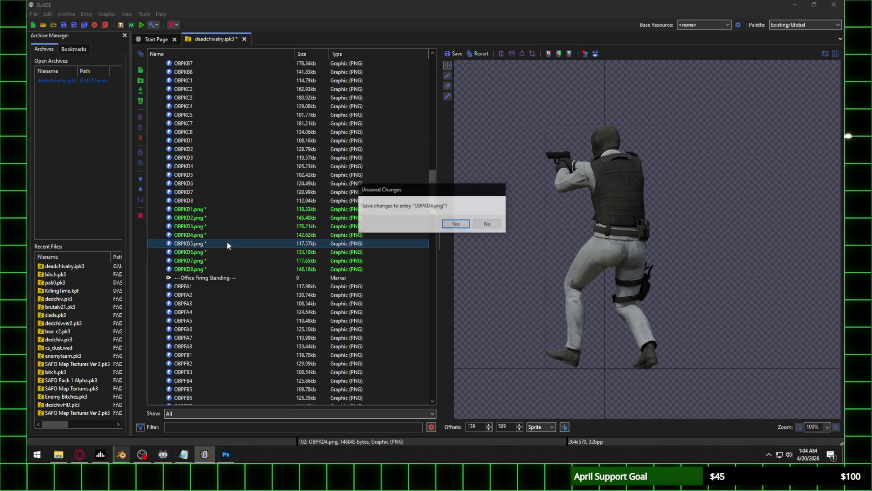
{"action": "left_click", "coordinate": [456, 223]}
{"action": "scroll", "coordinate": [478, 428], "scroll_direction": "up", "scroll_amount": 20}
{"action": "scroll", "coordinate": [477, 428], "scroll_direction": "up", "scroll_amount": 20}
{"action": "scroll", "coordinate": [477, 428], "scroll_direction": "up", "scroll_amount": 5}
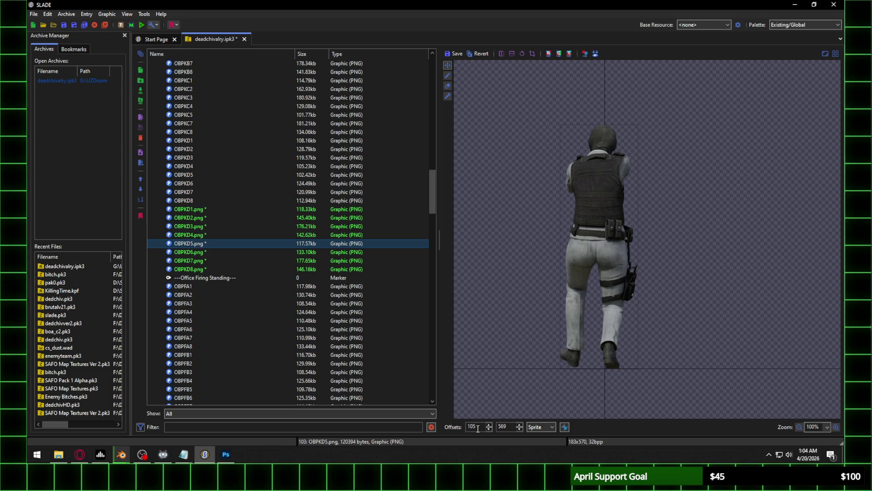
{"action": "left_click", "coordinate": [203, 257]}
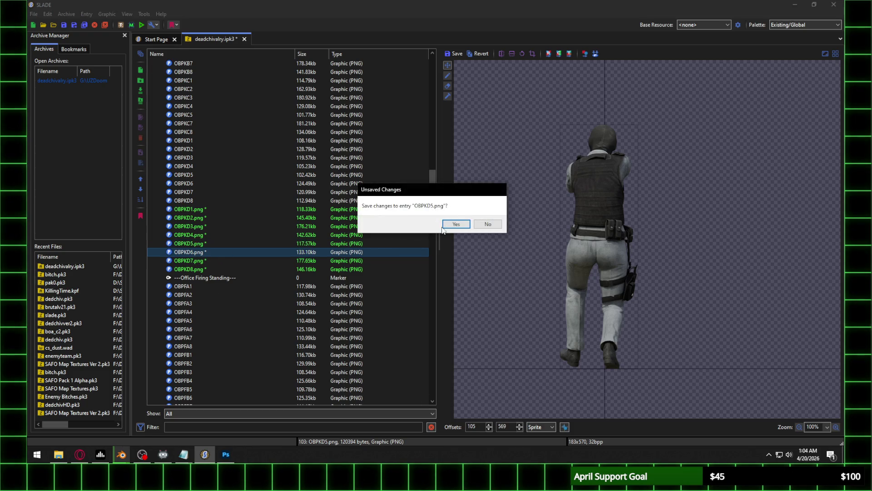
{"action": "left_click", "coordinate": [451, 224]}
Raise OBPKD6's X offset and save the change
{"action": "scroll", "coordinate": [479, 427], "scroll_direction": "up", "scroll_amount": 20}
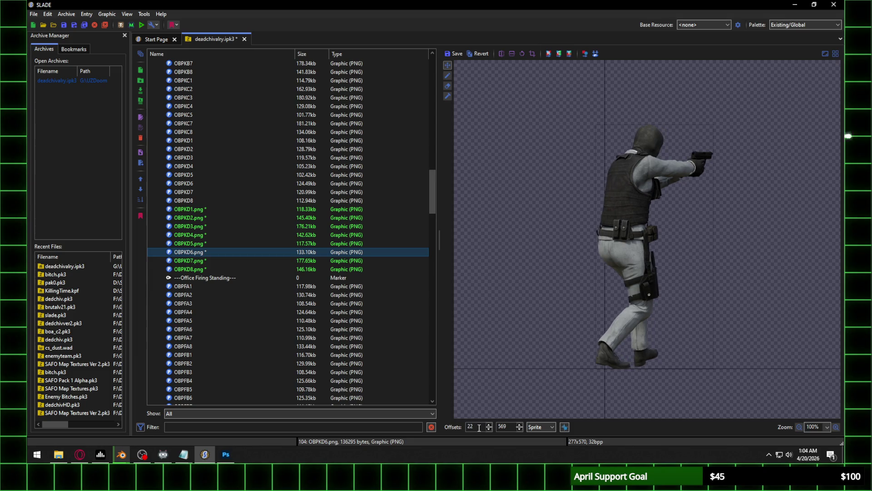
{"action": "scroll", "coordinate": [478, 428], "scroll_direction": "up", "scroll_amount": 20}
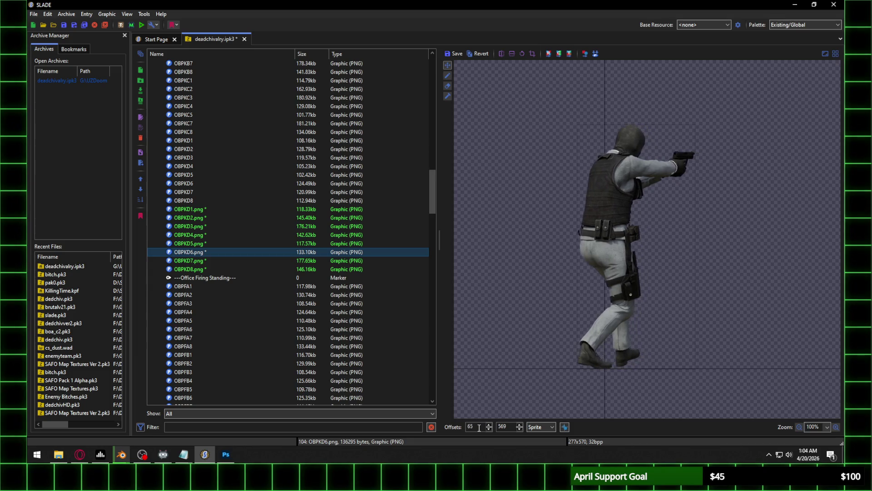
{"action": "scroll", "coordinate": [478, 427], "scroll_direction": "up", "scroll_amount": 20}
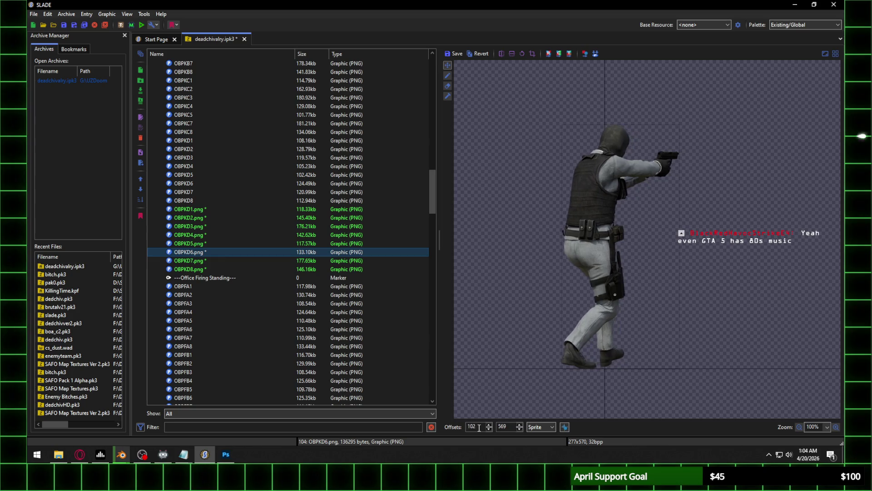
{"action": "scroll", "coordinate": [479, 428], "scroll_direction": "up", "scroll_amount": 7}
{"action": "scroll", "coordinate": [479, 427], "scroll_direction": "up", "scroll_amount": 1}
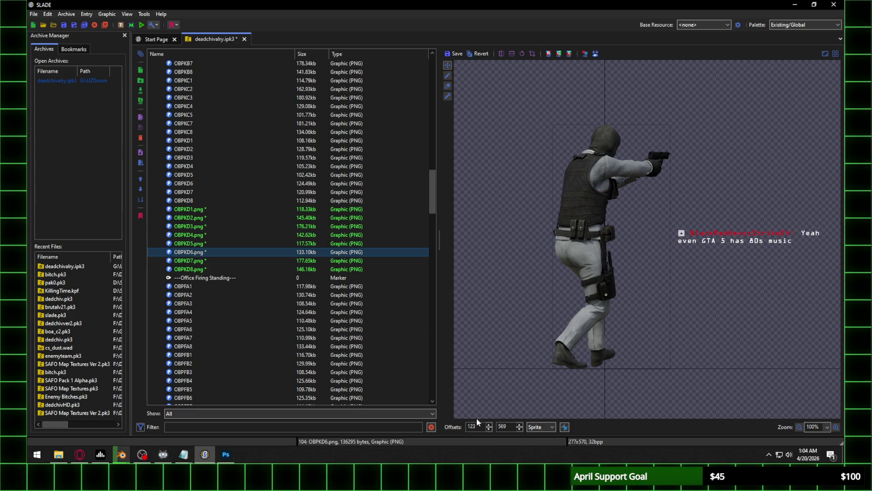
{"action": "left_click", "coordinate": [203, 260]}
{"action": "left_click", "coordinate": [454, 224]}
Raise OBPKD7's X offset and keep the change
{"action": "scroll", "coordinate": [480, 430], "scroll_direction": "up", "scroll_amount": 17}
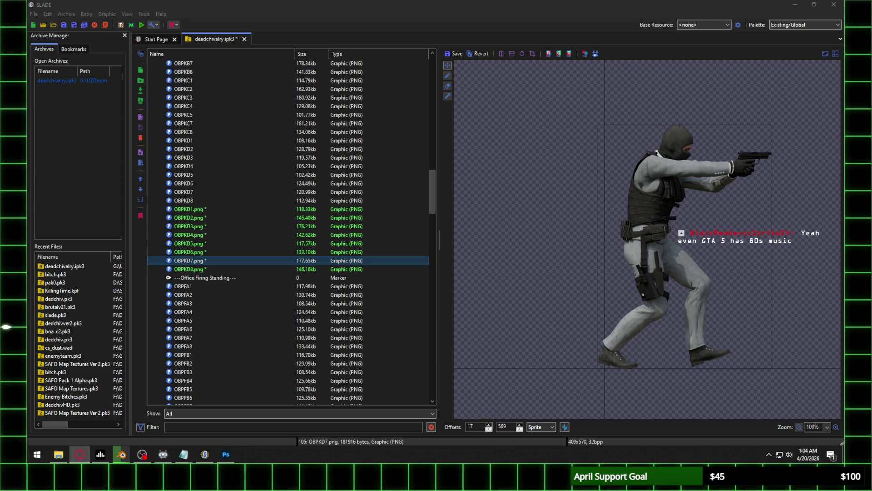
{"action": "left_click", "coordinate": [431, 4]}
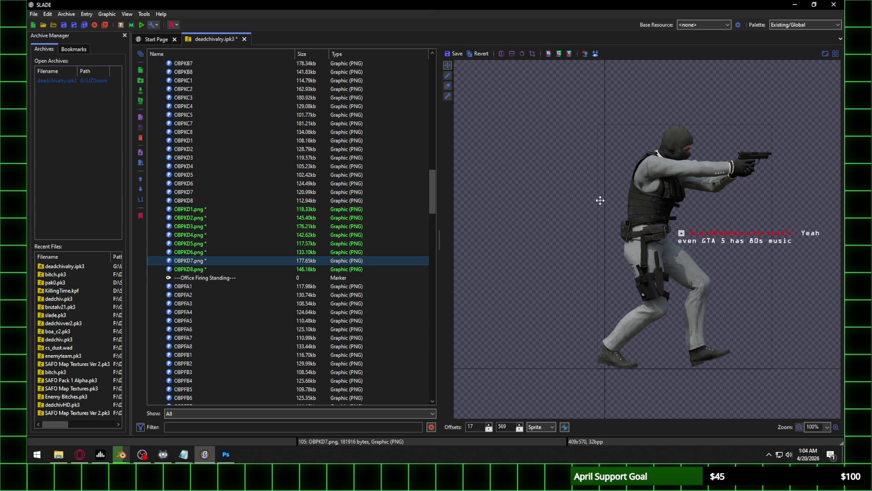
{"action": "scroll", "coordinate": [471, 428], "scroll_direction": "up", "scroll_amount": 10}
{"action": "scroll", "coordinate": [471, 427], "scroll_direction": "up", "scroll_amount": 20}
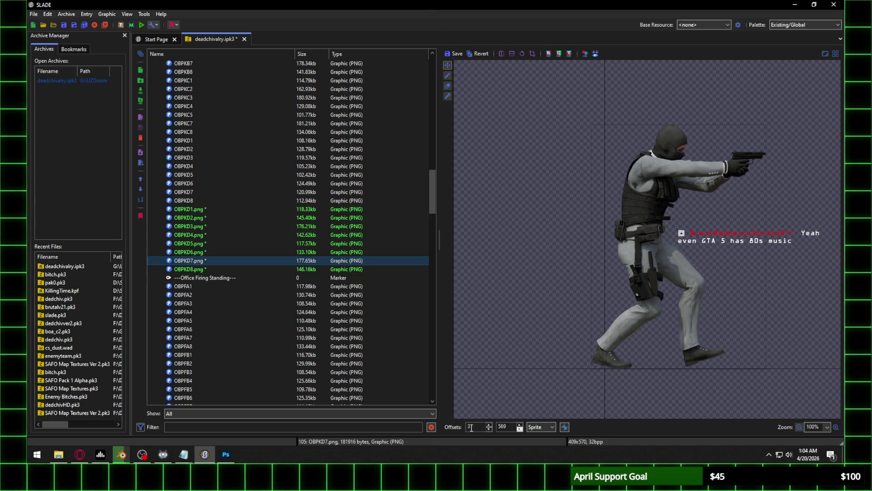
{"action": "scroll", "coordinate": [471, 427], "scroll_direction": "up", "scroll_amount": 20}
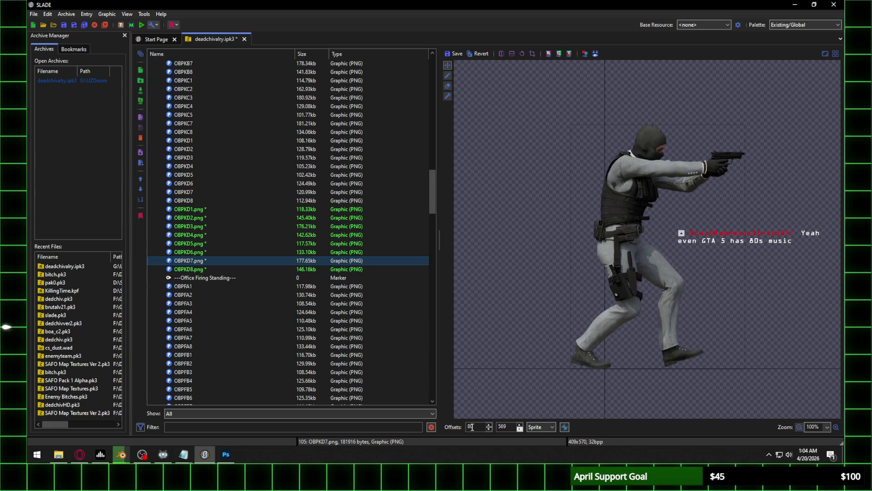
{"action": "scroll", "coordinate": [473, 427], "scroll_direction": "up", "scroll_amount": 20}
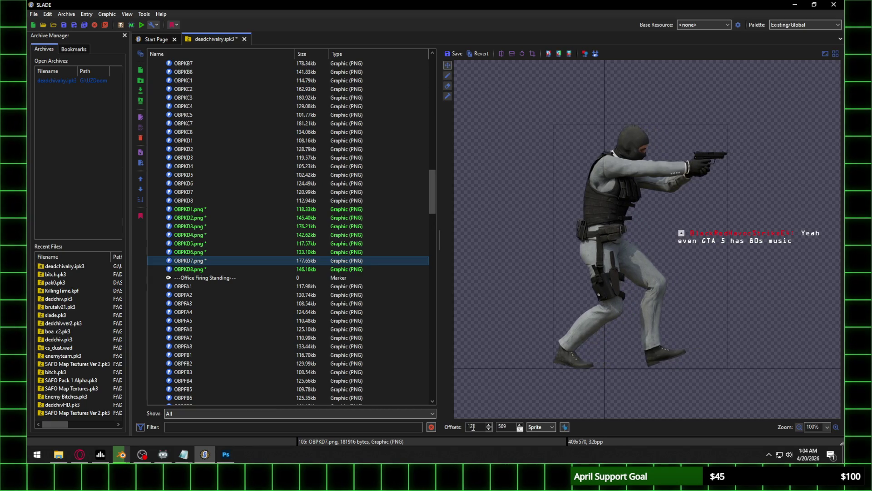
{"action": "scroll", "coordinate": [472, 427], "scroll_direction": "up", "scroll_amount": 20}
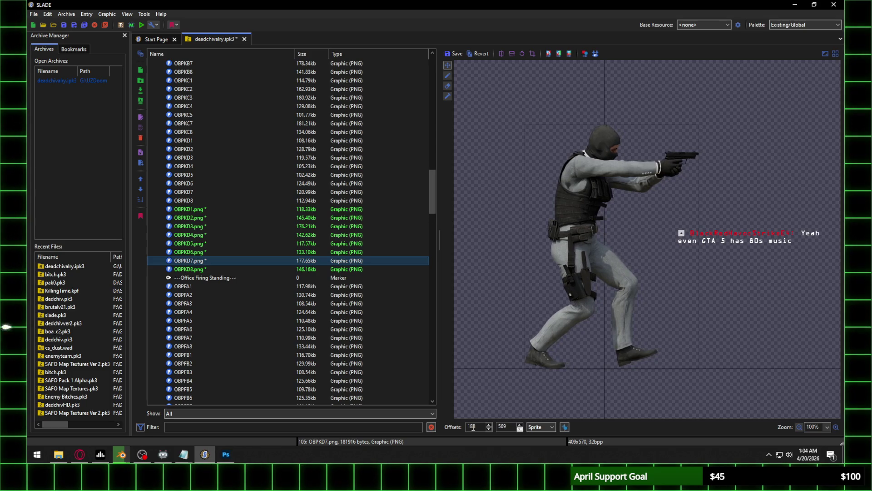
{"action": "left_click", "coordinate": [230, 269]}
{"action": "left_click", "coordinate": [455, 224]}
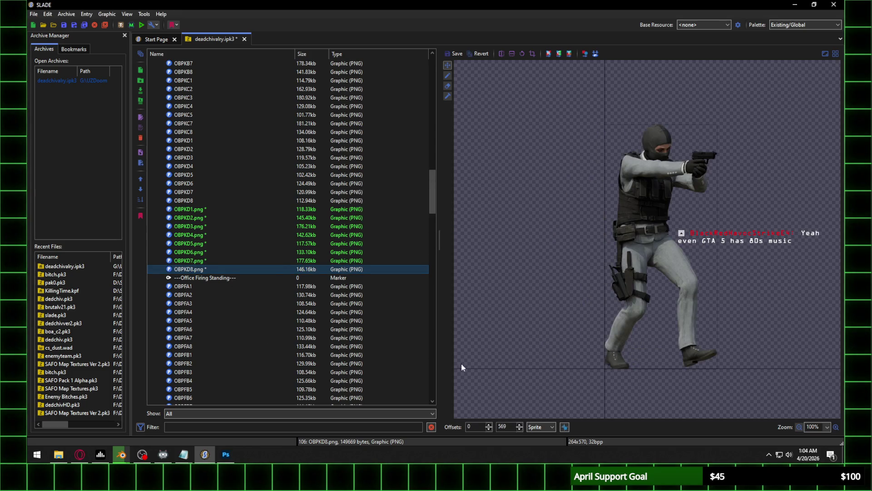
Raise OBPKD8's X offset to 125
{"action": "scroll", "coordinate": [476, 426], "scroll_direction": "up", "scroll_amount": 20}
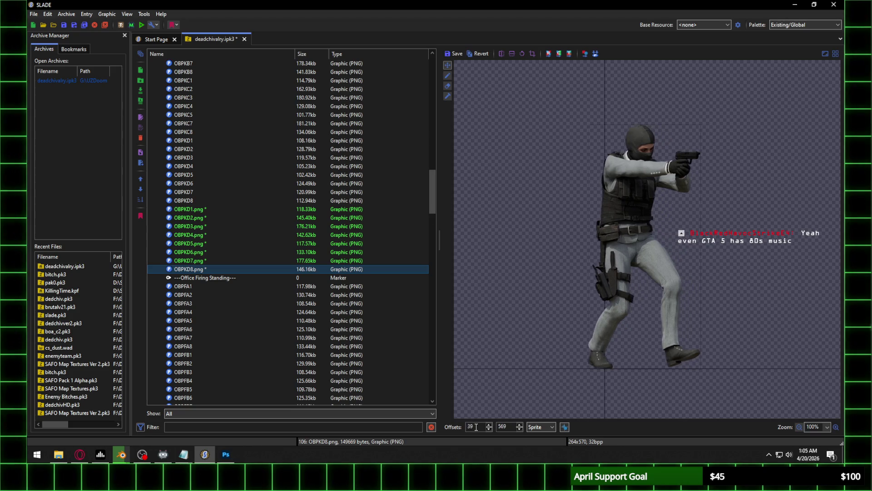
{"action": "scroll", "coordinate": [476, 426], "scroll_direction": "up", "scroll_amount": 20}
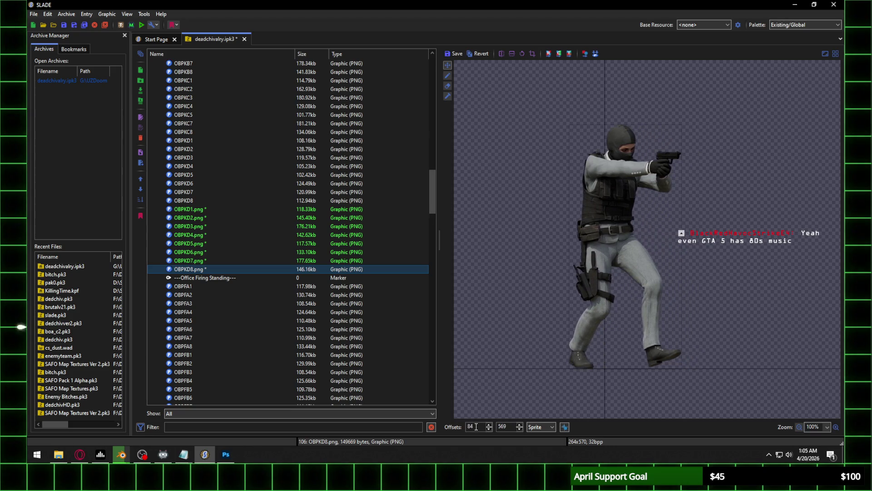
{"action": "scroll", "coordinate": [476, 426], "scroll_direction": "up", "scroll_amount": 20}
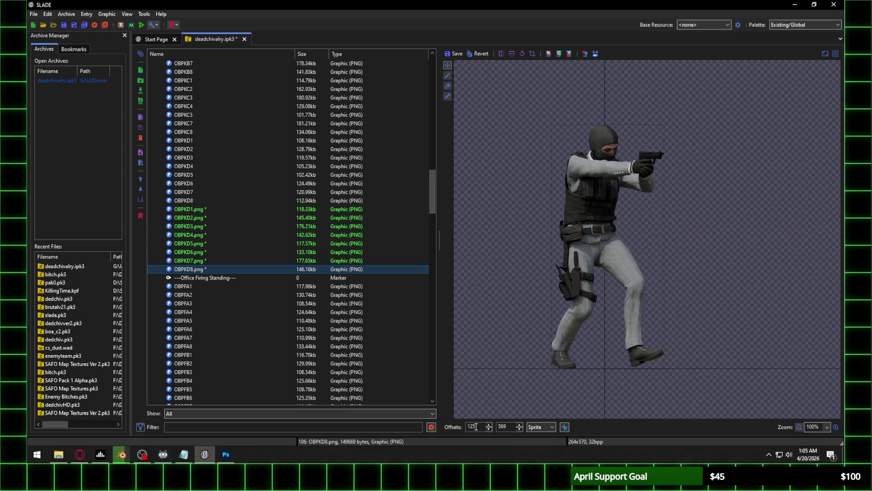
{"action": "left_click", "coordinate": [218, 210]}
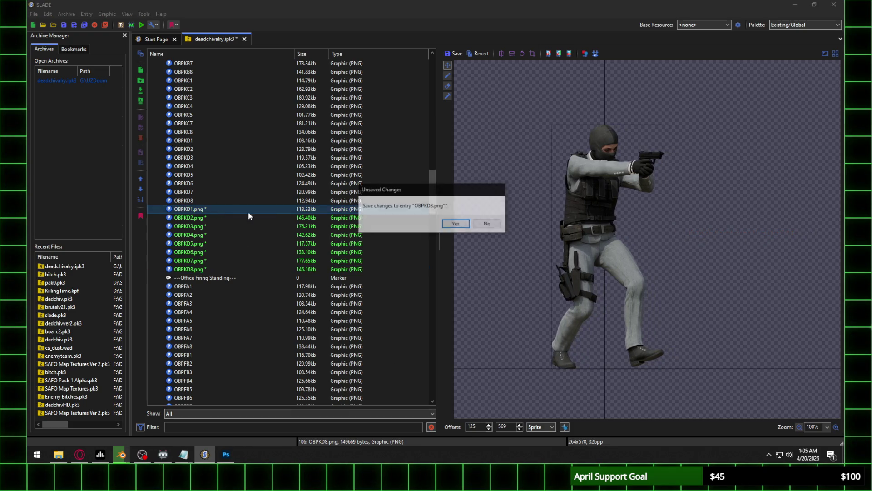
Keep OBPKD8's offset change and delete the eight old OBPKD1–OBPKD8 frames
{"action": "key", "text": "Return"}
{"action": "left_click", "coordinate": [198, 140]}
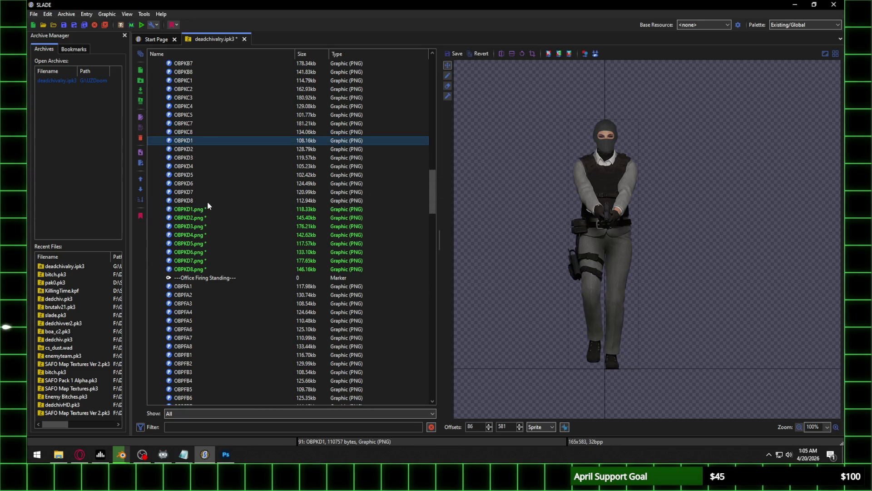
{"action": "left_click", "coordinate": [203, 201], "text": "shift"}
{"action": "key", "text": "Delete"}
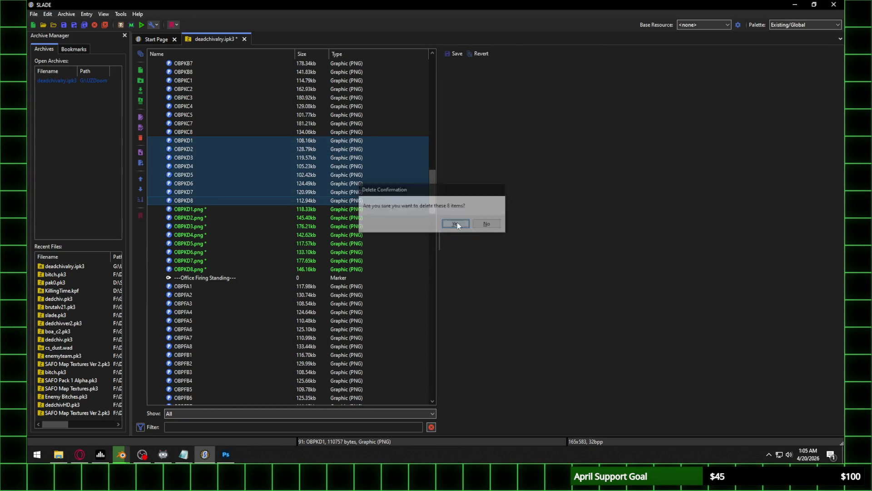
{"action": "key", "text": "Return"}
Rename the new PNG entries, removing .png from OBPKD1 through OBPKD4
{"action": "left_click", "coordinate": [203, 141]}
{"action": "left_click", "coordinate": [202, 201], "text": "shift"}
{"action": "right_click", "coordinate": [196, 159]}
{"action": "left_click", "coordinate": [233, 177]}
{"action": "double_click", "coordinate": [394, 227]}
{"action": "key", "text": "BackSpace"}
{"action": "key", "text": "Return"}
{"action": "double_click", "coordinate": [395, 229]}
{"action": "key", "text": "Return"}
{"action": "double_click", "coordinate": [395, 229]}
{"action": "key", "text": "BackSpace"}
{"action": "key", "text": "Return"}
{"action": "double_click", "coordinate": [395, 229]}
{"action": "key", "text": "BackSpace"}
{"action": "key", "text": "Return"}
Remove .png from the OBPKD5 through OBPKD8 names
{"action": "double_click", "coordinate": [395, 229]}
{"action": "key", "text": "BackSpace"}
{"action": "key", "text": "Return"}
{"action": "double_click", "coordinate": [395, 228]}
{"action": "key", "text": "BackSpace"}
{"action": "key", "text": "Return"}
{"action": "double_click", "coordinate": [393, 232]}
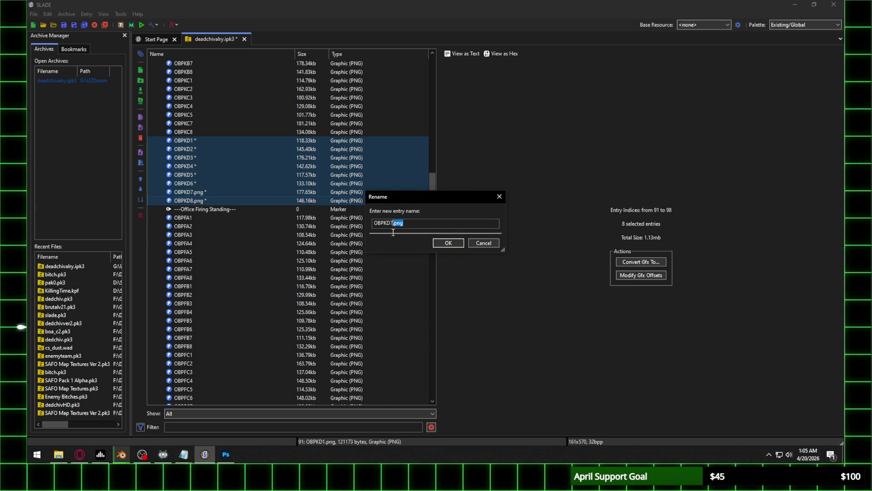
{"action": "key", "text": "Return"}
{"action": "double_click", "coordinate": [395, 229]}
{"action": "key", "text": "BackSpace"}
{"action": "key", "text": "Return"}
{"action": "left_click", "coordinate": [401, 227]}
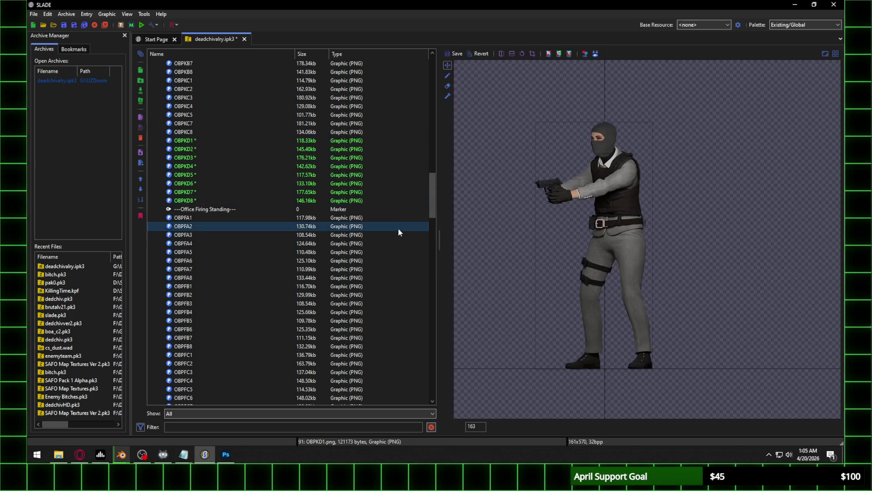
{"action": "left_click", "coordinate": [219, 144]}
{"action": "scroll", "coordinate": [265, 187], "scroll_direction": "up", "scroll_amount": 7}
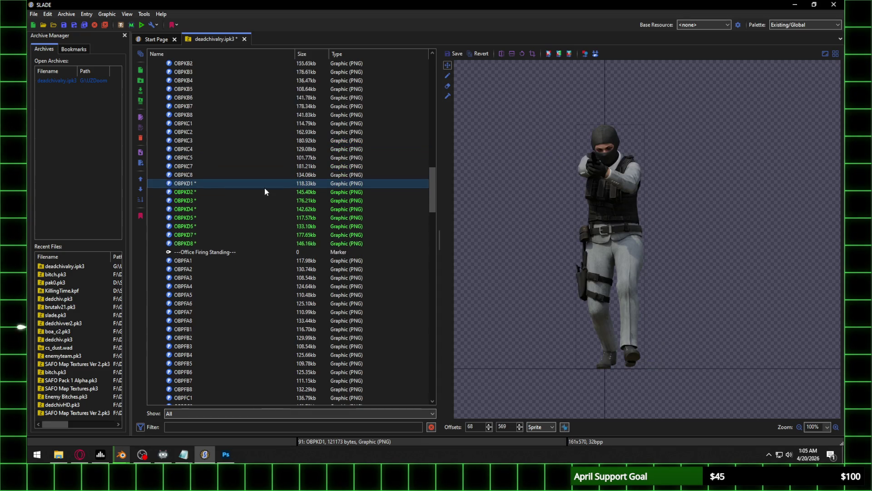
{"action": "scroll", "coordinate": [239, 152], "scroll_direction": "up", "scroll_amount": 3}
{"action": "scroll", "coordinate": [235, 186], "scroll_direction": "down", "scroll_amount": 3}
{"action": "left_click", "coordinate": [198, 124]}
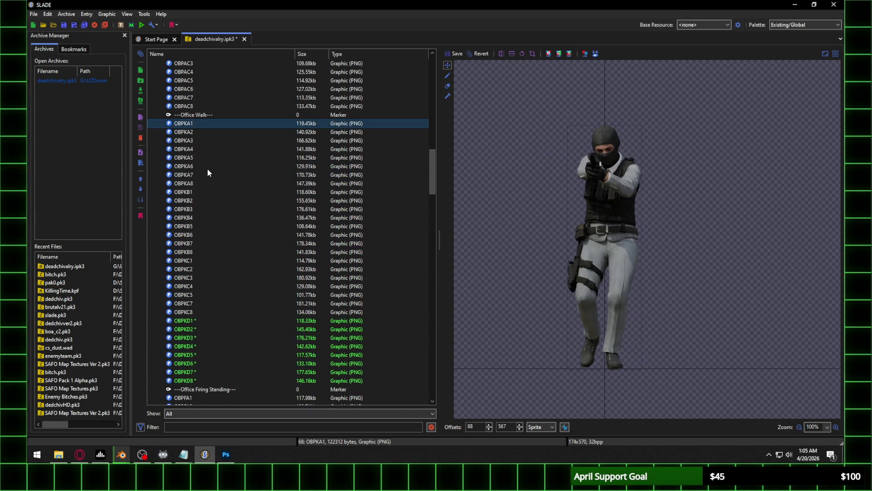
{"action": "left_click", "coordinate": [197, 191]}
{"action": "left_click", "coordinate": [194, 260]}
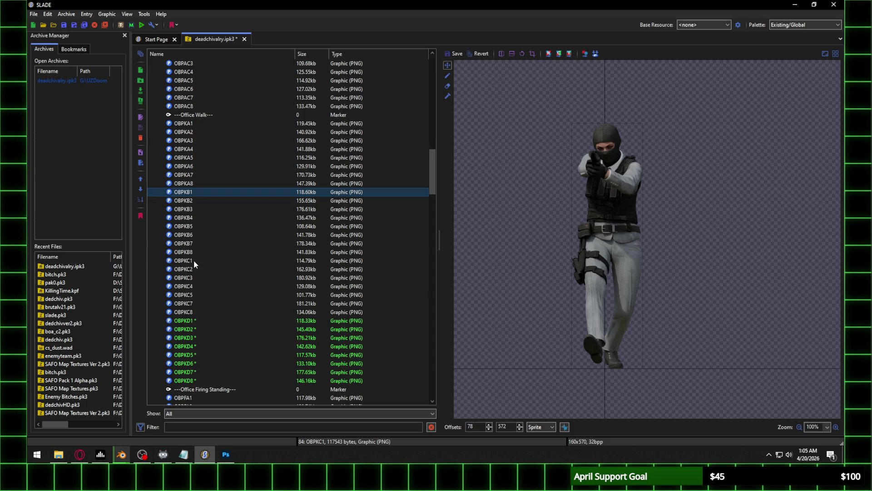
{"action": "left_click", "coordinate": [196, 321]}
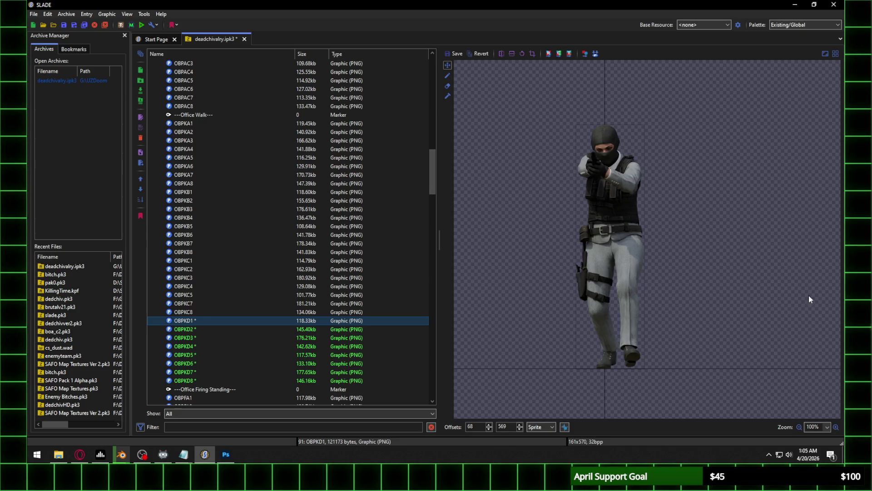
{"action": "key", "text": "alt+Tab"}
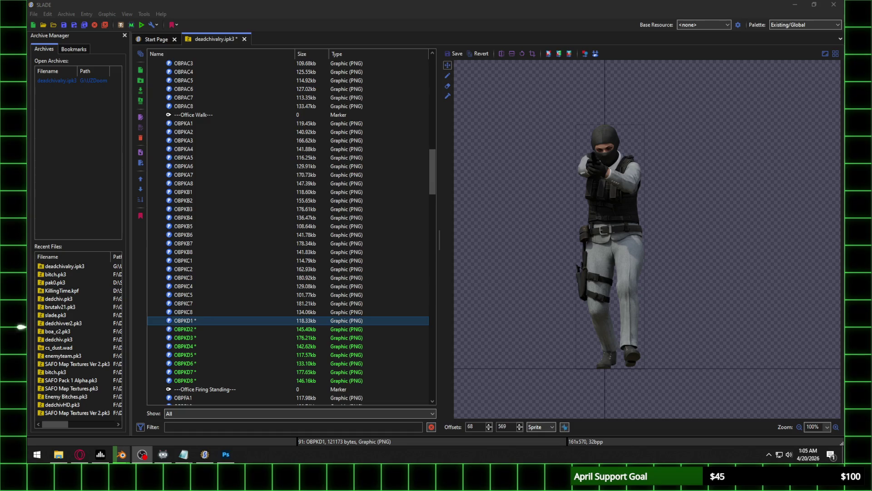
{"action": "key", "text": "alt+Tab"}
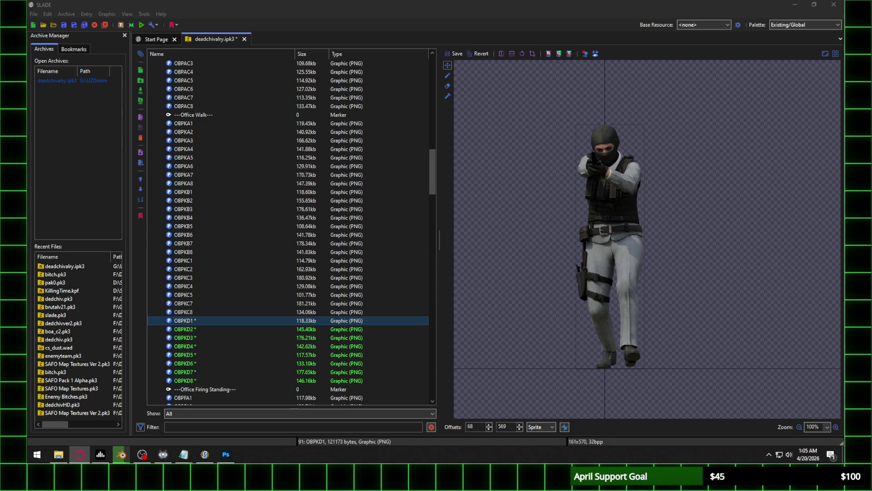
{"action": "left_click", "coordinate": [230, 381]}
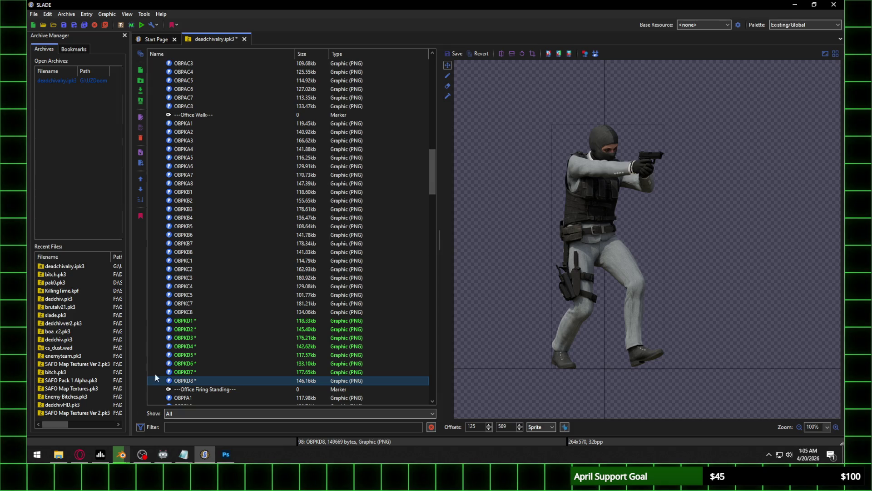
{"action": "left_click", "coordinate": [226, 454]}
Select a rectangle around the character in frame OBPK1536 with the Marquee tool
{"action": "left_click", "coordinate": [65, 35]}
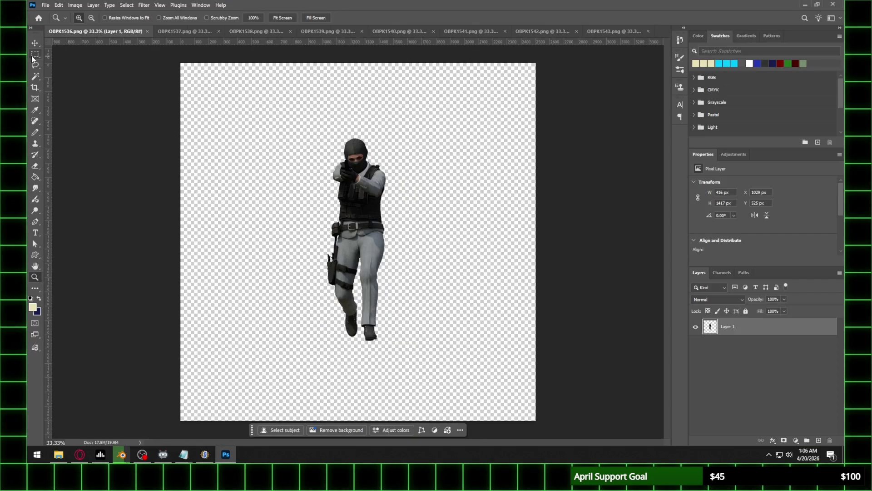
{"action": "key", "text": "m"}
{"action": "mouse_move", "coordinate": [277, 112]}
{"action": "left_mouse_down"}
{"action": "mouse_move", "coordinate": [445, 335]}
{"action": "mouse_move", "coordinate": [447, 362]}
{"action": "left_mouse_up"}
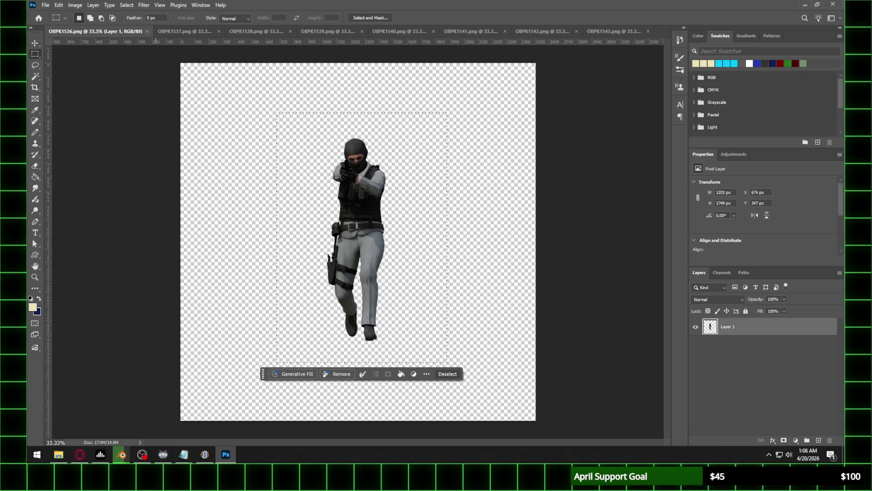
{"action": "left_click", "coordinate": [142, 454]}
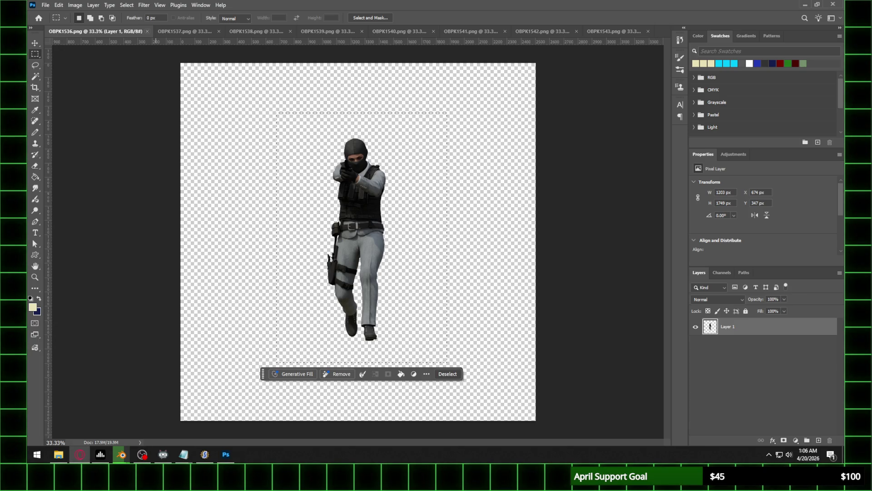
{"action": "key", "text": "alt+f"}
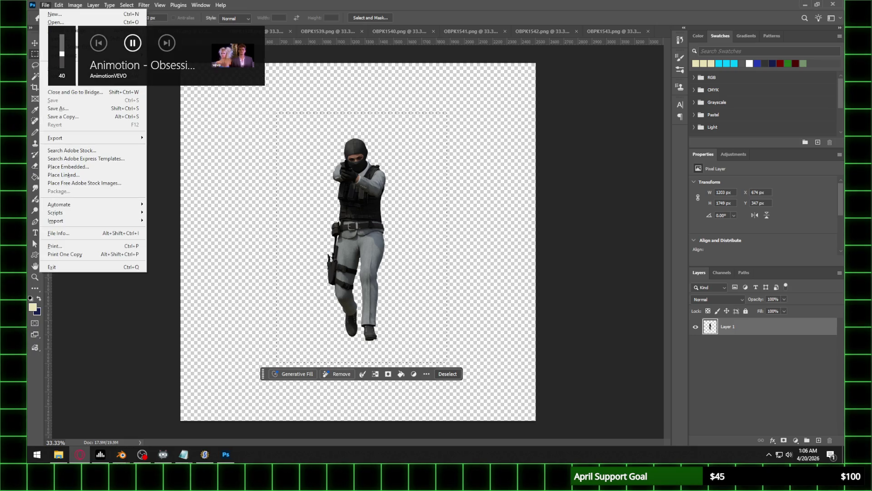
{"action": "key", "text": "Escape"}
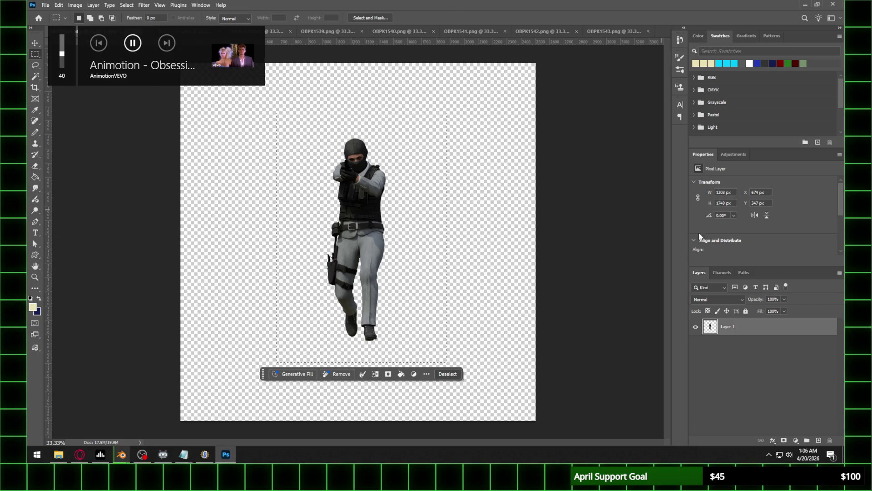
{"action": "key", "text": "ctrl+d"}
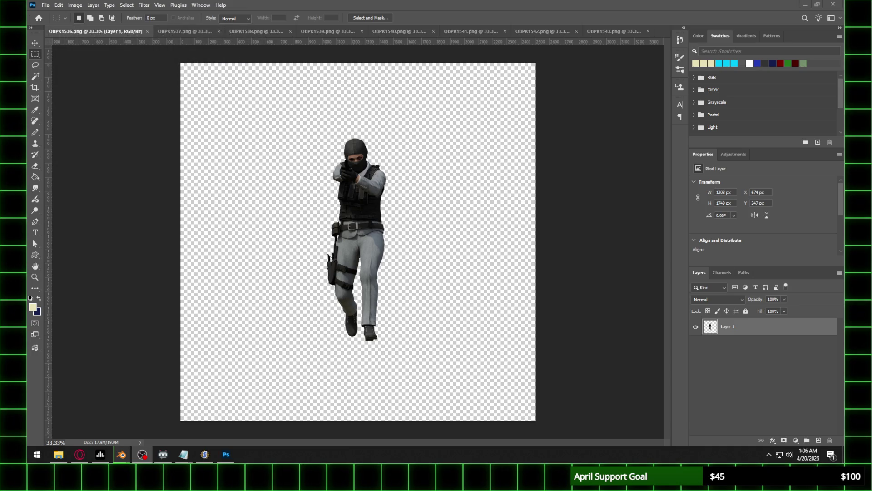
{"action": "key", "text": "ctrl+shift+d"}
Create new document OBPKE1 from the clipboard and paste the character into it
{"action": "left_click", "coordinate": [45, 5]}
{"action": "left_click", "coordinate": [52, 15]}
{"action": "type", "text": "OB"}
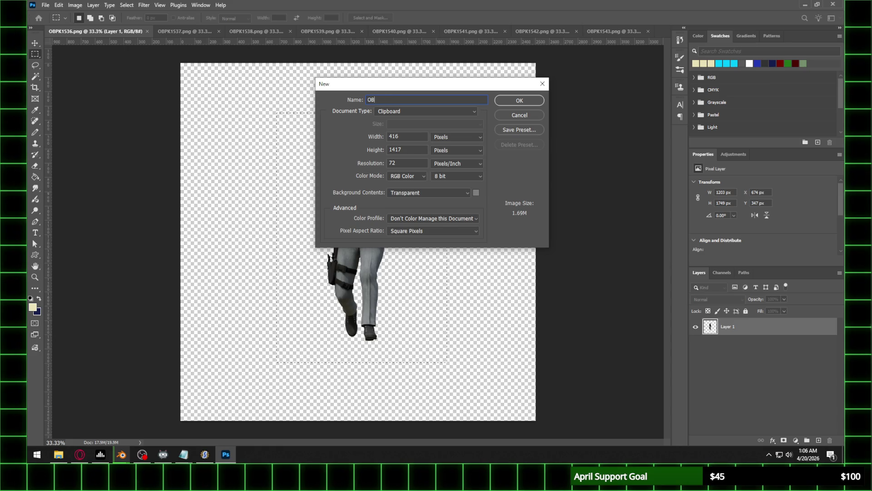
{"action": "key", "text": "Return"}
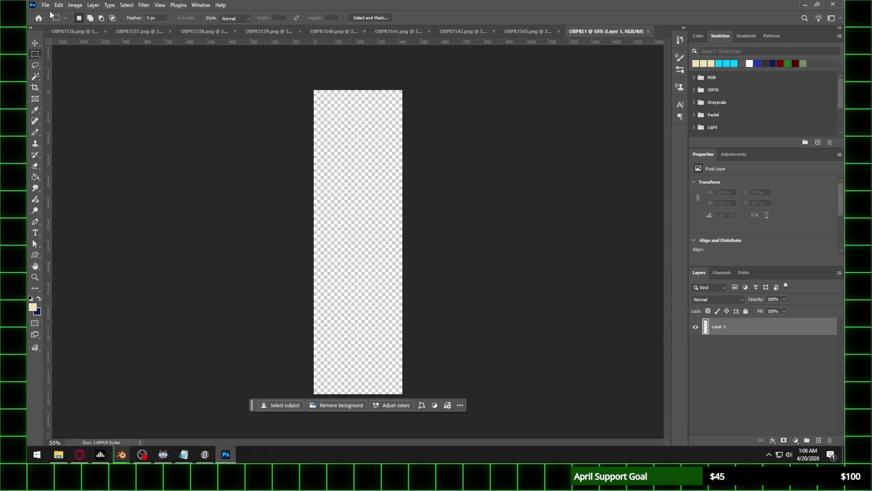
{"action": "key", "text": "ctrl+v"}
Copy the character from OBPK1537 into new document OBPKE2, then close OBPK1537
{"action": "left_click", "coordinate": [105, 33]}
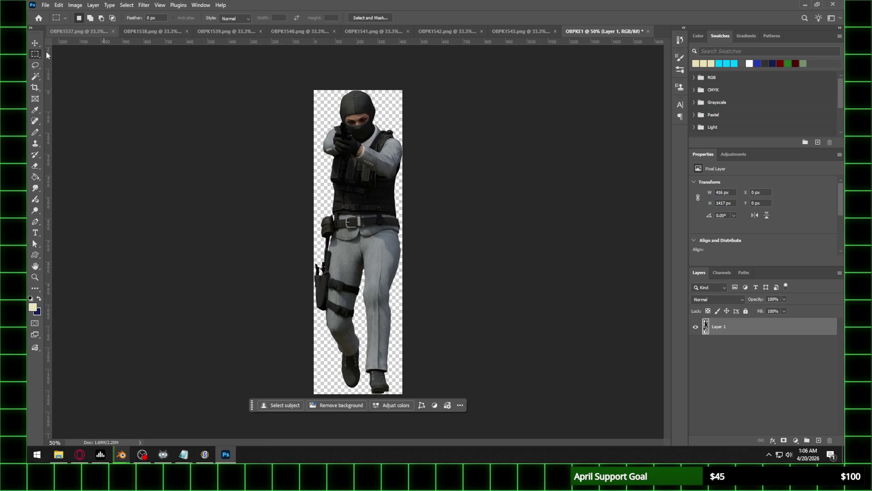
{"action": "left_click_drag", "start_coordinate": [186, 90], "coordinate": [466, 373]}
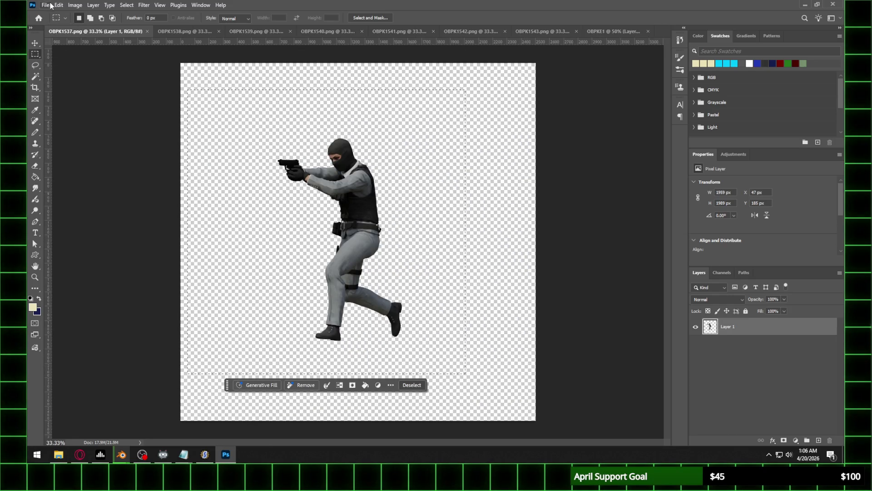
{"action": "left_click", "coordinate": [58, 5]}
{"action": "left_click", "coordinate": [72, 15]}
{"action": "mouse_move", "coordinate": [213, 108]}
{"action": "left_mouse_down"}
{"action": "mouse_move", "coordinate": [223, 96]}
{"action": "mouse_move", "coordinate": [466, 359]}
{"action": "mouse_move", "coordinate": [467, 382]}
{"action": "left_mouse_up"}
{"action": "left_click", "coordinate": [45, 5]}
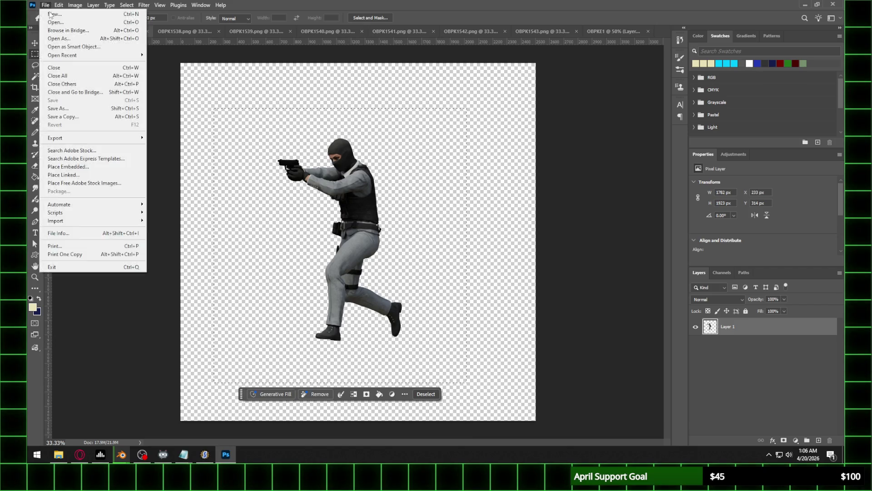
{"action": "left_click", "coordinate": [52, 15]}
{"action": "type", "text": "OBPKE2"}
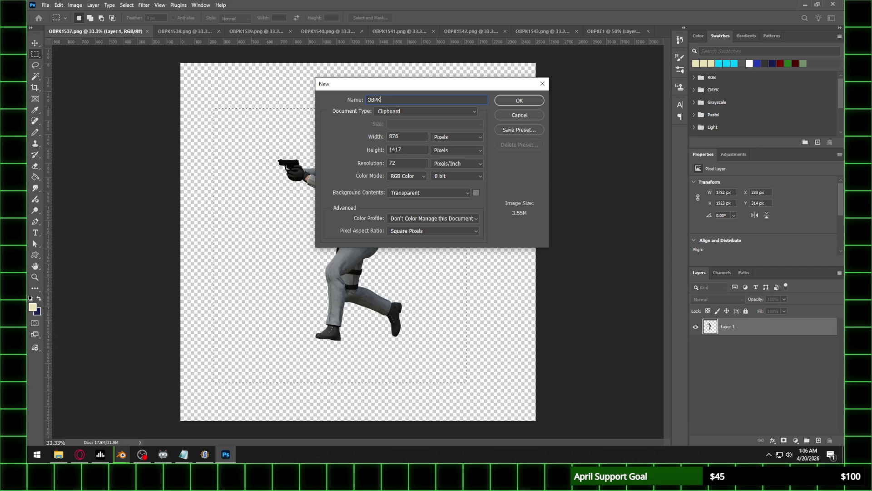
{"action": "key", "text": "Return"}
{"action": "key", "text": "ctrl+v"}
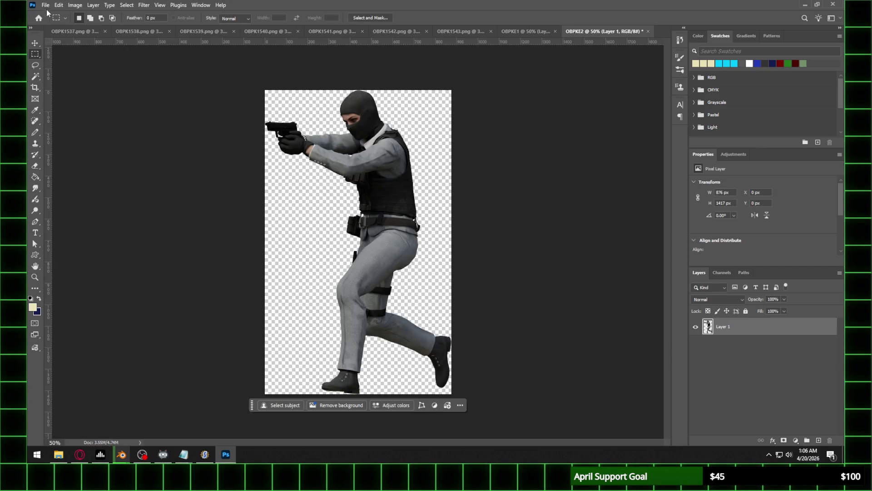
{"action": "left_click", "coordinate": [105, 32]}
Copy the character from OBPK1538 into new document OBPKE3
{"action": "left_click", "coordinate": [66, 31]}
{"action": "mouse_move", "coordinate": [232, 112]}
{"action": "left_mouse_down"}
{"action": "mouse_move", "coordinate": [386, 205]}
{"action": "mouse_move", "coordinate": [455, 372]}
{"action": "left_mouse_up"}
{"action": "left_click", "coordinate": [46, 5]}
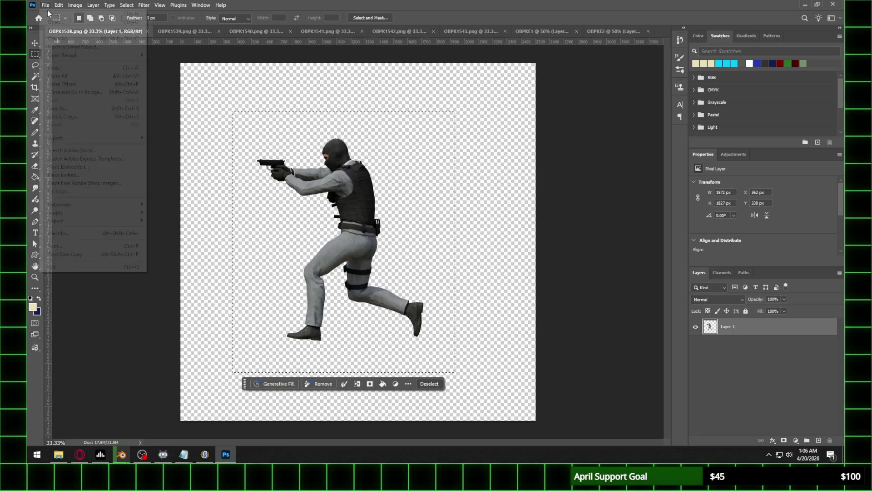
{"action": "left_click", "coordinate": [53, 15]}
{"action": "type", "text": "OBPK"}
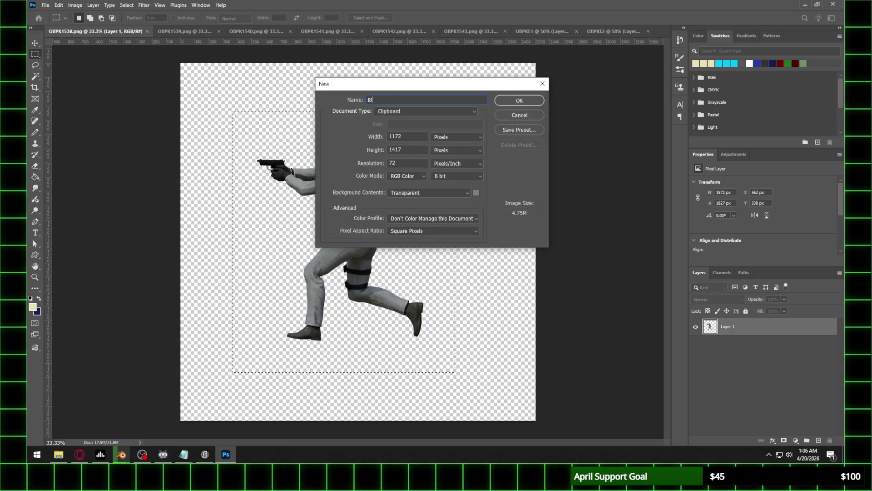
{"action": "type", "text": "E3"}
{"action": "key", "text": "Return"}
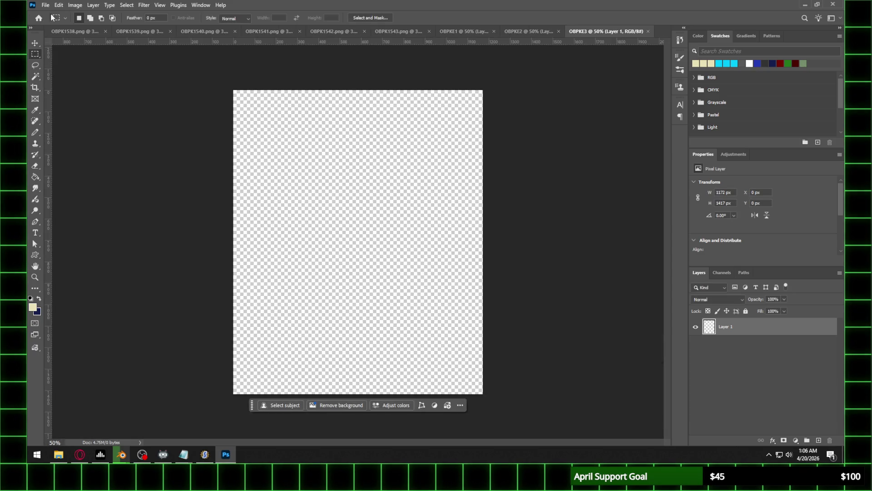
{"action": "key", "text": "ctrl+v"}
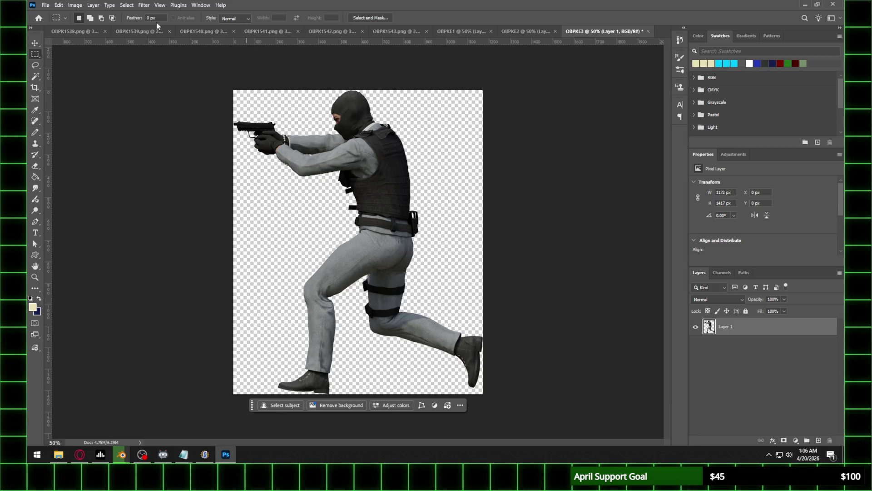
Check OBPKE3's image size without changing it, then close frame OBPK1538
{"action": "left_click", "coordinate": [75, 4]}
{"action": "left_click", "coordinate": [89, 68]}
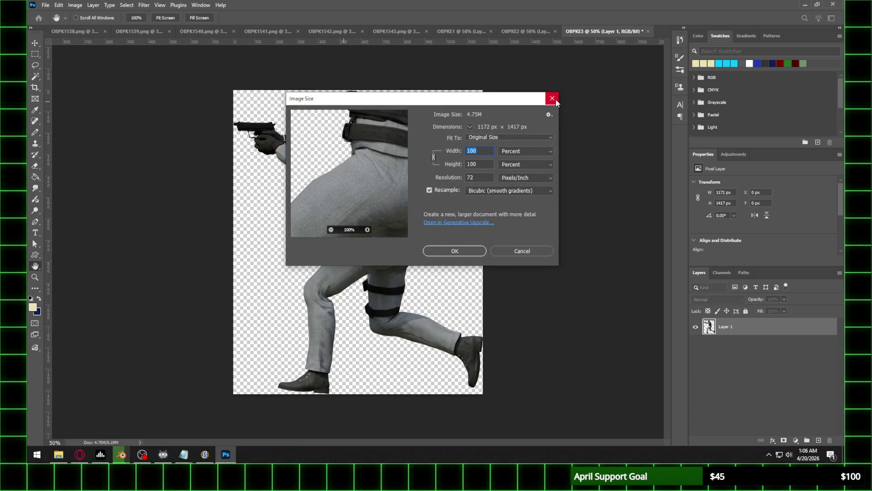
{"action": "left_click", "coordinate": [555, 102]}
{"action": "left_click", "coordinate": [64, 29]}
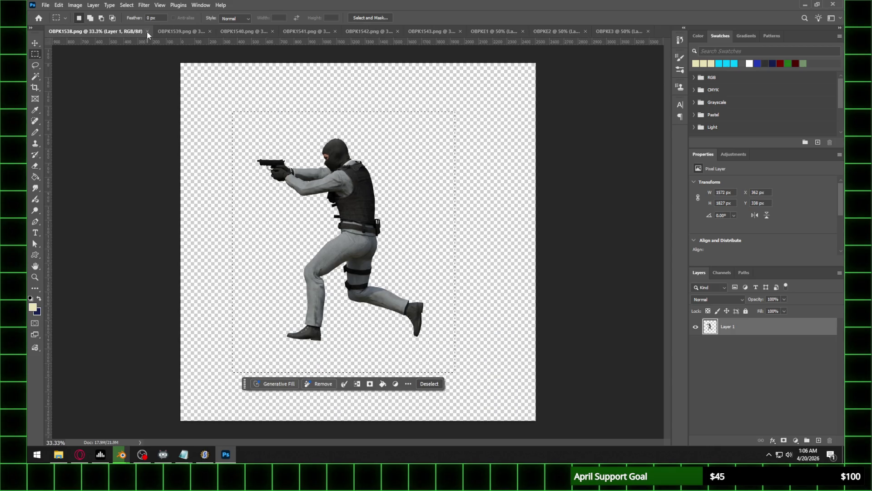
{"action": "left_click", "coordinate": [148, 31]}
Copy the character from OBPK1539 into new document OBPKE4, then close OBPK1539
{"action": "left_click_drag", "start_coordinate": [237, 104], "coordinate": [463, 365]}
{"action": "left_click", "coordinate": [45, 5]}
{"action": "left_click", "coordinate": [52, 15]}
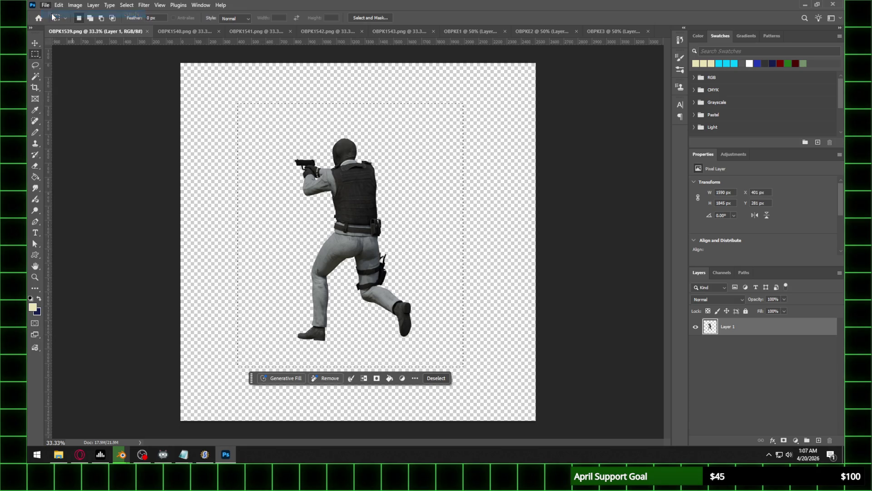
{"action": "type", "text": "OBPKE4"}
{"action": "key", "text": "Return"}
{"action": "key", "text": "ctrl+v"}
{"action": "left_click", "coordinate": [75, 5]}
{"action": "left_click", "coordinate": [99, 33]}
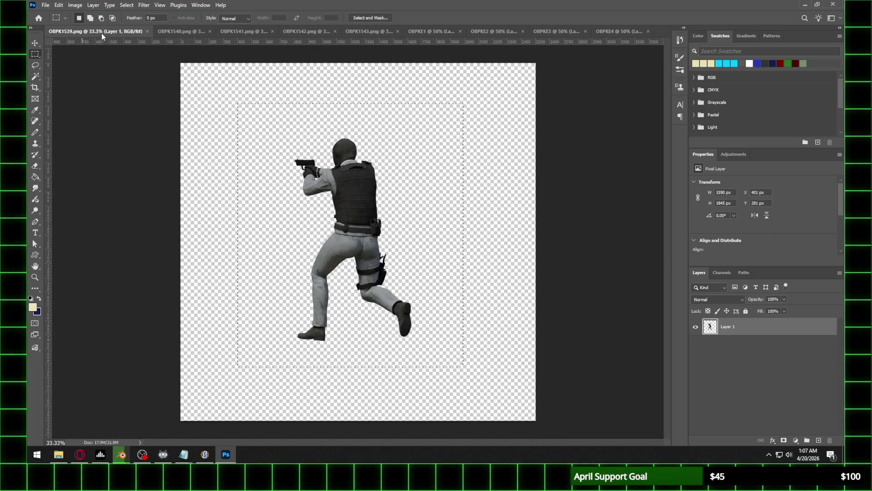
{"action": "left_click", "coordinate": [147, 31]}
Copy the character from OBPK1540 into new document OBPKE5, then close OBPK1540
{"action": "left_click", "coordinate": [77, 33]}
{"action": "mouse_move", "coordinate": [266, 120]}
{"action": "left_mouse_down"}
{"action": "mouse_move", "coordinate": [451, 331]}
{"action": "mouse_move", "coordinate": [458, 370]}
{"action": "left_mouse_up"}
{"action": "left_click", "coordinate": [58, 5]}
{"action": "left_click", "coordinate": [69, 59]}
{"action": "key", "text": "ctrl+n"}
{"action": "type", "text": "OBPK"}
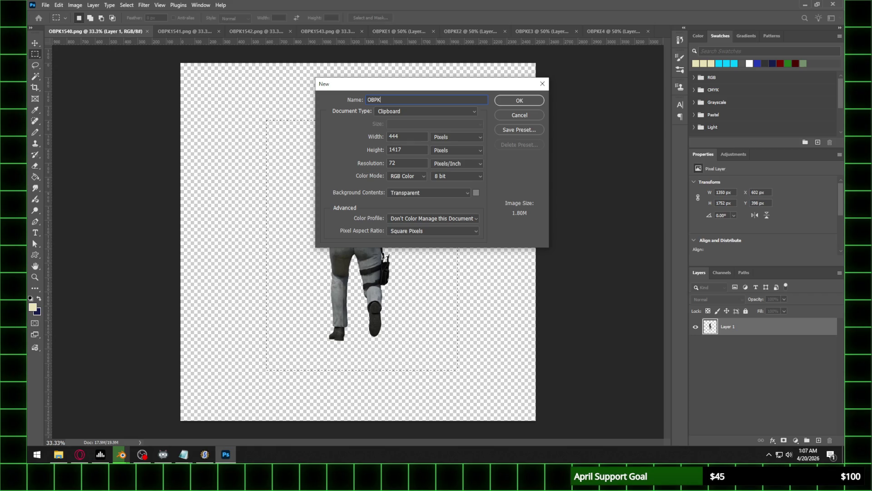
{"action": "type", "text": "E5"}
{"action": "key", "text": "Return"}
{"action": "key", "text": "ctrl+v"}
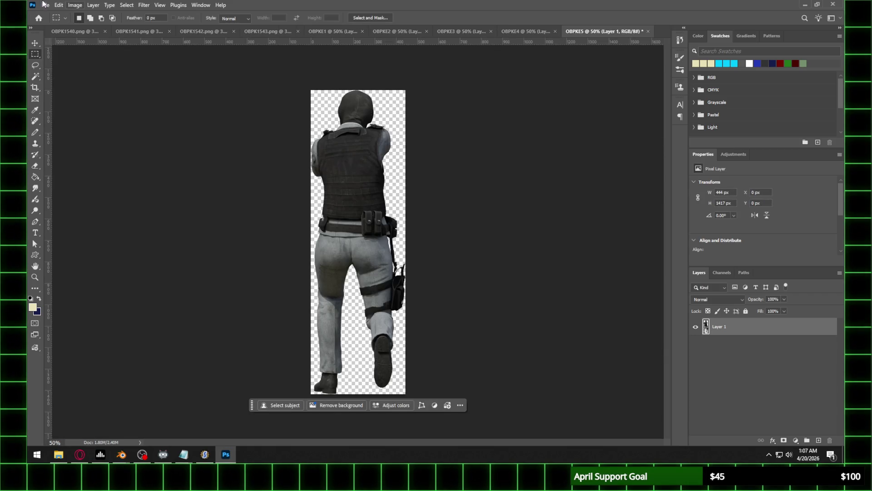
{"action": "left_click", "coordinate": [105, 32]}
Copy the character from OBPK1541 into new document OBPKE6, then close OBPK1541
{"action": "left_click_drag", "start_coordinate": [270, 119], "coordinate": [470, 365]}
{"action": "left_click", "coordinate": [59, 5]}
{"action": "left_click", "coordinate": [68, 59]}
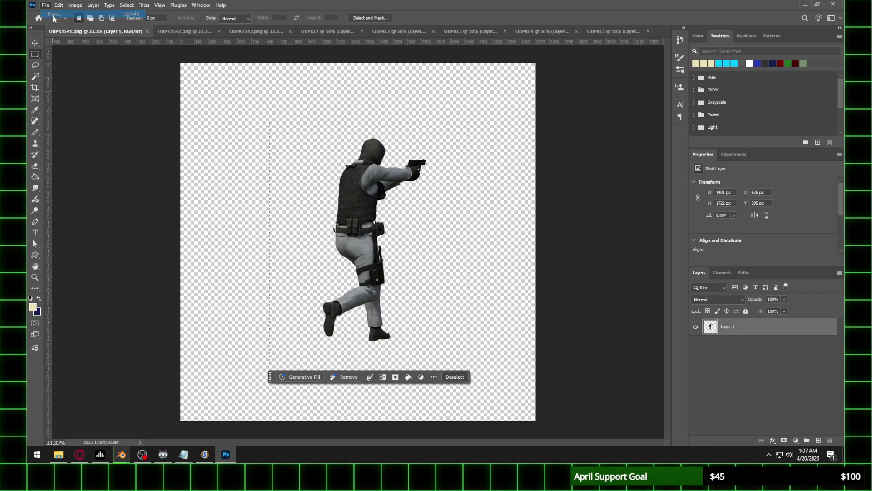
{"action": "key", "text": "ctrl+n"}
{"action": "type", "text": "OBPKE"}
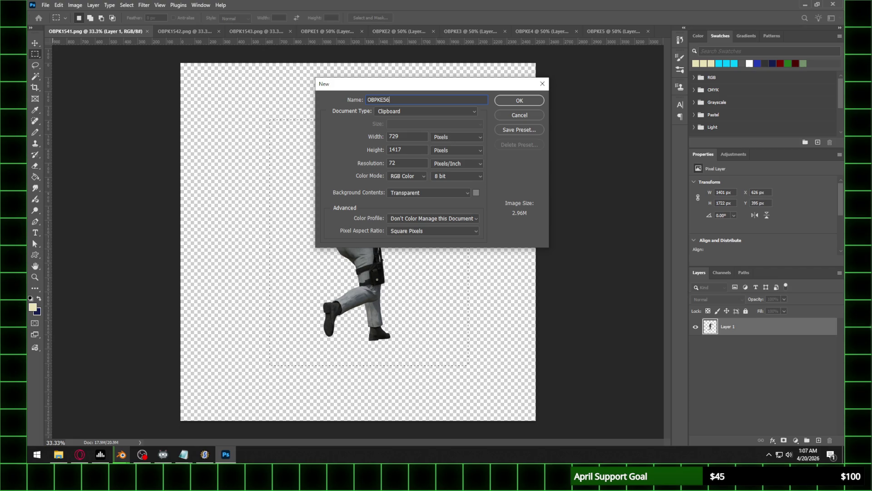
{"action": "key", "text": "Return"}
{"action": "key", "text": "ctrl+v"}
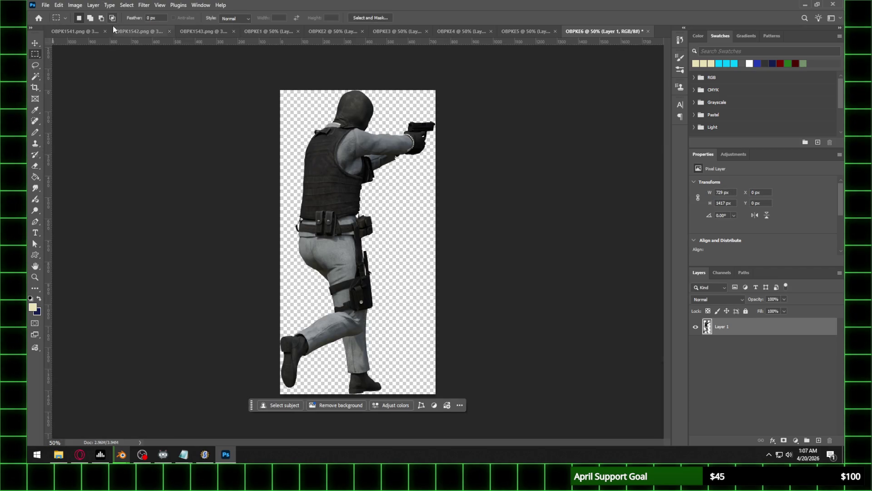
{"action": "left_click", "coordinate": [105, 31]}
Copy the character from OBPK1542 into new document OBPKE7, then close OBPK1542
{"action": "left_click", "coordinate": [91, 31]}
{"action": "left_click_drag", "start_coordinate": [256, 90], "coordinate": [480, 379]}
{"action": "left_click", "coordinate": [47, 5]}
{"action": "left_click", "coordinate": [50, 13]}
{"action": "type", "text": "IB"}
{"action": "type", "text": "BPKE7"}
{"action": "key", "text": "Return"}
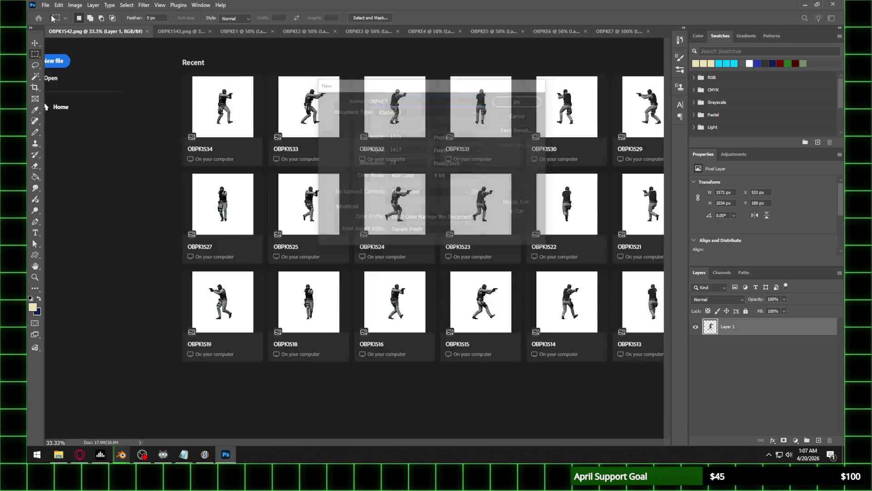
{"action": "key", "text": "ctrl+v"}
{"action": "left_click", "coordinate": [105, 30]}
Copy the character from OBPK1543 into new document OBPKE8, then close OBPK1543
{"action": "left_click", "coordinate": [82, 30]}
{"action": "left_click_drag", "start_coordinate": [253, 109], "coordinate": [482, 379]}
{"action": "left_click", "coordinate": [45, 5]}
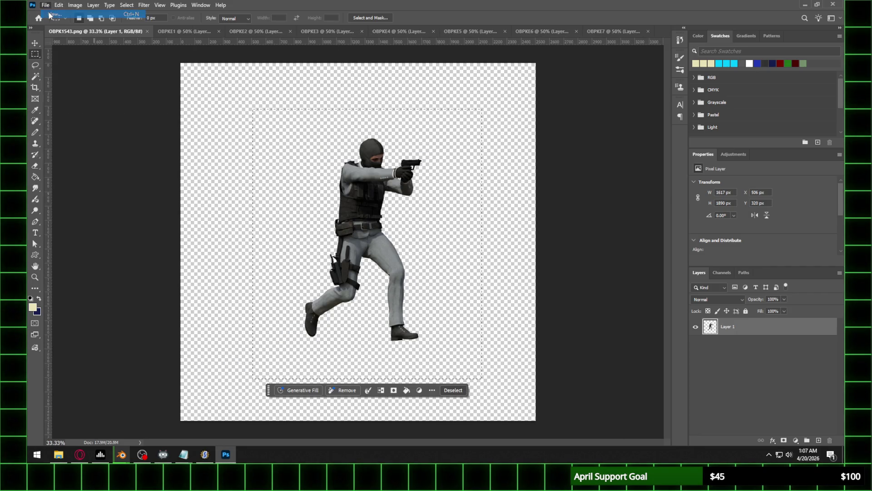
{"action": "left_click", "coordinate": [49, 15]}
{"action": "type", "text": "OBPKE"}
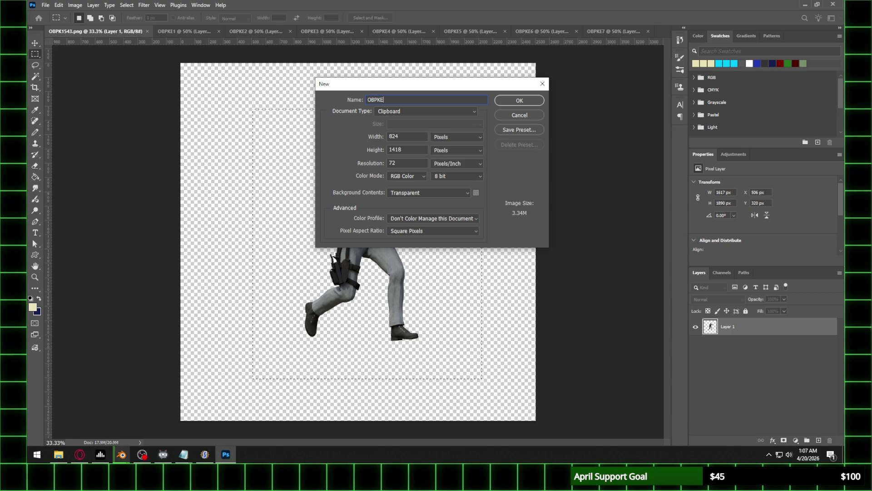
{"action": "type", "text": "8"}
{"action": "key", "text": "Return"}
{"action": "key", "text": "ctrl+v"}
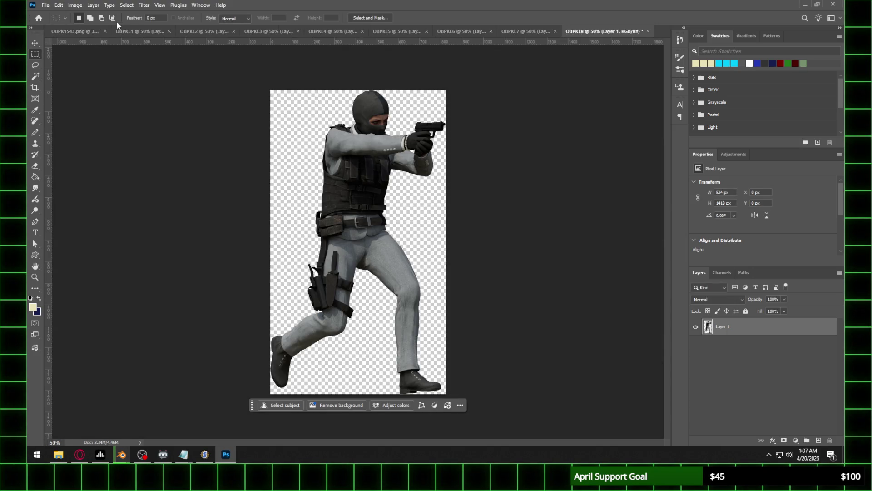
{"action": "left_click", "coordinate": [91, 29]}
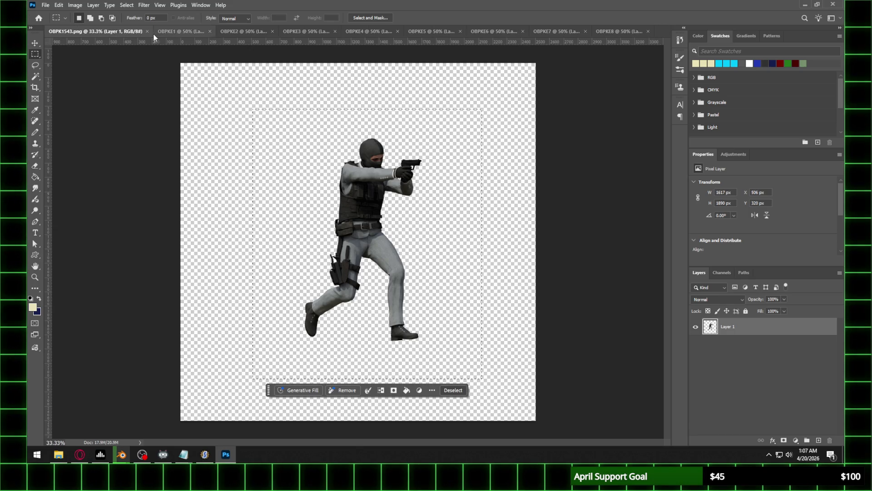
{"action": "left_click", "coordinate": [148, 31]}
Resize OBPKE1 to 40% and view it at 100%
{"action": "left_click", "coordinate": [86, 30]}
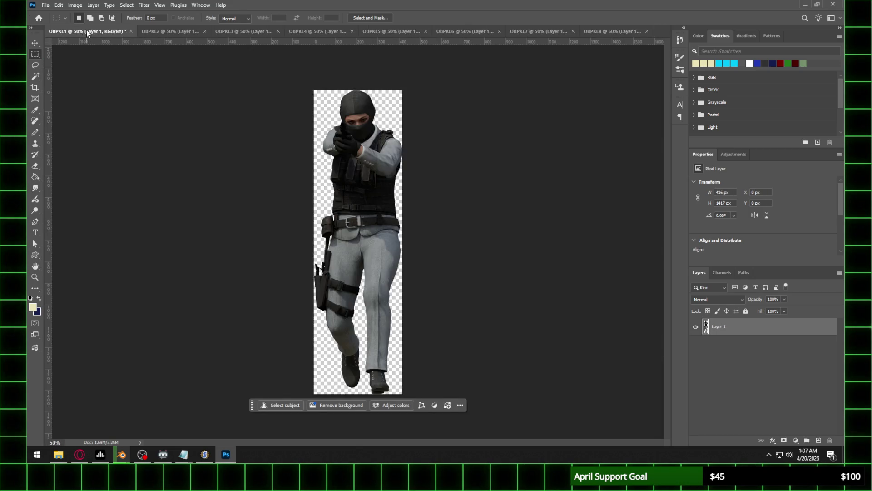
{"action": "left_click", "coordinate": [75, 5]}
{"action": "left_click", "coordinate": [89, 64]}
{"action": "type", "text": "40"}
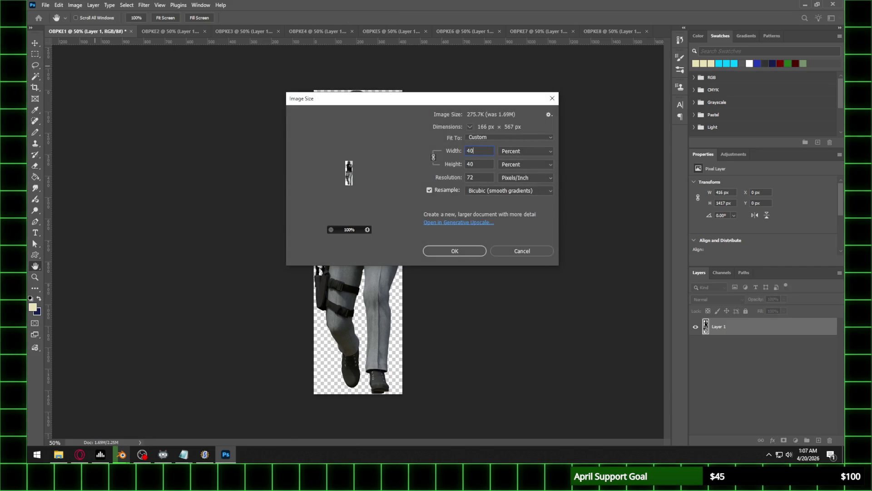
{"action": "key", "text": "Return"}
{"action": "key", "text": "z"}
{"action": "key", "text": "ctrl+1"}
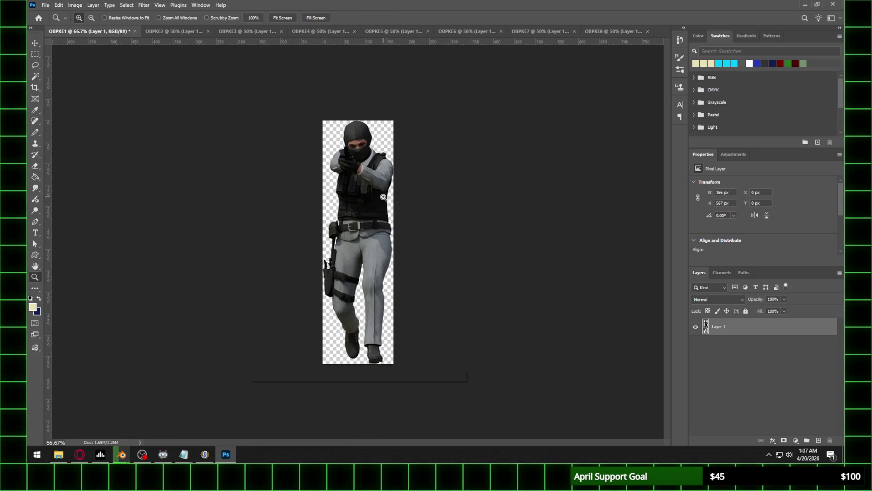
Resize OBPKE2 to 40% width and view it at 100%
{"action": "left_click", "coordinate": [175, 33]}
{"action": "left_click", "coordinate": [75, 5]}
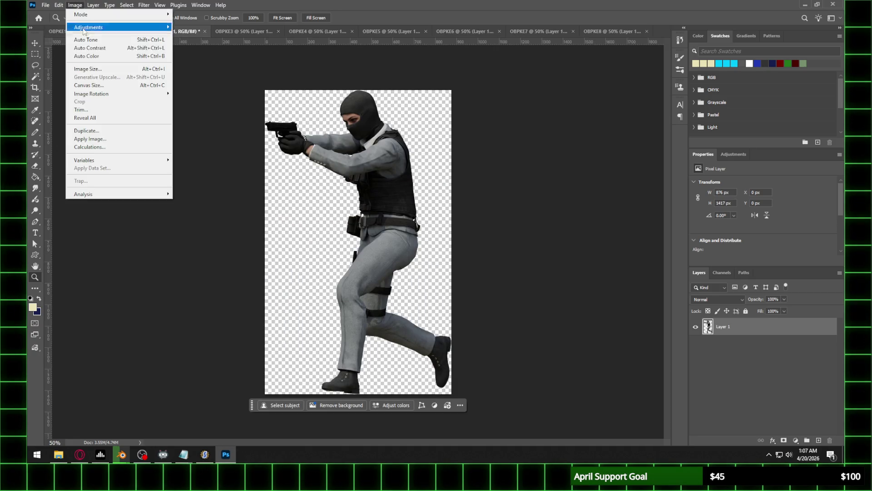
{"action": "left_click", "coordinate": [89, 64]}
{"action": "type", "text": "40"}
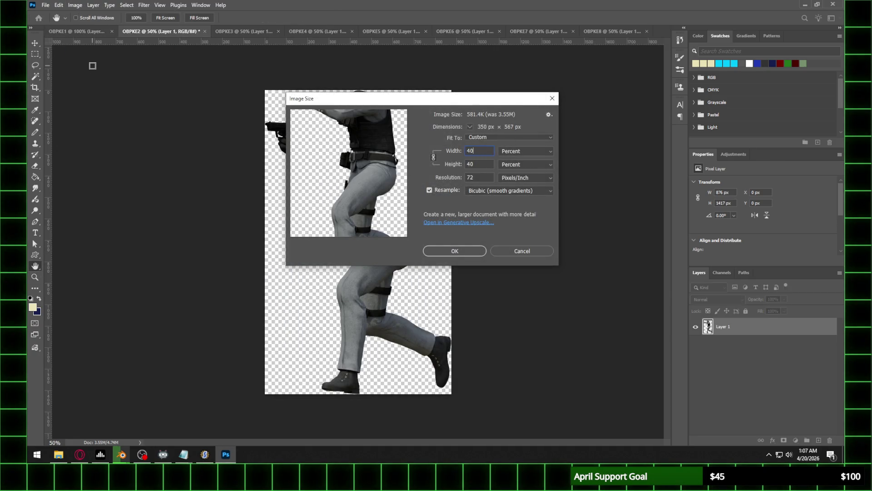
{"action": "key", "text": "Return"}
{"action": "key", "text": "z"}
{"action": "key", "text": "ctrl+1"}
Resize OBPKE3 to 40% and zoom in on it
{"action": "left_click", "coordinate": [240, 32]}
{"action": "left_click", "coordinate": [74, 5]}
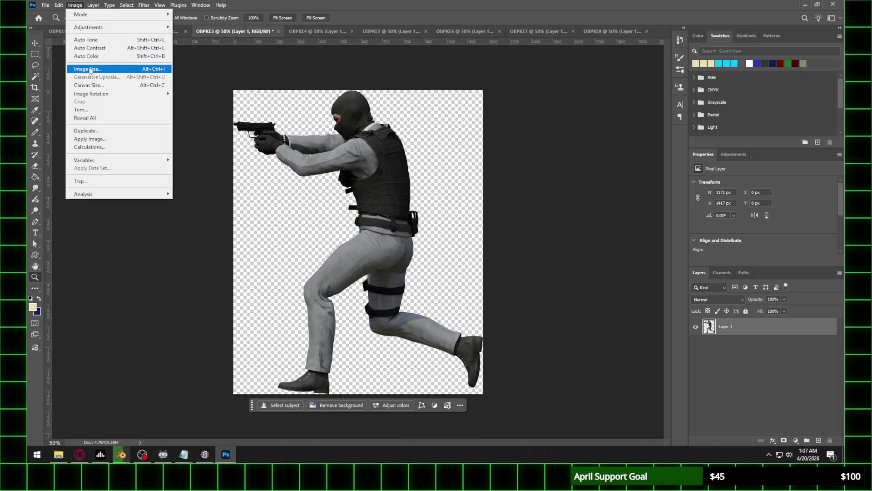
{"action": "left_click", "coordinate": [89, 70]}
{"action": "key", "text": "Return"}
{"action": "key", "text": "z"}
{"action": "left_click", "coordinate": [387, 197]}
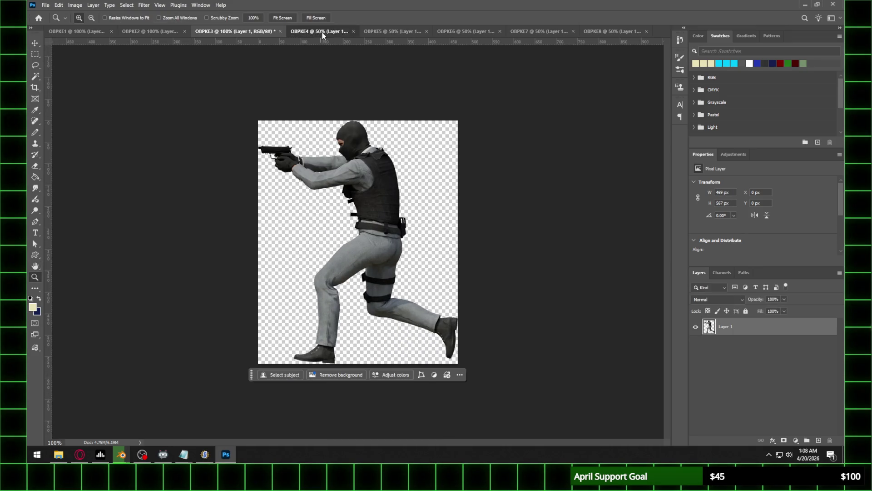
Resize OBPKE4 to 40% and zoom it to 100%
{"action": "left_click", "coordinate": [320, 31]}
{"action": "left_click", "coordinate": [75, 5]}
{"action": "left_click", "coordinate": [82, 69]}
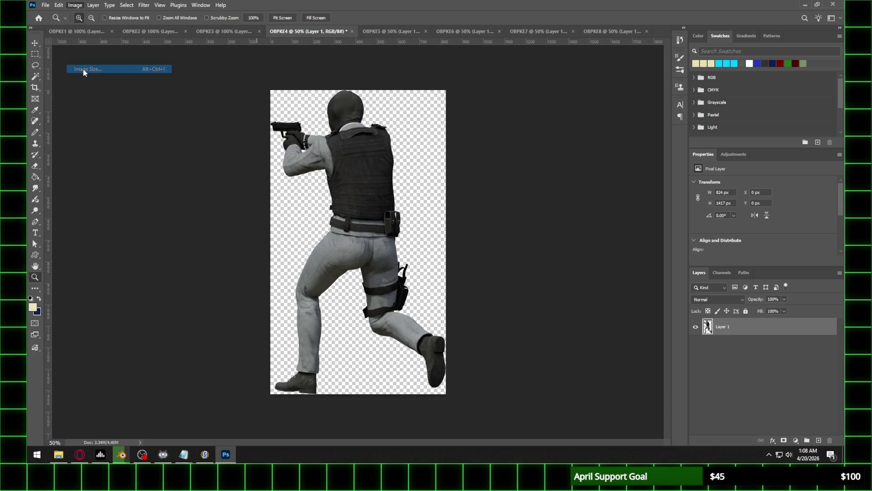
{"action": "type", "text": "40"}
{"action": "key", "text": "Return"}
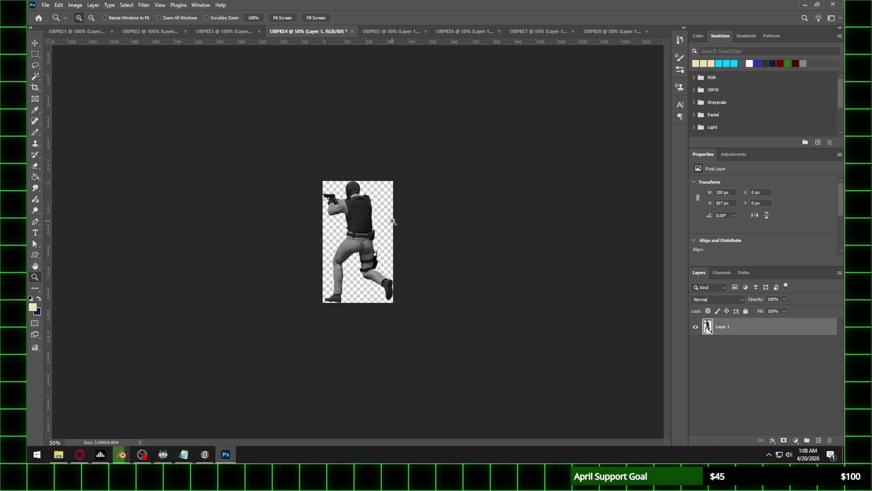
{"action": "left_click", "coordinate": [366, 182]}
Resize OBPKE5 to 40% and zoom it to 100%
{"action": "left_click", "coordinate": [392, 31]}
{"action": "left_click", "coordinate": [83, 5]}
{"action": "left_click", "coordinate": [84, 68]}
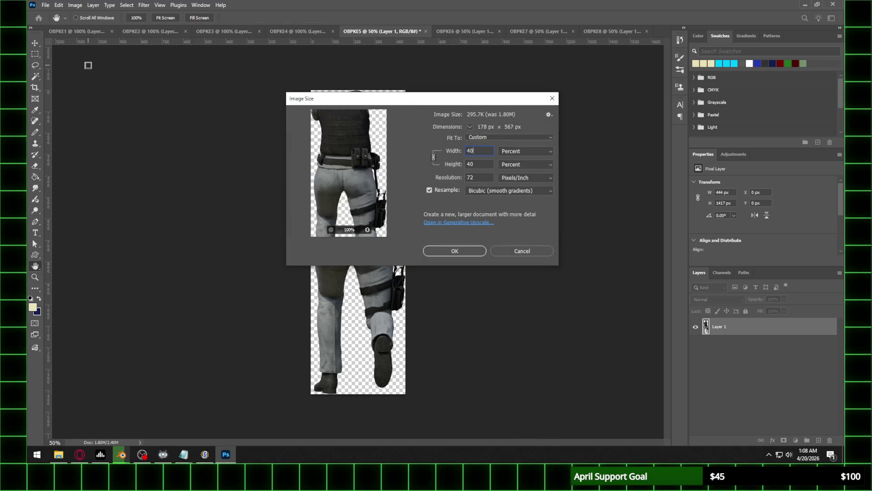
{"action": "key", "text": "Return"}
{"action": "left_click", "coordinate": [345, 195]}
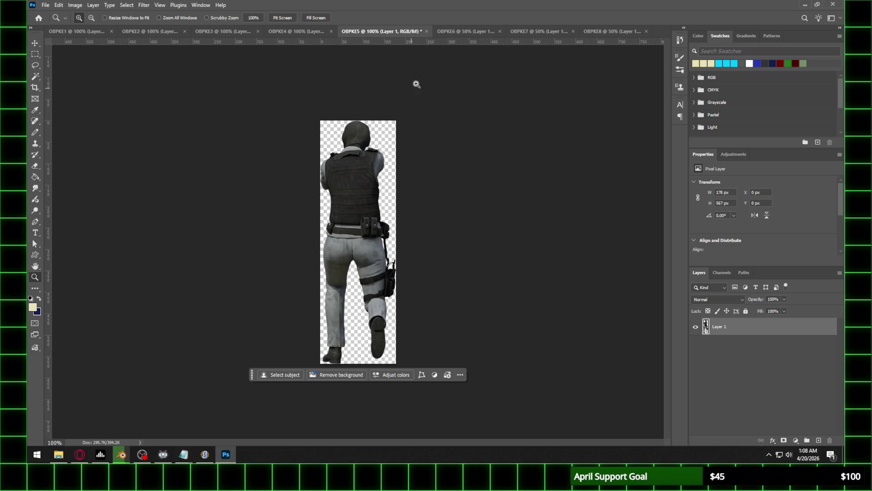
Resize OBPKE6 to 40% and zoom it to 100%
{"action": "left_click", "coordinate": [470, 32]}
{"action": "left_click", "coordinate": [82, 5]}
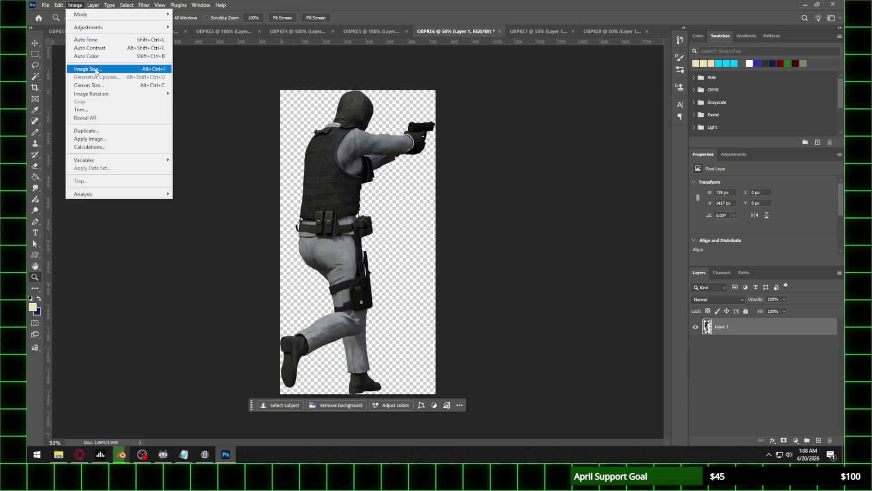
{"action": "left_click", "coordinate": [84, 69]}
{"action": "key", "text": "Return"}
{"action": "key", "text": "z"}
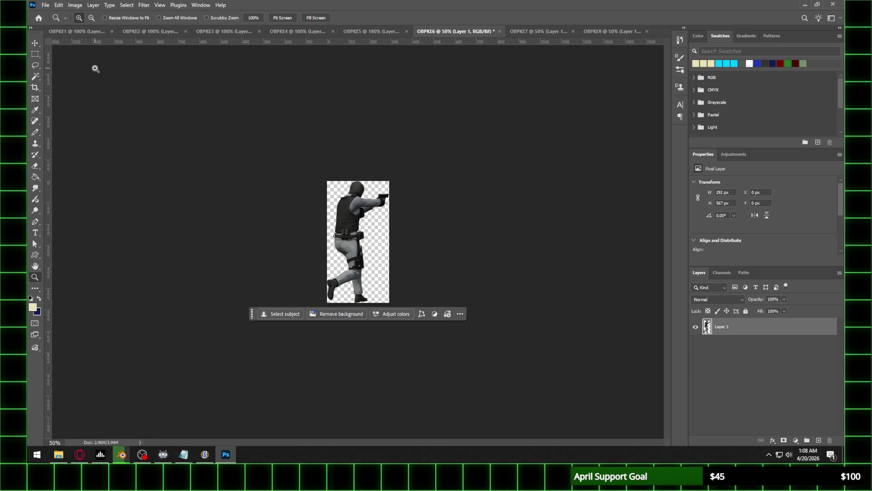
{"action": "left_click", "coordinate": [360, 185]}
Resize OBPKE7 to 40% width (468×567 px) and zoom it to 100%
{"action": "left_click", "coordinate": [536, 31]}
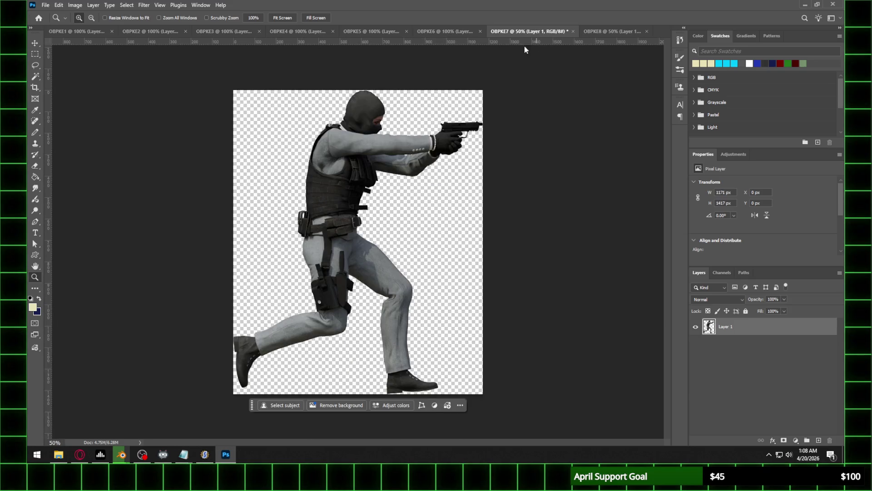
{"action": "left_click", "coordinate": [75, 5]}
{"action": "left_click", "coordinate": [91, 68]}
{"action": "type", "text": "49"}
{"action": "key", "text": "BackSpace"}
{"action": "type", "text": "0"}
{"action": "key", "text": "Return"}
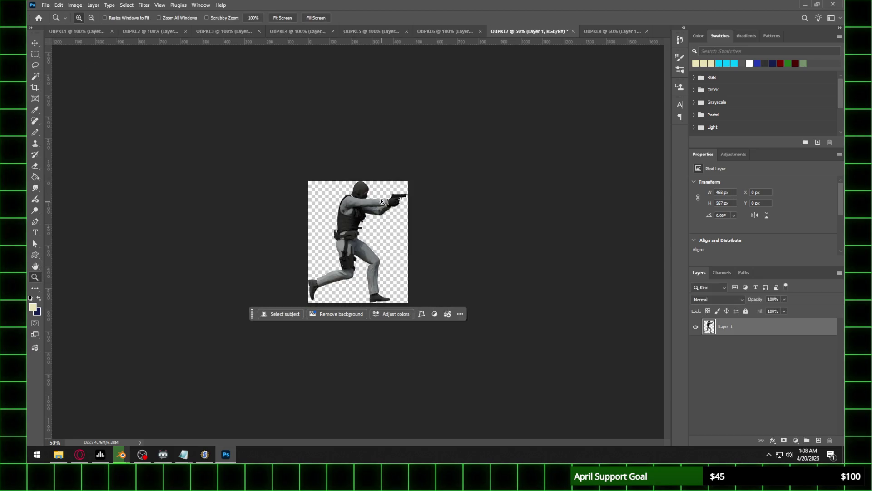
{"action": "left_click", "coordinate": [382, 201]}
Resize OBPKE8 to 40% (330×567 px), zoom it to 100%, and return to OBPKE1
{"action": "left_click", "coordinate": [608, 32]}
{"action": "left_click", "coordinate": [75, 5]}
{"action": "left_click", "coordinate": [100, 67]}
{"action": "type", "text": "490"}
{"action": "key", "text": "BackSpace"}
{"action": "key", "text": "BackSpace"}
{"action": "type", "text": "0"}
{"action": "key", "text": "Return"}
{"action": "key", "text": "z"}
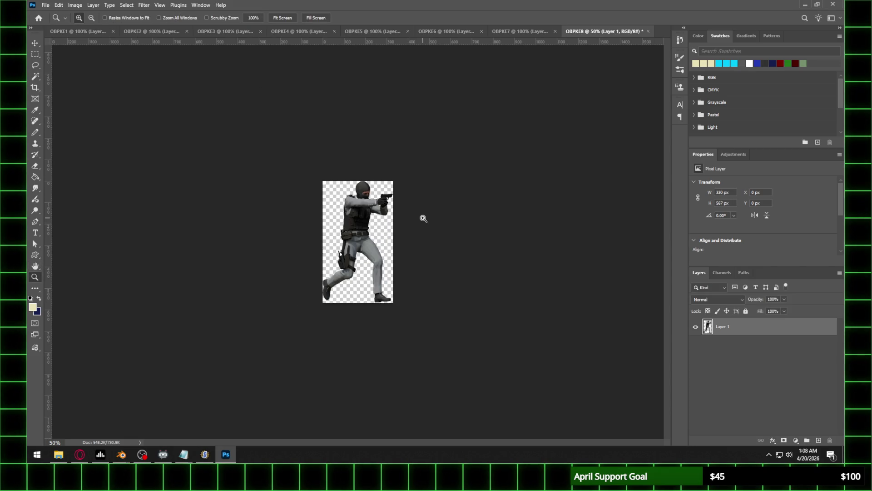
{"action": "left_click", "coordinate": [423, 219]}
{"action": "left_click", "coordinate": [427, 193]}
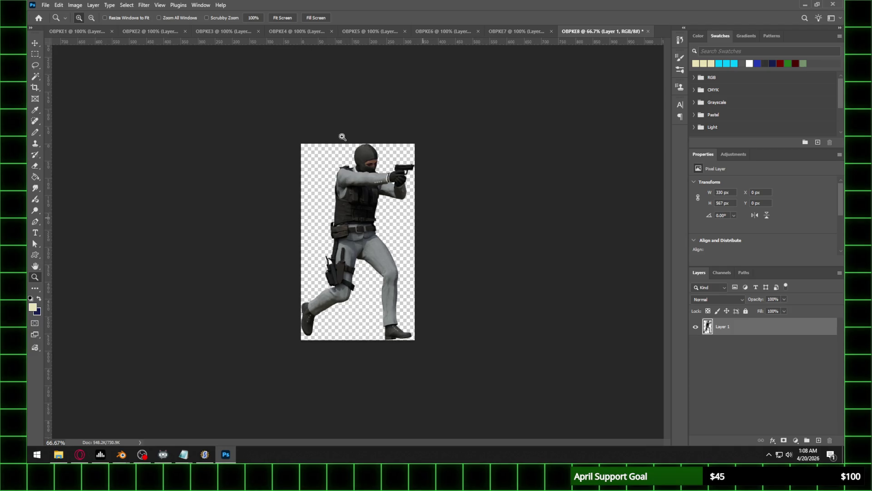
{"action": "left_click", "coordinate": [78, 36]}
Start Save As for OBPKE1 and navigate up to the Walk folder
{"action": "left_click", "coordinate": [46, 5]}
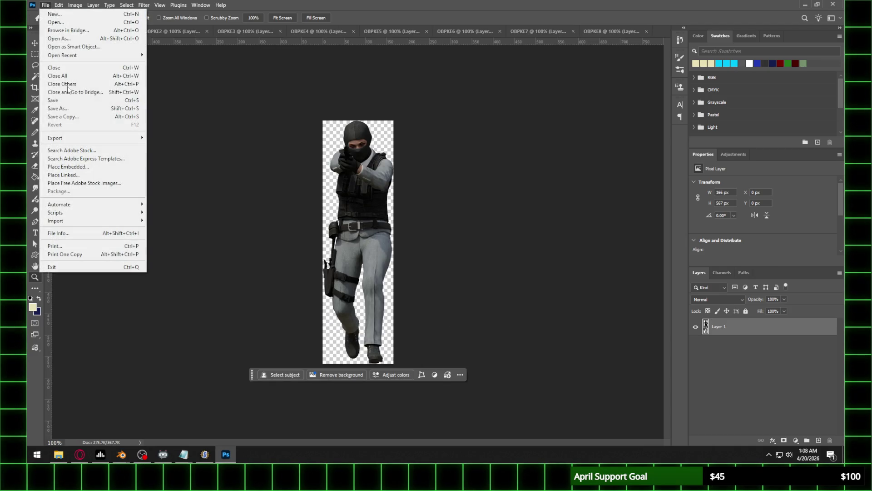
{"action": "left_click", "coordinate": [66, 108]}
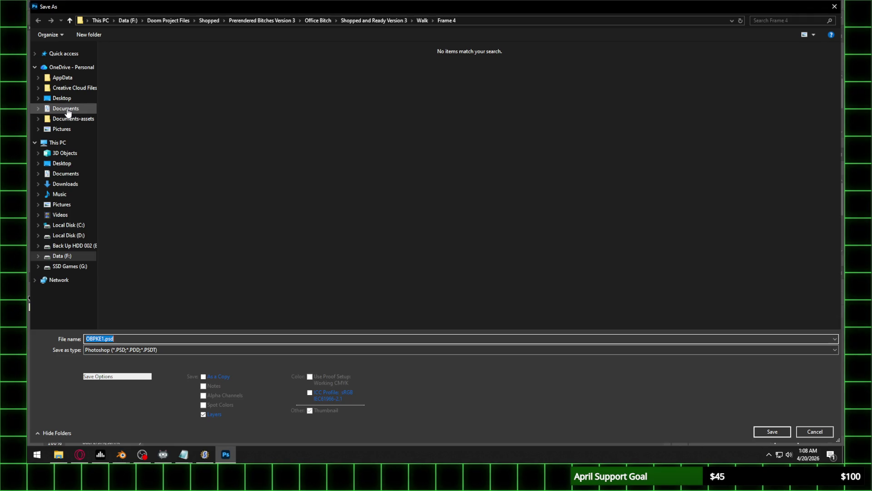
{"action": "left_click", "coordinate": [422, 22]}
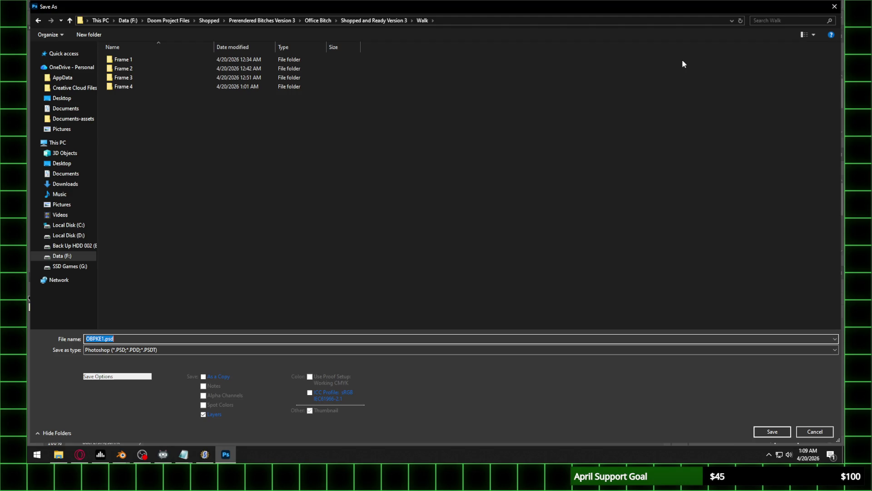
{"action": "key", "text": "alt+Tab"}
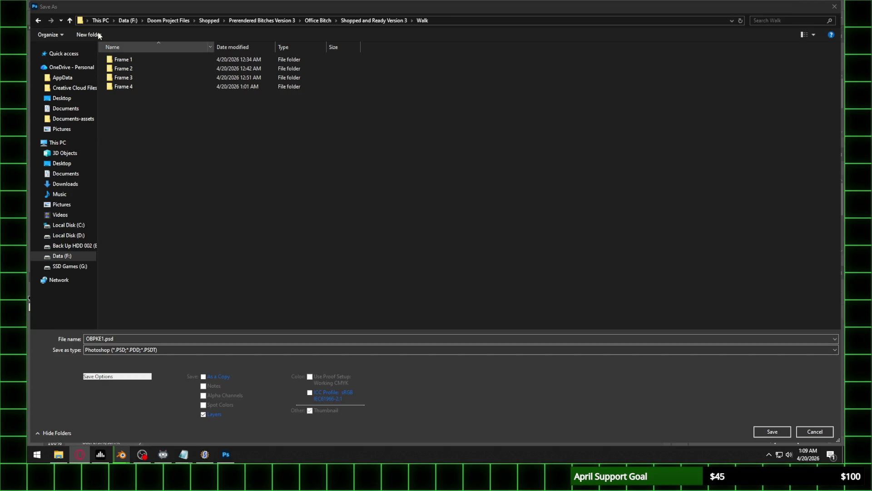
Create a new folder named 'Frame 5' inside Walk
{"action": "key", "text": "Down"}
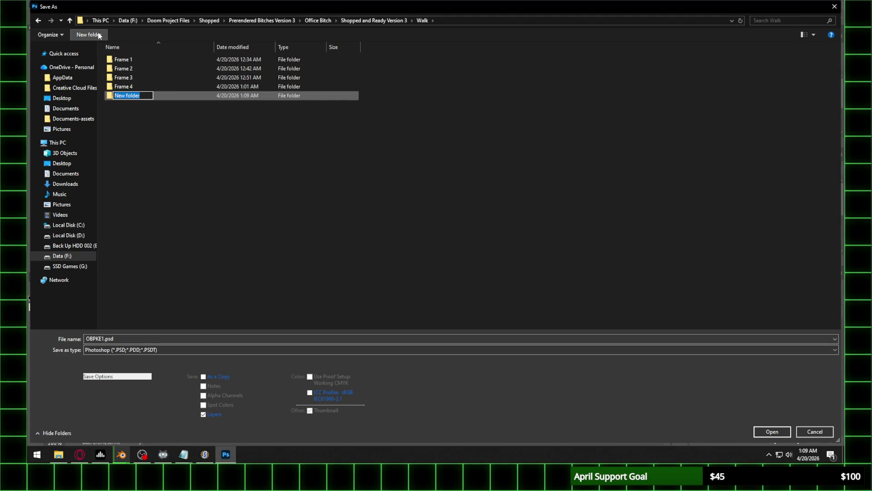
{"action": "type", "text": "Frame 45"}
{"action": "key", "text": "BackSpace"}
{"action": "key", "text": "BackSpace"}
{"action": "type", "text": "5"}
{"action": "key", "text": "Return"}
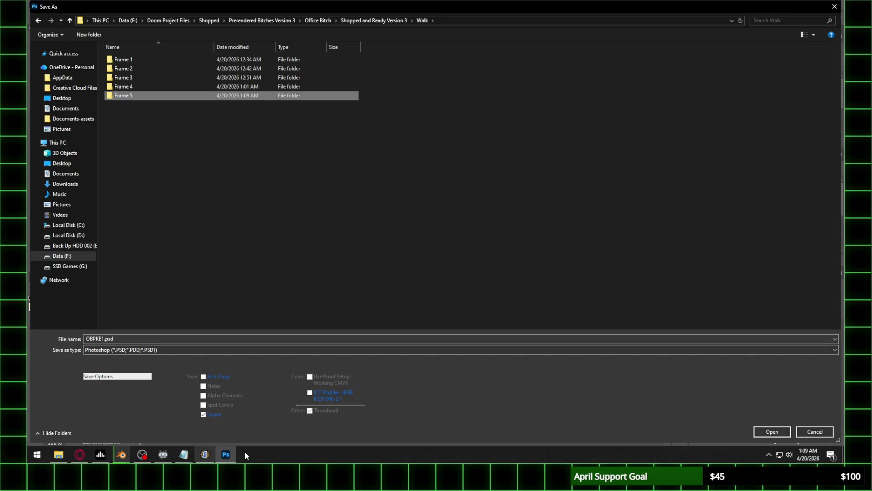
Open Task Manager from the taskbar, send it to the tray, and return to the save window
{"action": "right_click", "coordinate": [335, 454]}
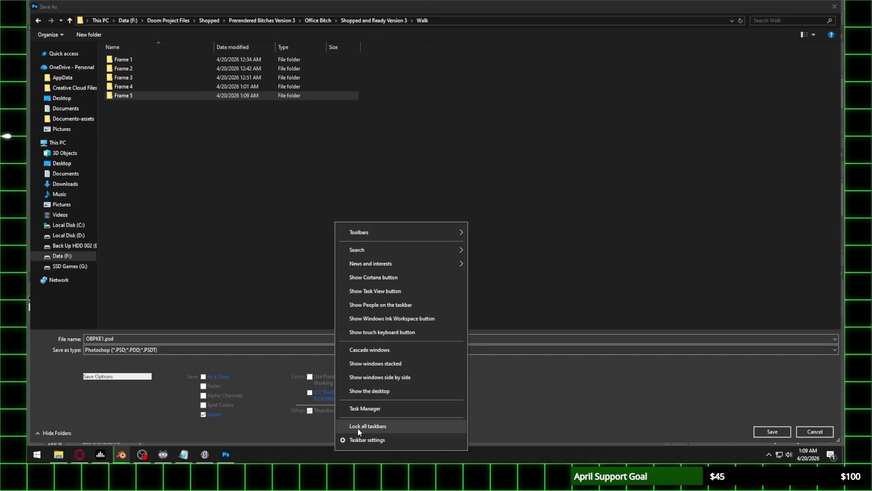
{"action": "left_click", "coordinate": [365, 408]}
{"action": "left_click", "coordinate": [792, 8]}
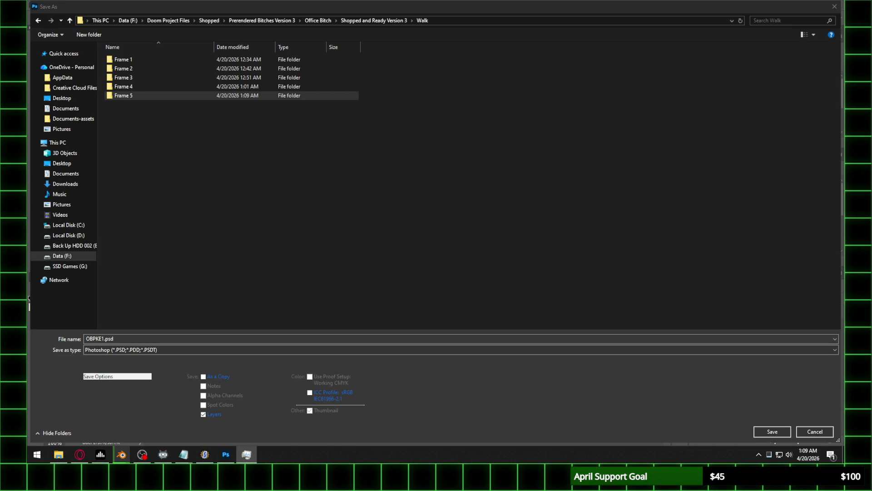
{"action": "left_click", "coordinate": [824, 146]}
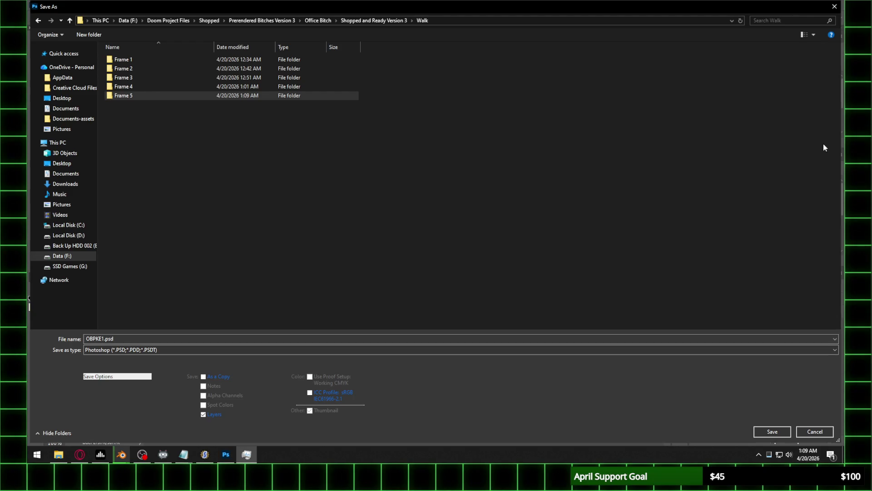
Save OBPKE1 into the Frame 5 folder as a PNG
{"action": "double_click", "coordinate": [132, 97]}
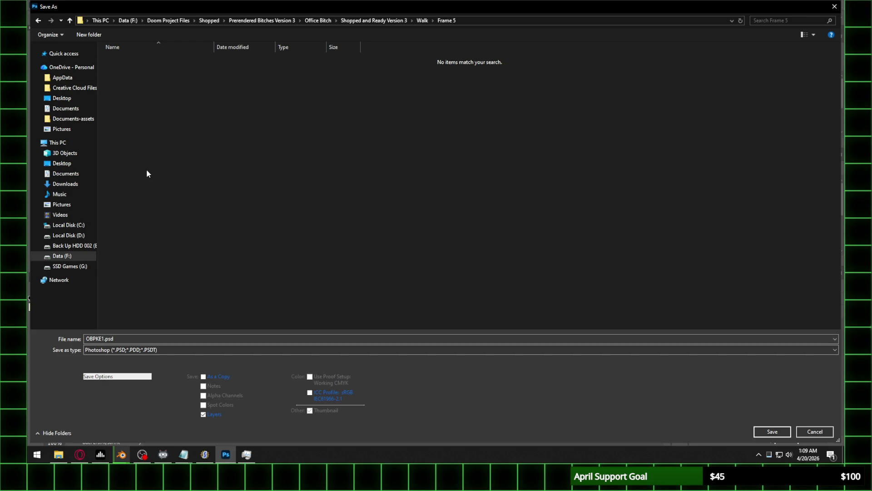
{"action": "left_click", "coordinate": [115, 349]}
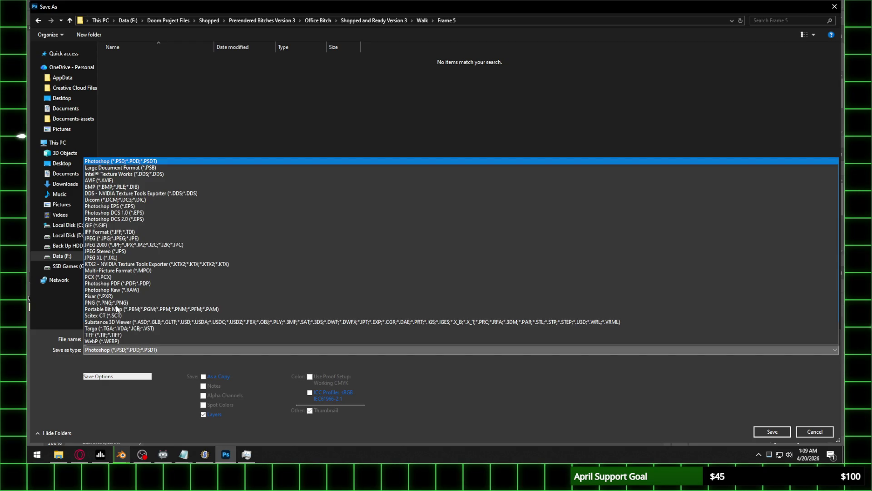
{"action": "left_click", "coordinate": [116, 303]}
{"action": "left_click", "coordinate": [781, 434]}
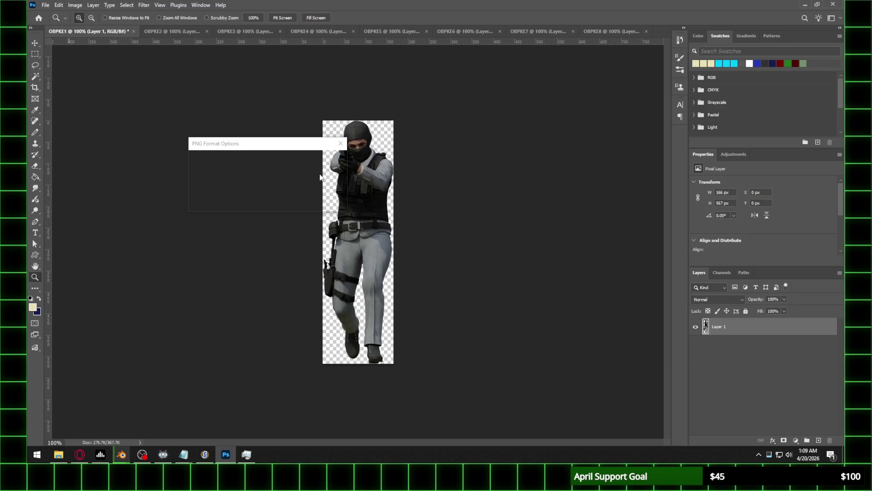
Accept the PNG options to finish saving OBPKE1, then switch over to Blender
{"action": "left_click", "coordinate": [318, 165]}
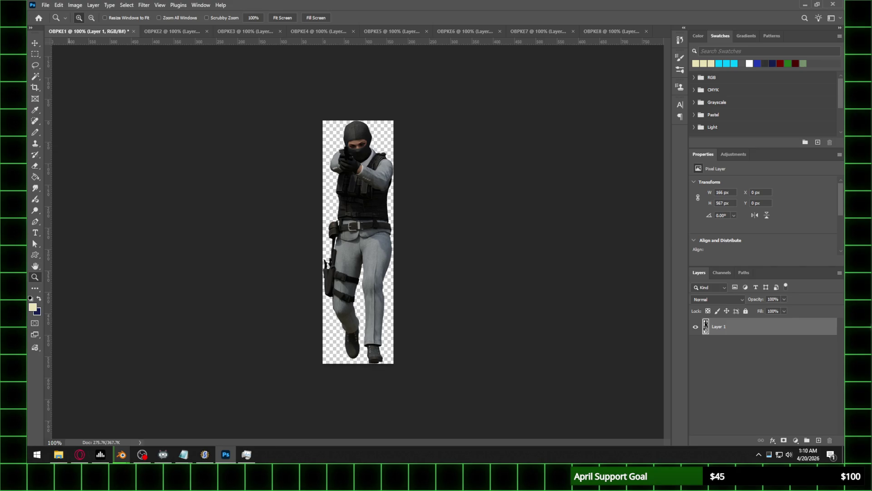
{"action": "key", "text": "alt+Tab"}
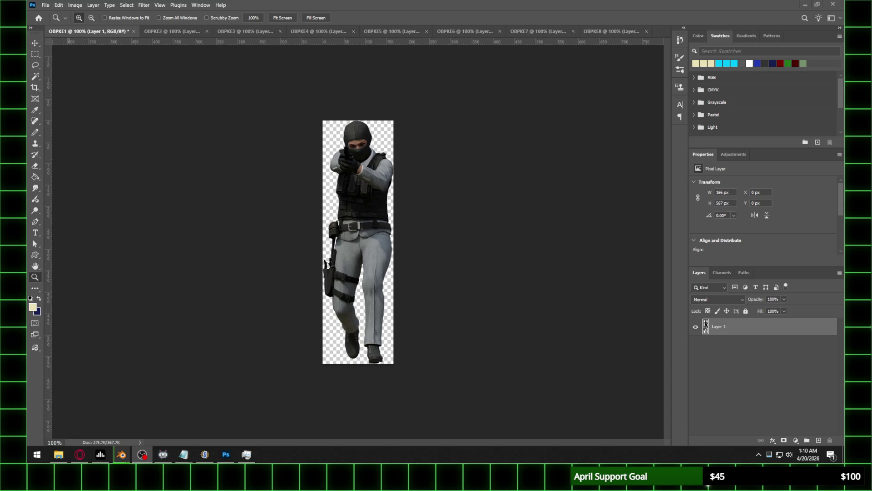
{"action": "key", "text": "alt+Tab"}
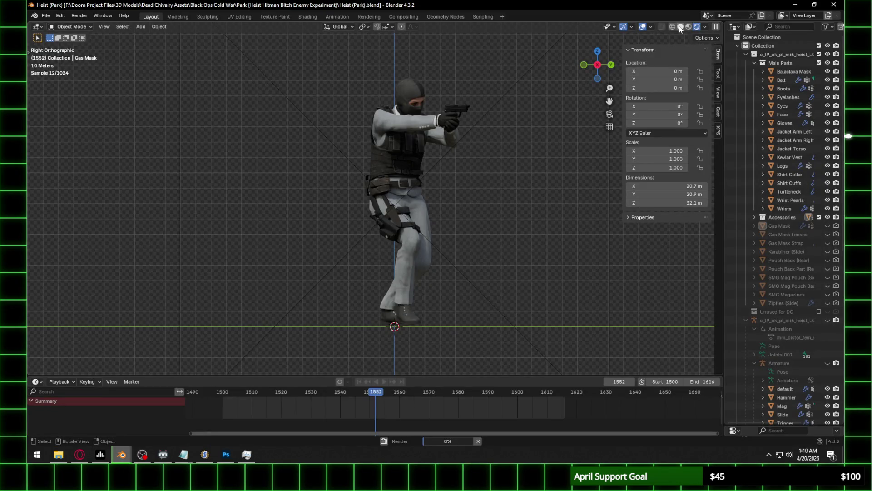
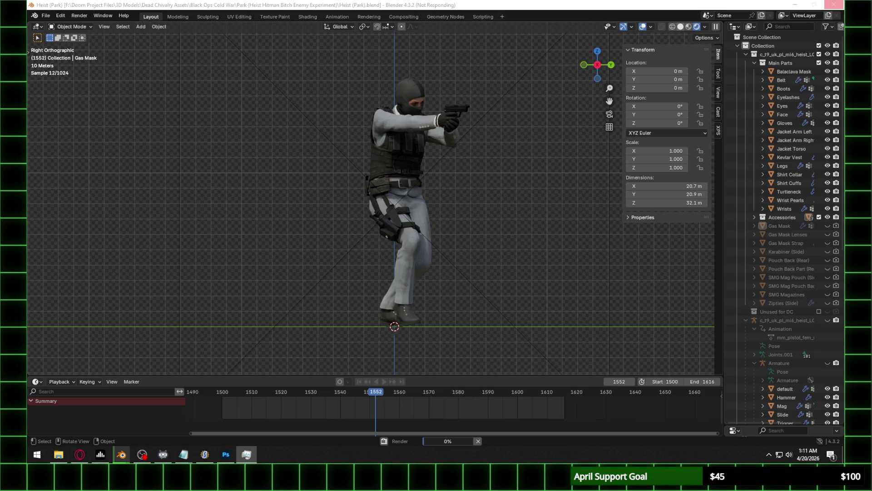
Return to Blender and bring up the render result for frame 1552 on a transparent background
{"action": "key", "text": "alt+Tab"}
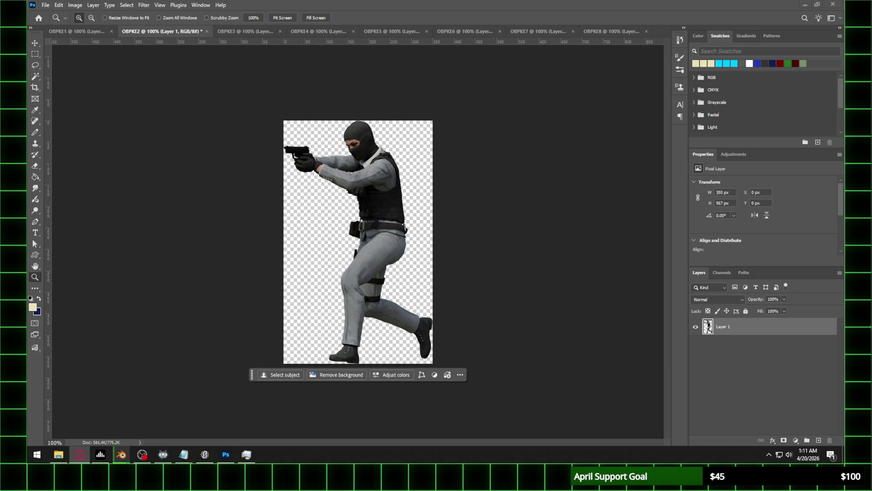
{"action": "key", "text": "alt+Tab"}
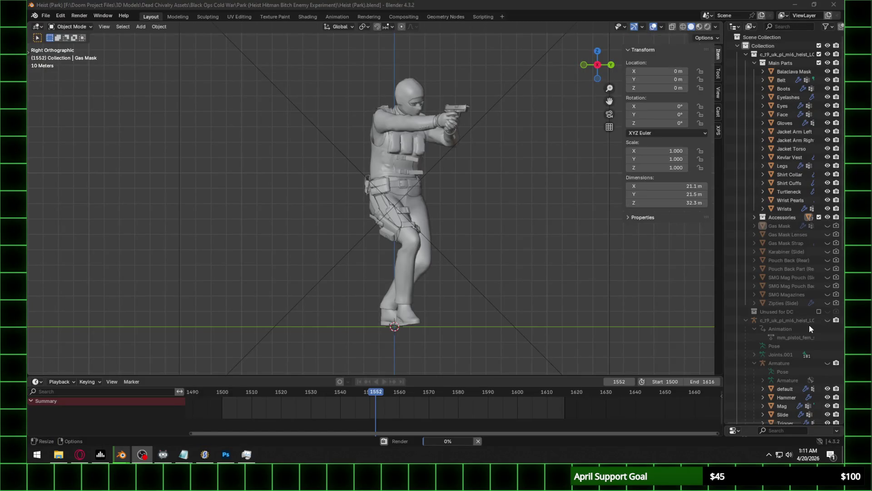
{"action": "key", "text": "F11"}
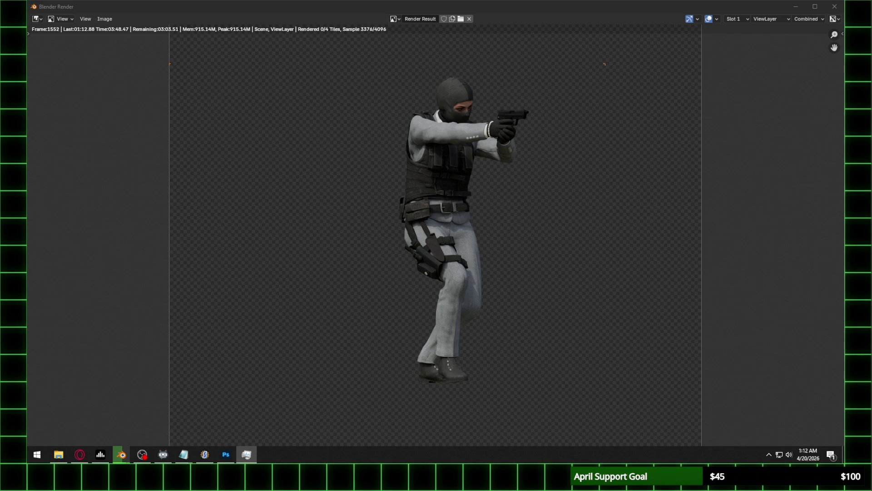
Let the frame 1552 render finish sampling and start denoising, then return to Photoshop's OBPKE3 document
{"action": "key", "text": "alt+Tab"}
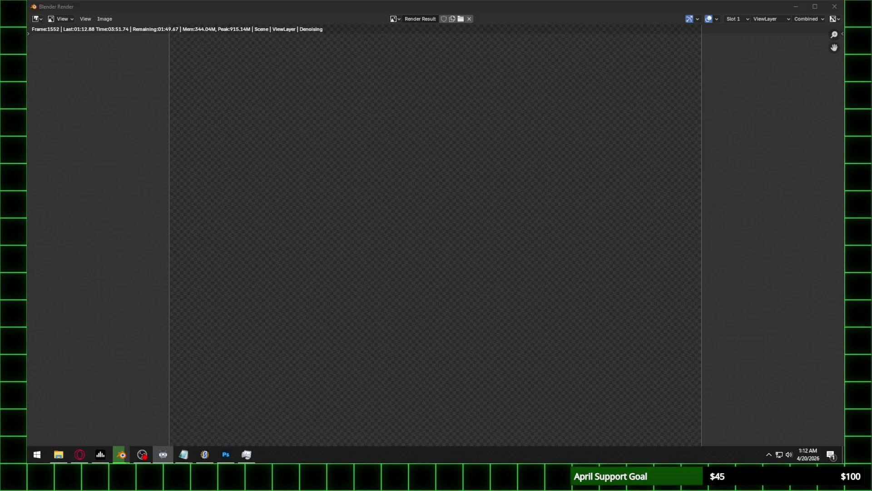
{"action": "left_click", "coordinate": [225, 453]}
Save the OBPKE3 sprite document as a PNG file
{"action": "left_click", "coordinate": [237, 31]}
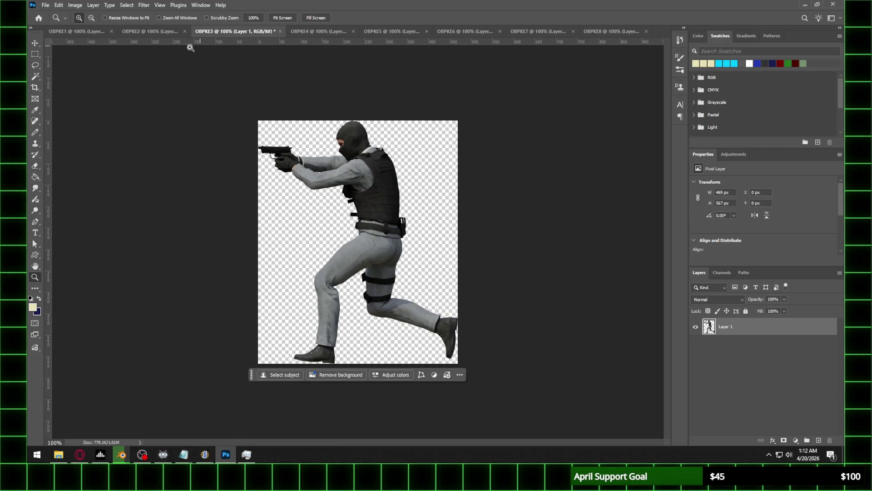
{"action": "left_click", "coordinate": [45, 5]}
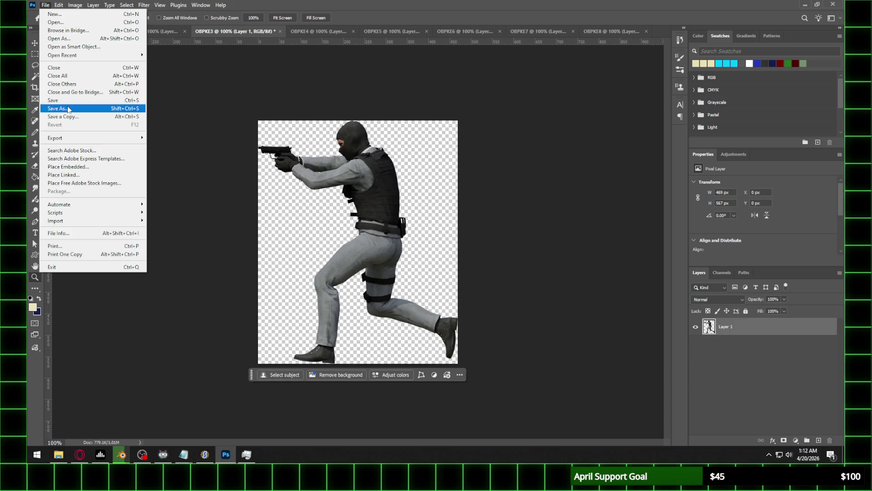
{"action": "left_click", "coordinate": [68, 109]}
{"action": "left_click", "coordinate": [158, 352]}
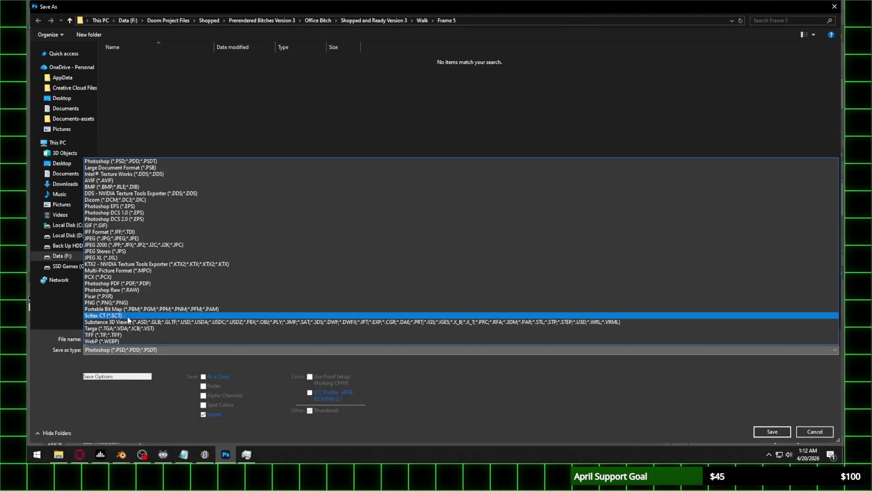
{"action": "left_click", "coordinate": [129, 302]}
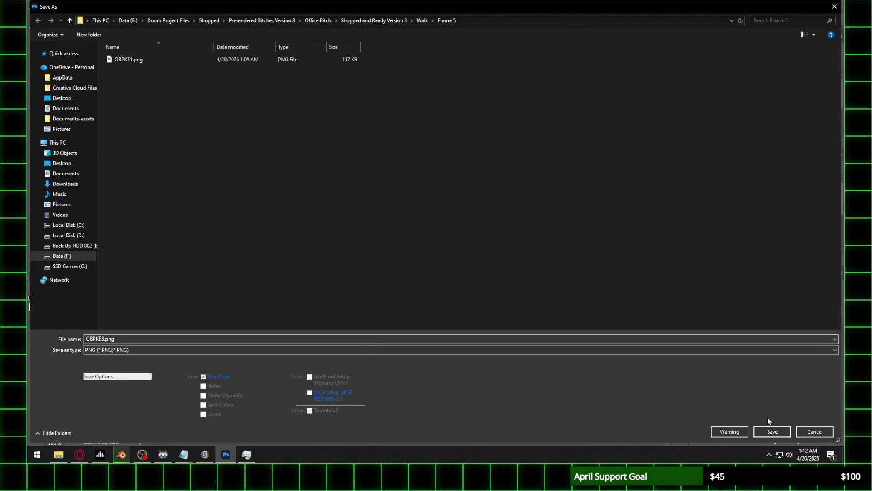
{"action": "left_click", "coordinate": [772, 431]}
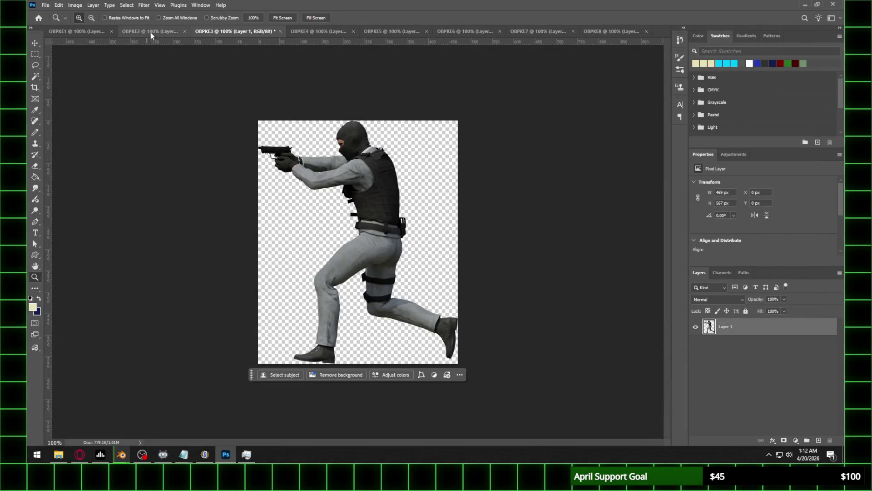
Save OBPKE2 as a PNG, accepting the default PNG options
{"action": "left_click", "coordinate": [151, 32]}
{"action": "left_click", "coordinate": [45, 5]}
{"action": "left_click", "coordinate": [60, 108]}
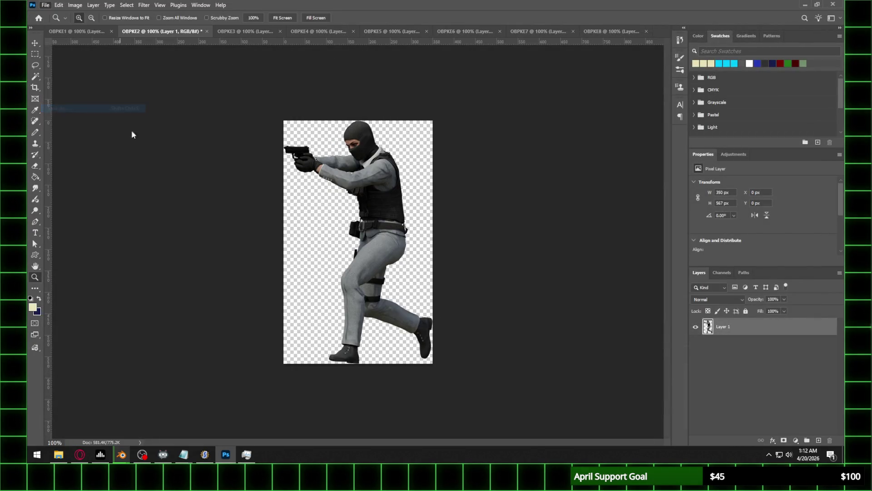
{"action": "left_click", "coordinate": [119, 350]}
{"action": "left_click", "coordinate": [109, 302]}
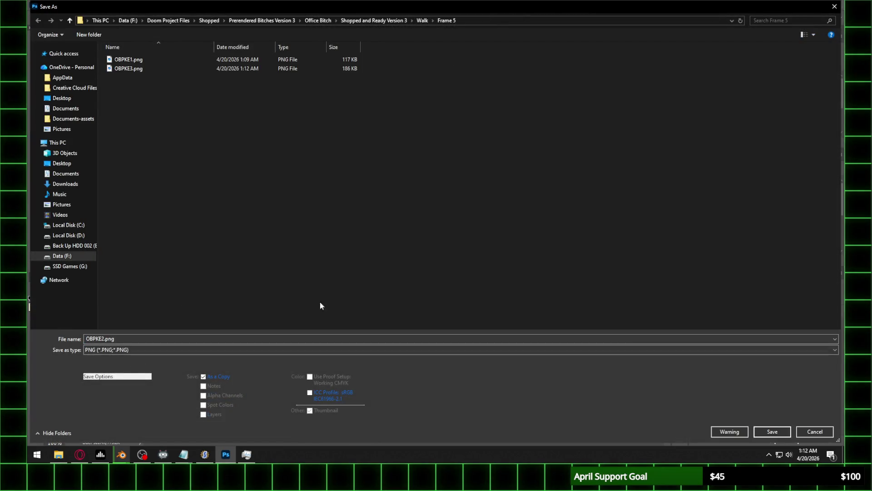
{"action": "left_click", "coordinate": [789, 430]}
{"action": "left_click", "coordinate": [318, 163]}
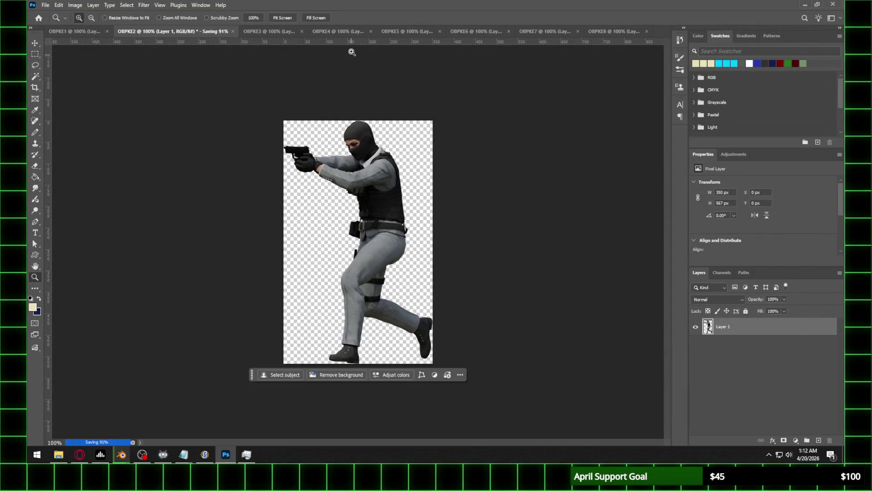
Save OBPKE4 as a PNG, accepting the default PNG options
{"action": "left_click", "coordinate": [330, 33]}
{"action": "left_click", "coordinate": [45, 5]}
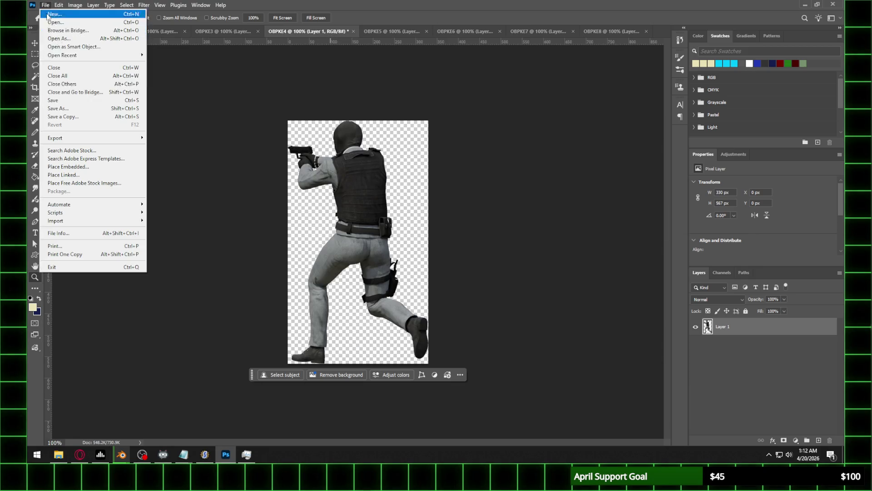
{"action": "left_click", "coordinate": [72, 109]}
{"action": "left_click", "coordinate": [154, 350]}
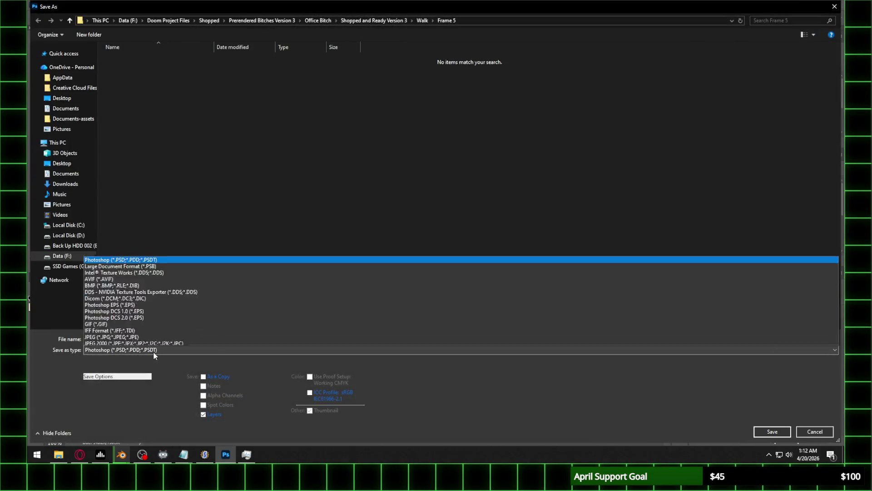
{"action": "left_click", "coordinate": [201, 302]}
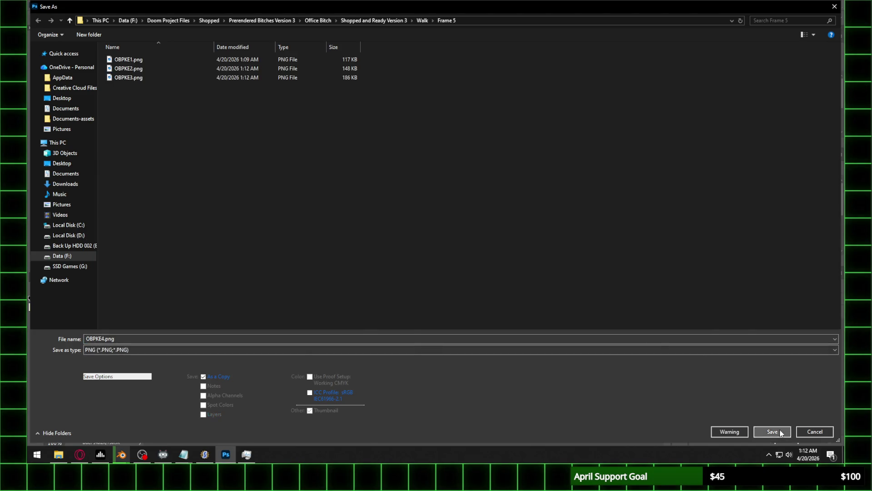
{"action": "left_click", "coordinate": [772, 431]}
{"action": "left_click", "coordinate": [331, 166]}
Save OBPKE5 as a PNG, accepting the default PNG options
{"action": "left_click", "coordinate": [395, 29]}
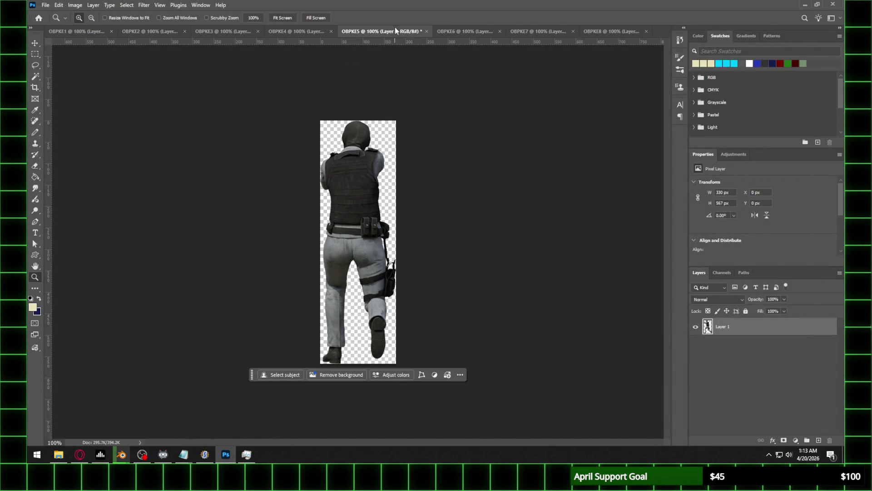
{"action": "left_click", "coordinate": [46, 5]}
{"action": "left_click", "coordinate": [68, 107]}
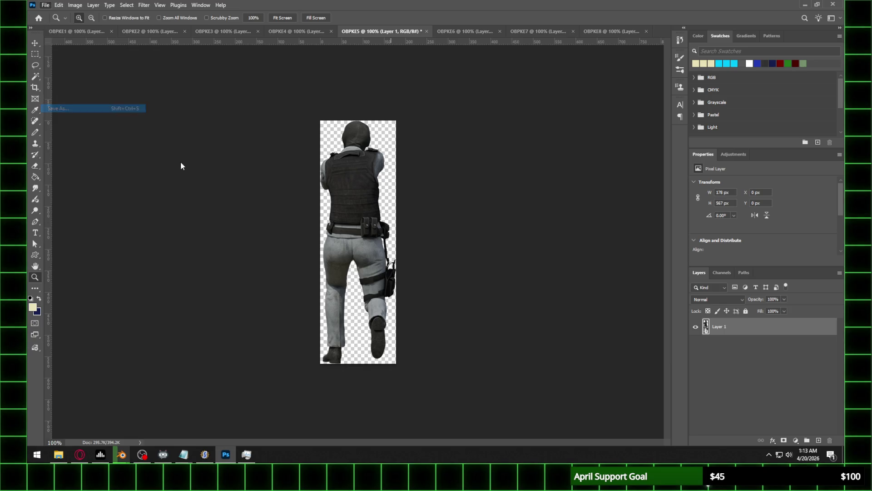
{"action": "left_click", "coordinate": [148, 350]}
{"action": "left_click", "coordinate": [318, 303]}
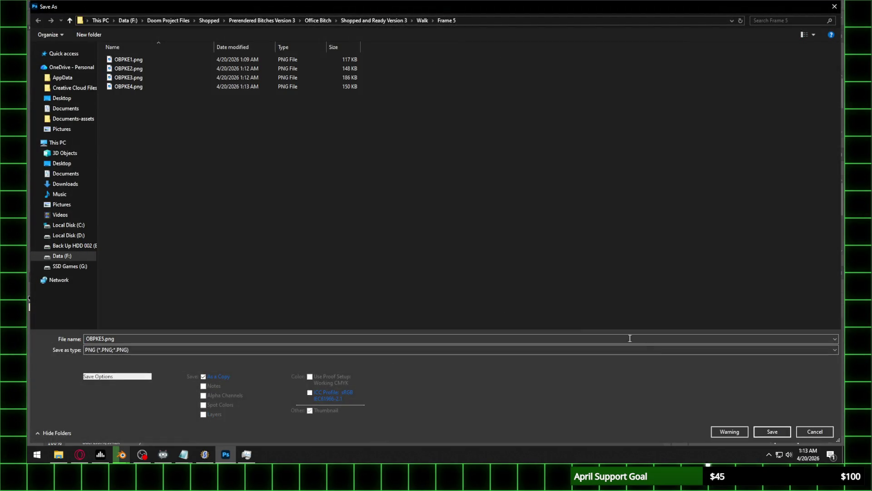
{"action": "left_click", "coordinate": [773, 431]}
{"action": "left_click", "coordinate": [339, 167]}
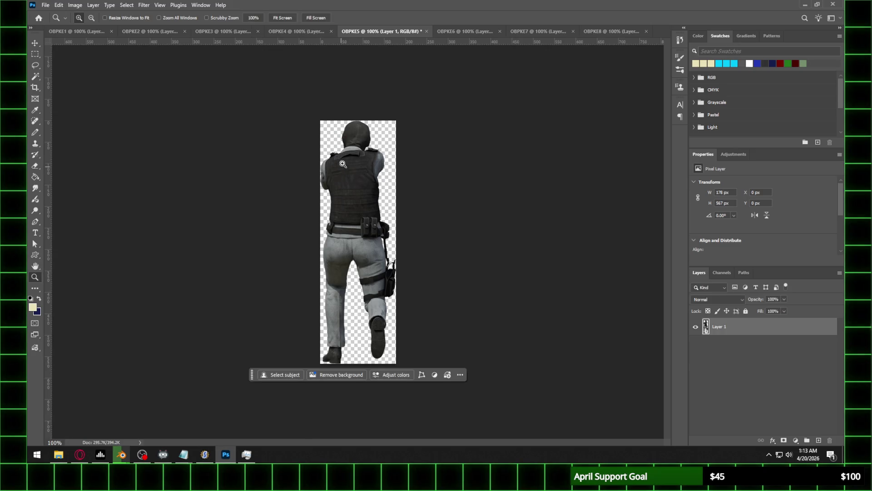
After checking OBPKE6, save OBPKE7 as a PNG with default options
{"action": "left_click", "coordinate": [470, 33]}
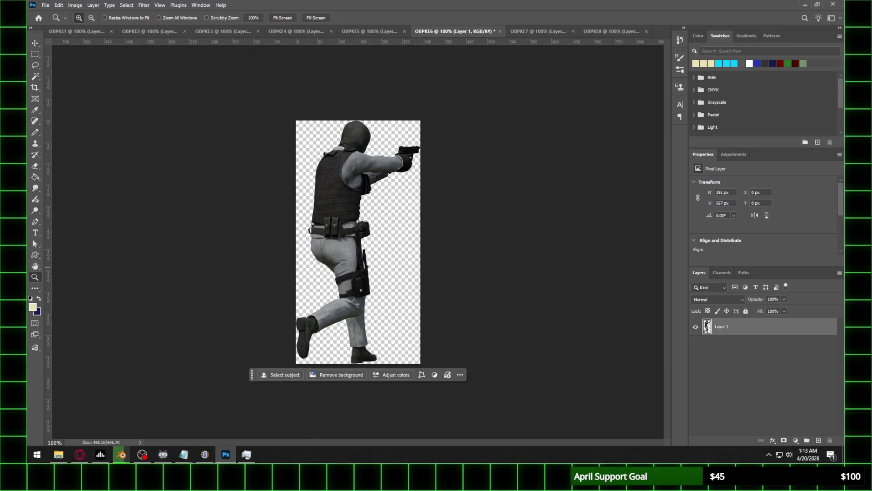
{"action": "left_click", "coordinate": [80, 454]}
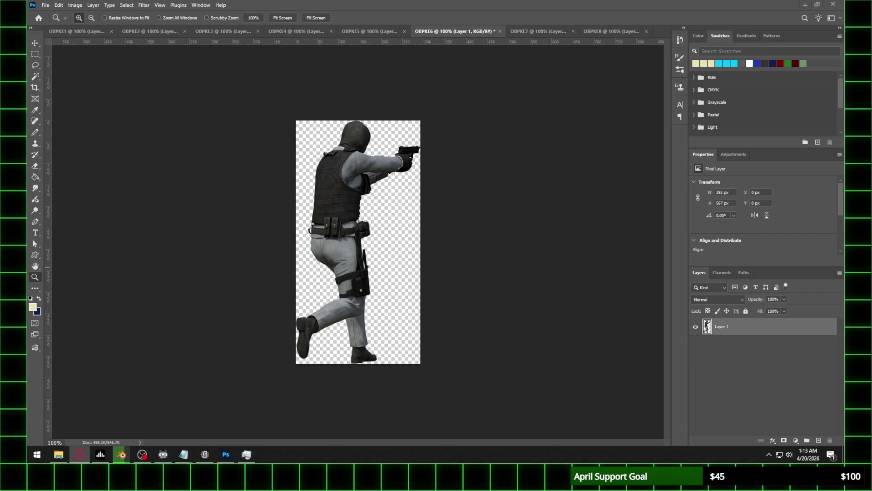
{"action": "left_click", "coordinate": [535, 31]}
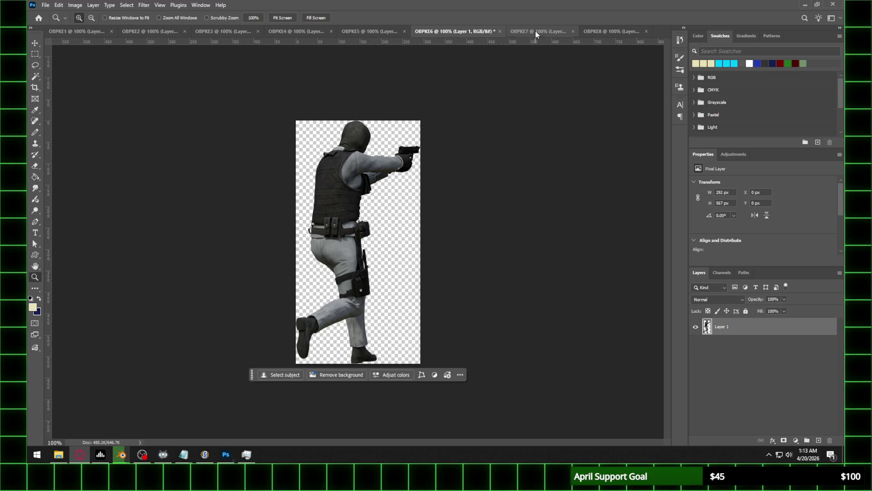
{"action": "left_click", "coordinate": [45, 6]}
{"action": "left_click", "coordinate": [63, 106]}
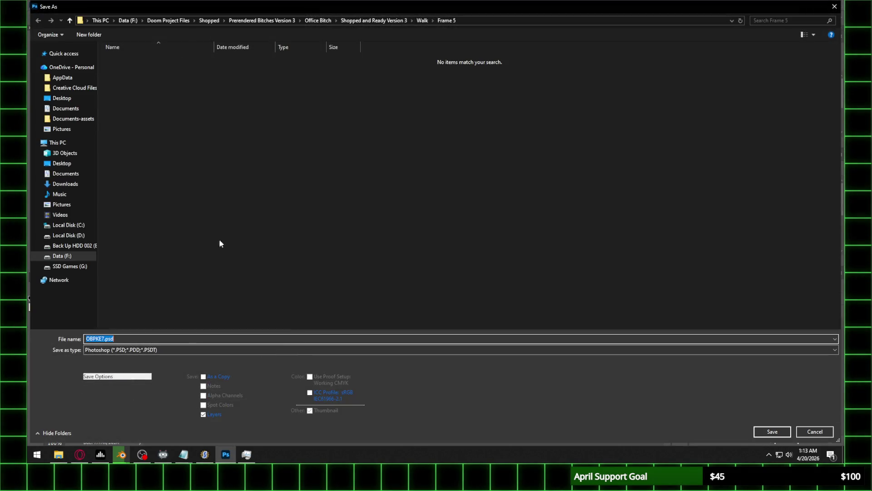
{"action": "left_click", "coordinate": [165, 350]}
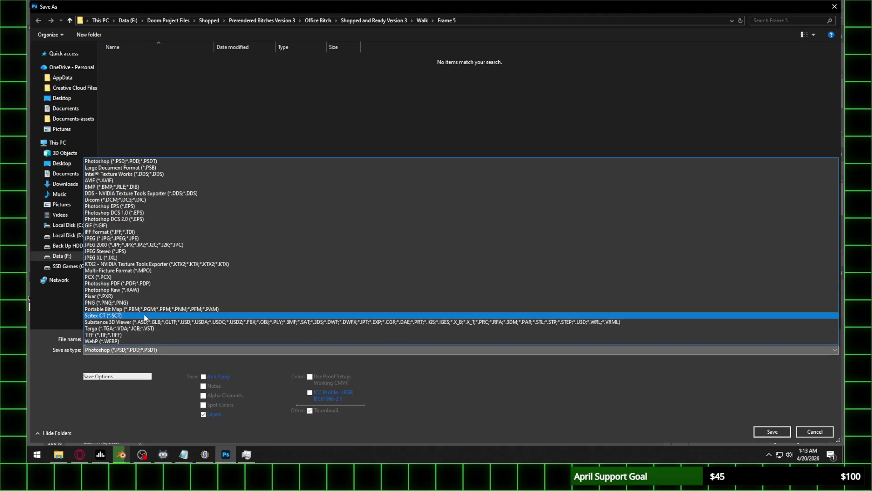
{"action": "left_click", "coordinate": [168, 304]}
{"action": "left_click", "coordinate": [772, 431]}
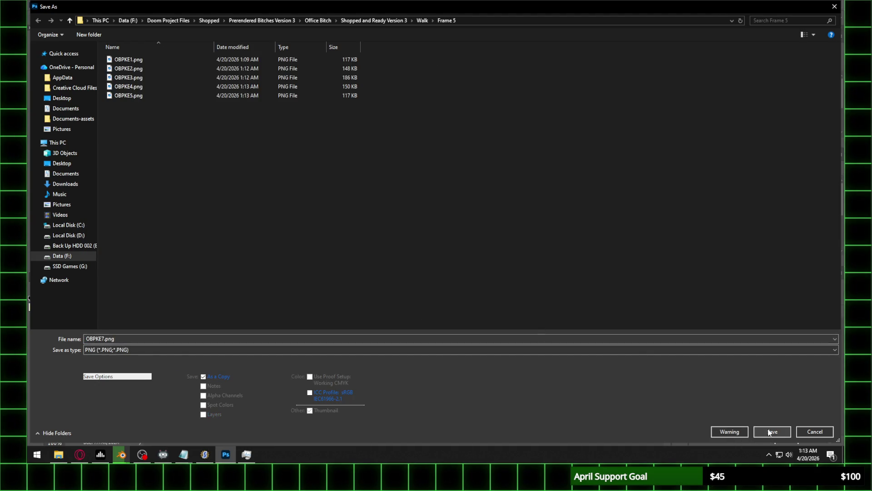
{"action": "left_click", "coordinate": [320, 159]}
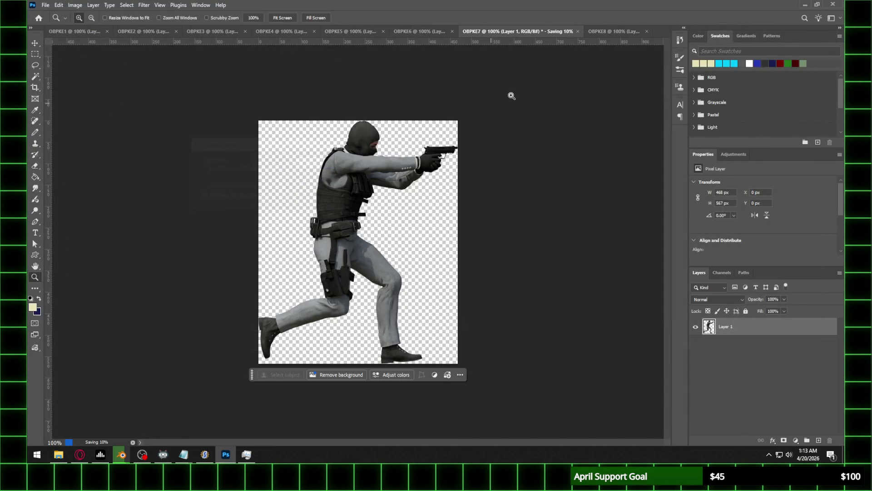
Save OBPKE8 as a PNG into the Frame 5 folder
{"action": "left_click", "coordinate": [608, 33]}
{"action": "left_click", "coordinate": [45, 5]}
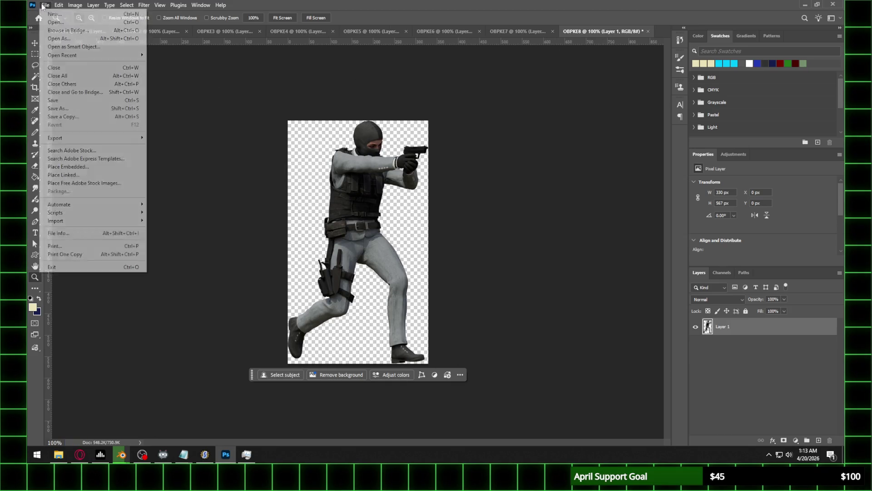
{"action": "left_click", "coordinate": [71, 105]}
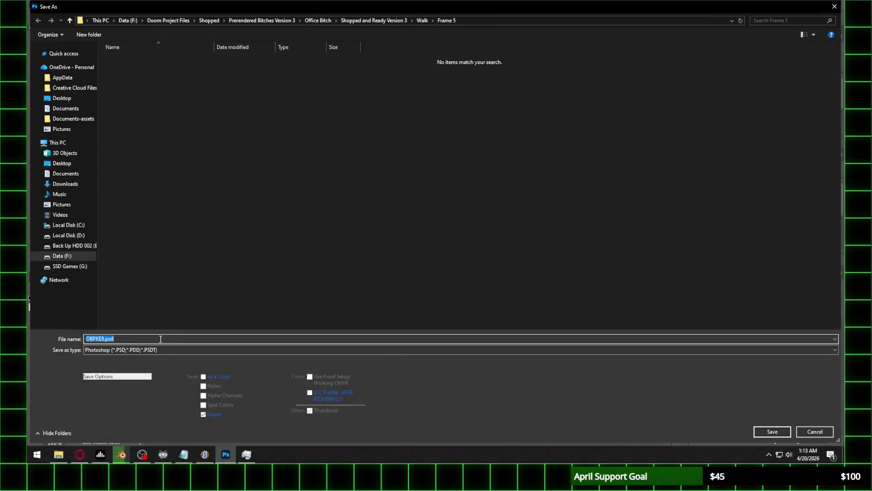
{"action": "left_click", "coordinate": [130, 349]}
{"action": "left_click", "coordinate": [129, 303]}
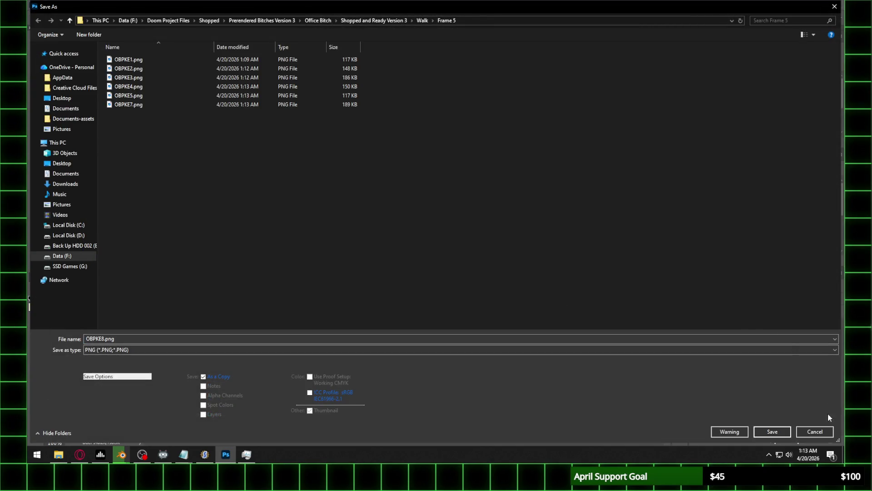
{"action": "left_click", "coordinate": [772, 431]}
{"action": "left_click", "coordinate": [324, 167]}
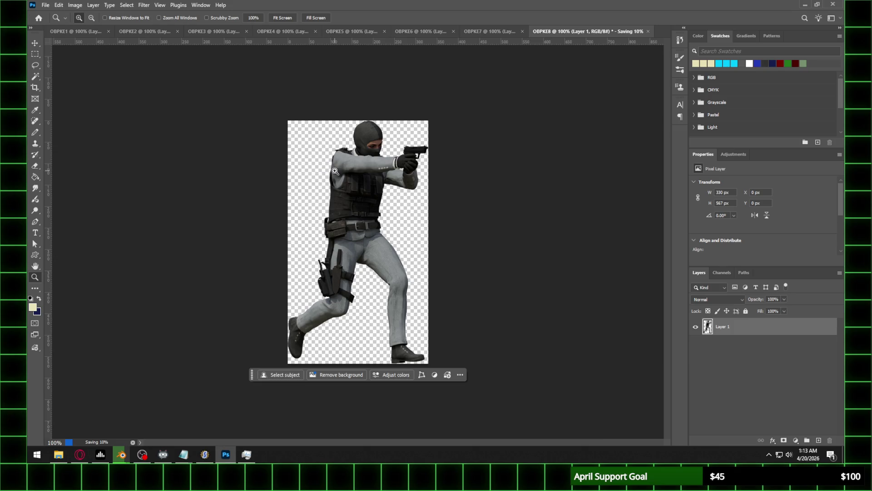
Close all OBPKE documents, saving OBPKE8, and switch to SLADE's deadchivalry.ipk3 archive
{"action": "left_click", "coordinate": [75, 31]}
{"action": "left_click", "coordinate": [41, 4]}
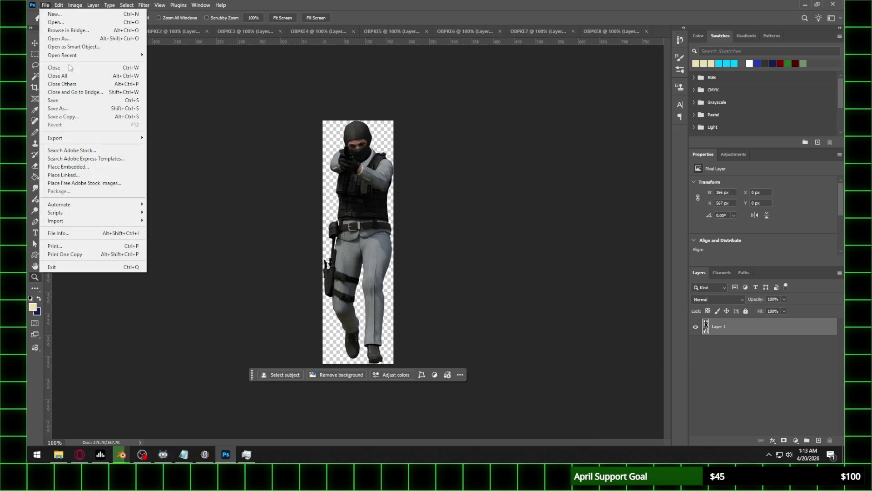
{"action": "left_click", "coordinate": [59, 75]}
{"action": "left_click", "coordinate": [431, 169]}
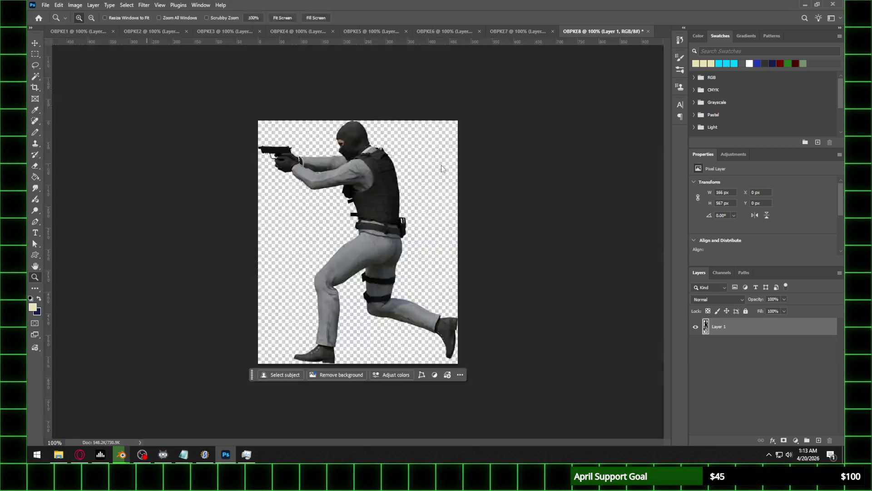
{"action": "left_click", "coordinate": [204, 454]}
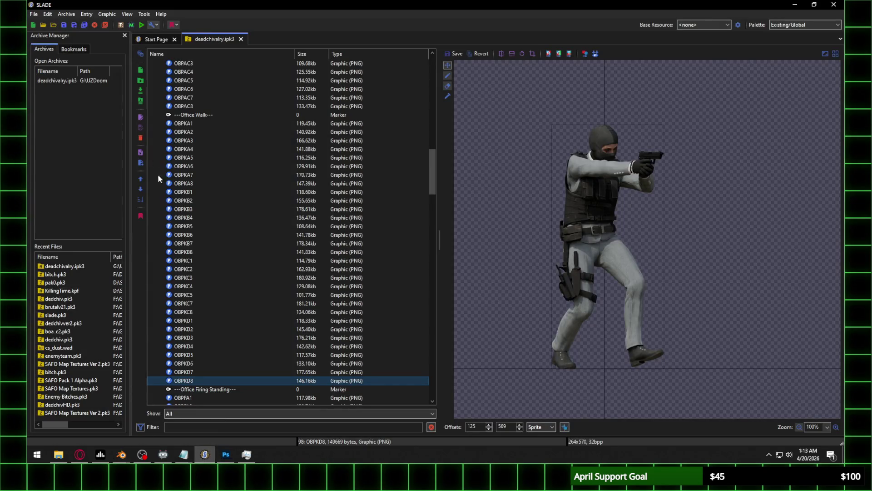
Import the OBPKE PNG frames from the Frame 5 folder into the archive
{"action": "left_click", "coordinate": [140, 90]}
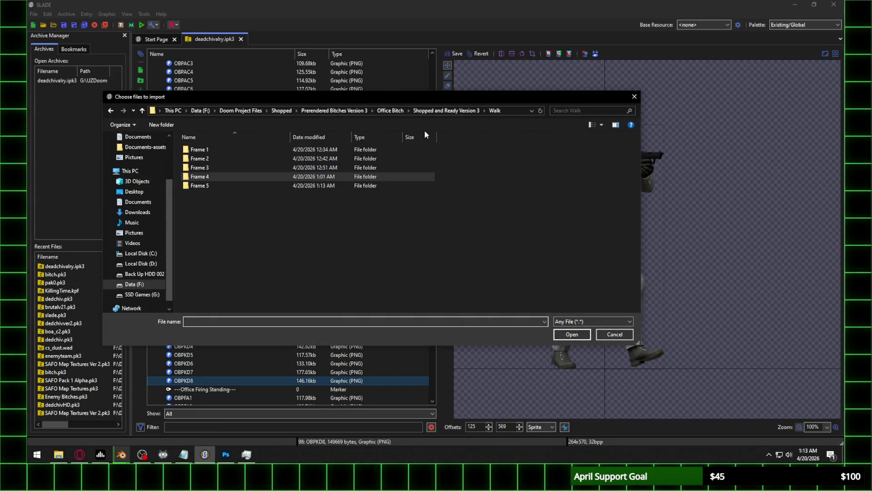
{"action": "double_click", "coordinate": [211, 187]}
{"action": "left_click_drag", "start_coordinate": [203, 208], "coordinate": [555, 236]}
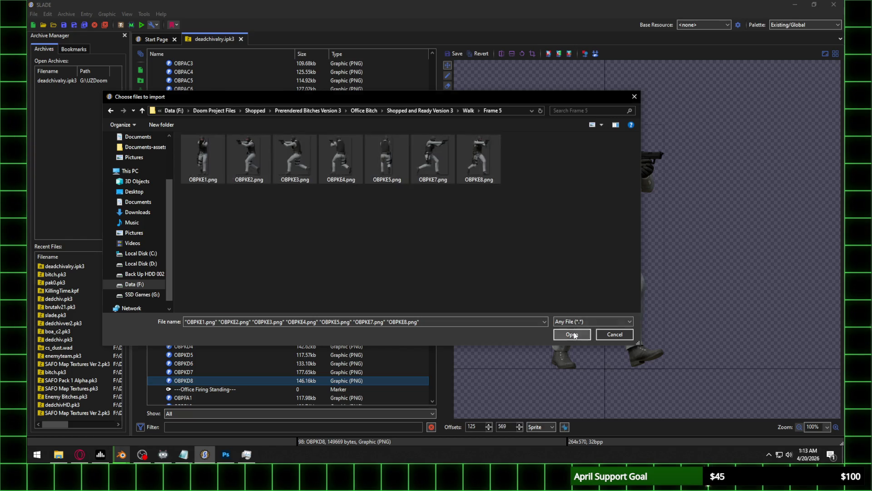
{"action": "left_click", "coordinate": [572, 335]}
{"action": "scroll", "coordinate": [299, 260], "scroll_direction": "down", "scroll_amount": 5}
Move the OBPKE1 sprite onto the origin, comparing its offsets with OBPKD1
{"action": "left_click", "coordinate": [196, 210]}
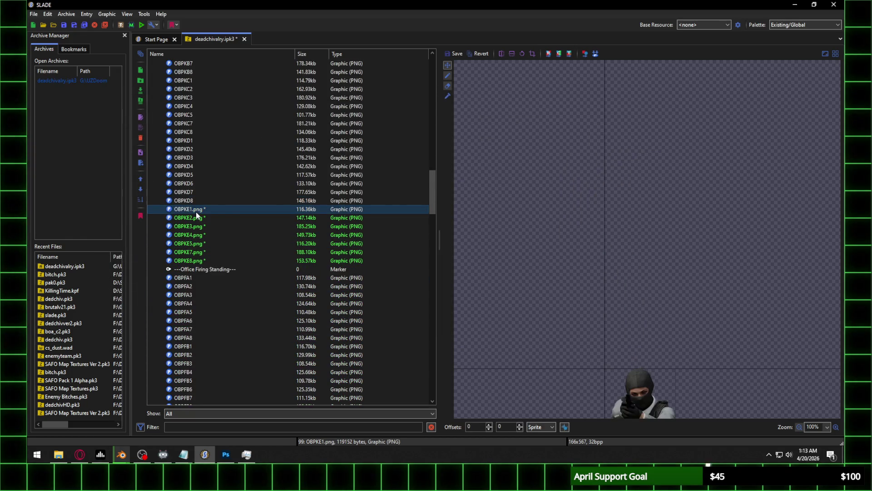
{"action": "mouse_move", "coordinate": [645, 396]}
{"action": "left_mouse_down"}
{"action": "mouse_move", "coordinate": [615, 317]}
{"action": "mouse_move", "coordinate": [609, 139]}
{"action": "mouse_move", "coordinate": [605, 154]}
{"action": "mouse_move", "coordinate": [614, 153]}
{"action": "left_mouse_up"}
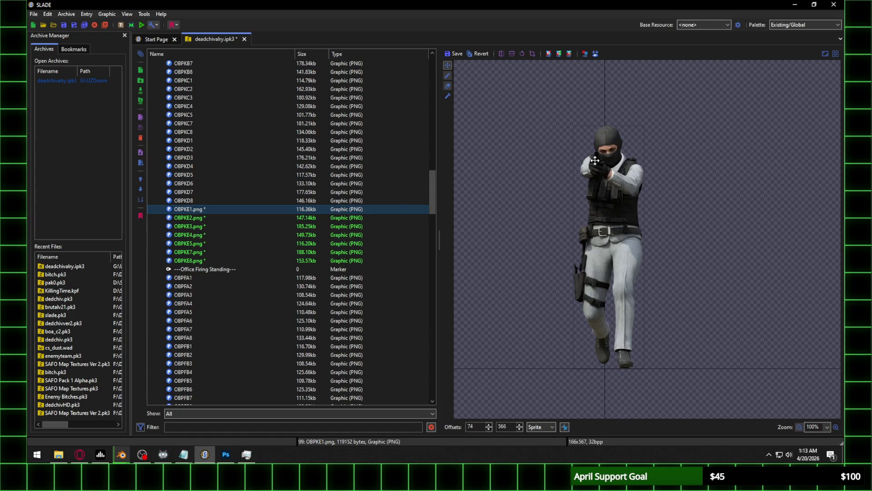
{"action": "left_click", "coordinate": [198, 141]}
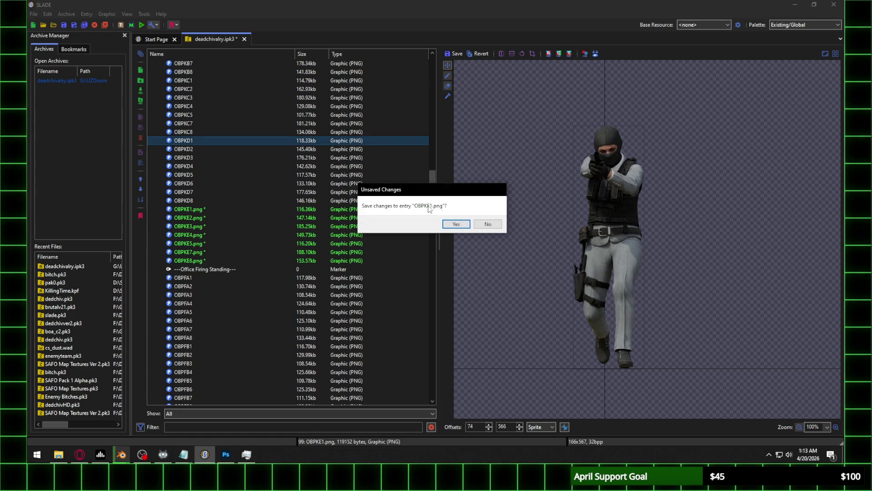
{"action": "left_click", "coordinate": [458, 226]}
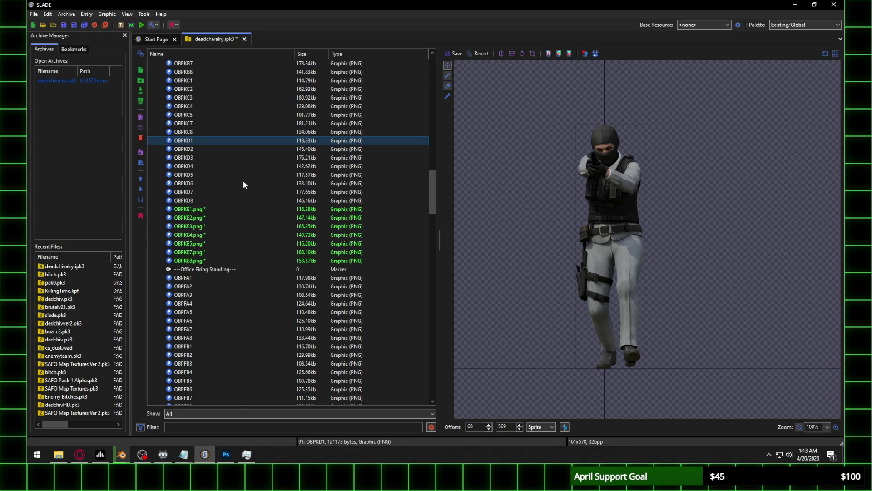
{"action": "left_click", "coordinate": [199, 210]}
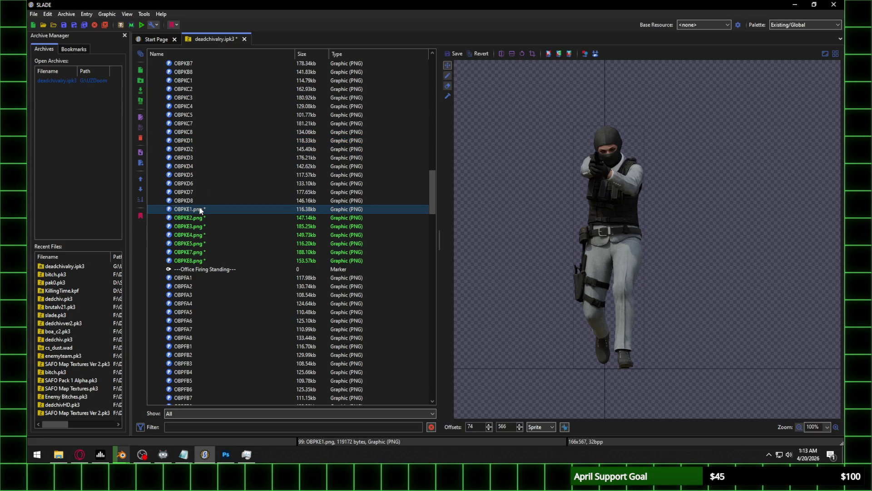
{"action": "left_click", "coordinate": [195, 141]}
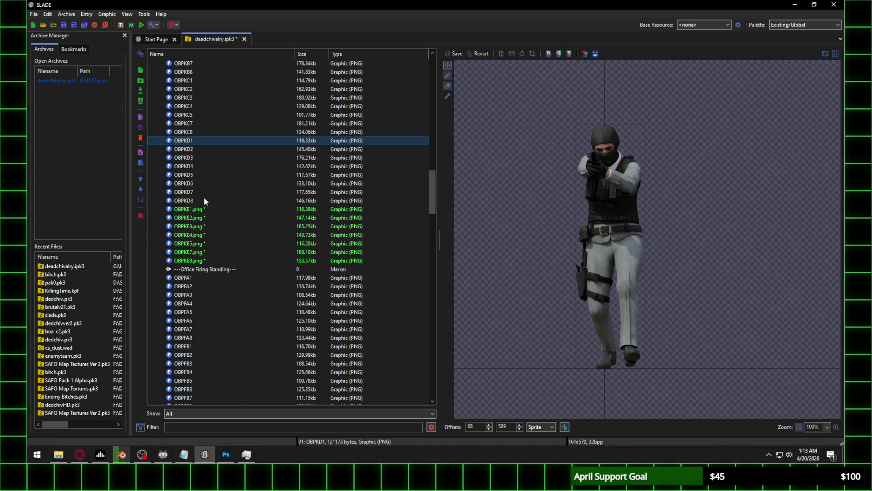
{"action": "left_click", "coordinate": [205, 211]}
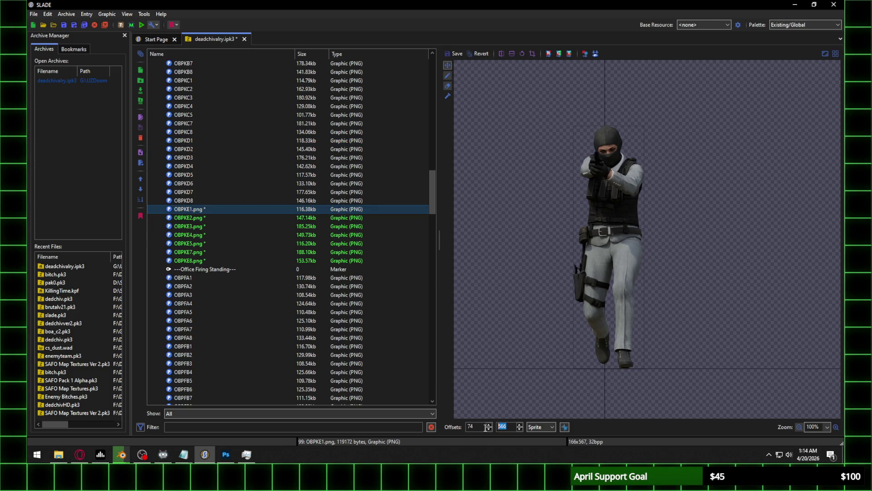
Set the Y offset of OBPKE2 and OBPKE3 to 566, saving each
{"action": "left_click", "coordinate": [205, 218]}
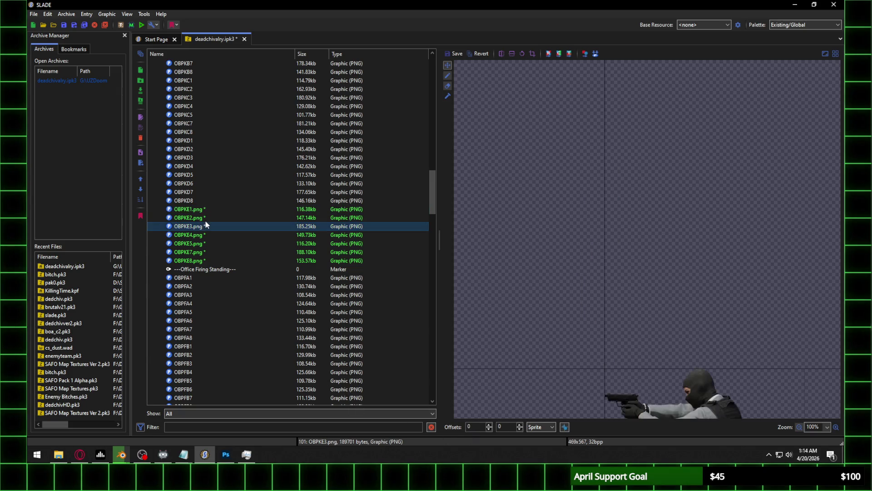
{"action": "left_click", "coordinate": [477, 427]}
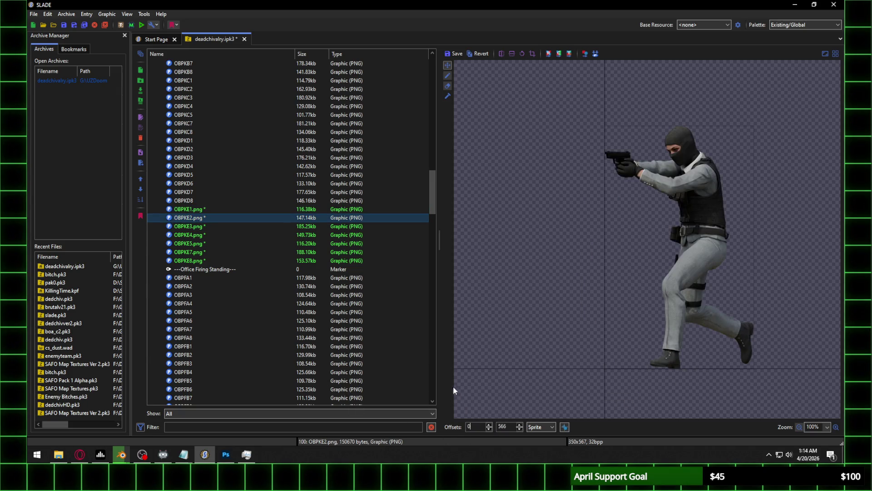
{"action": "left_click", "coordinate": [206, 227]}
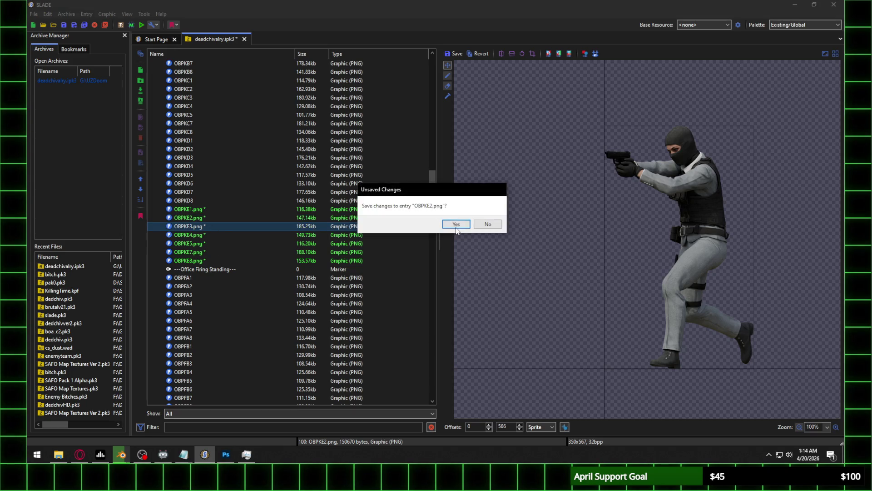
{"action": "key", "text": "Return"}
{"action": "type", "text": "566"}
{"action": "left_click", "coordinate": [468, 426]}
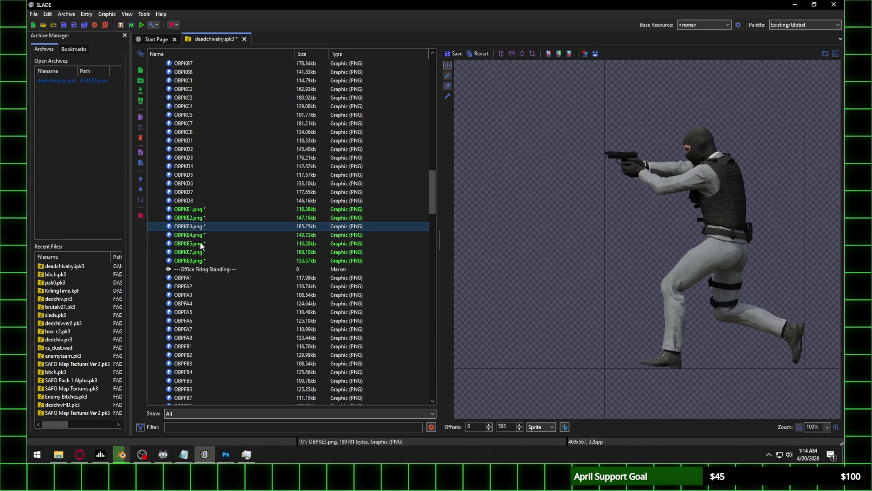
{"action": "left_click", "coordinate": [201, 234]}
{"action": "key", "text": "Return"}
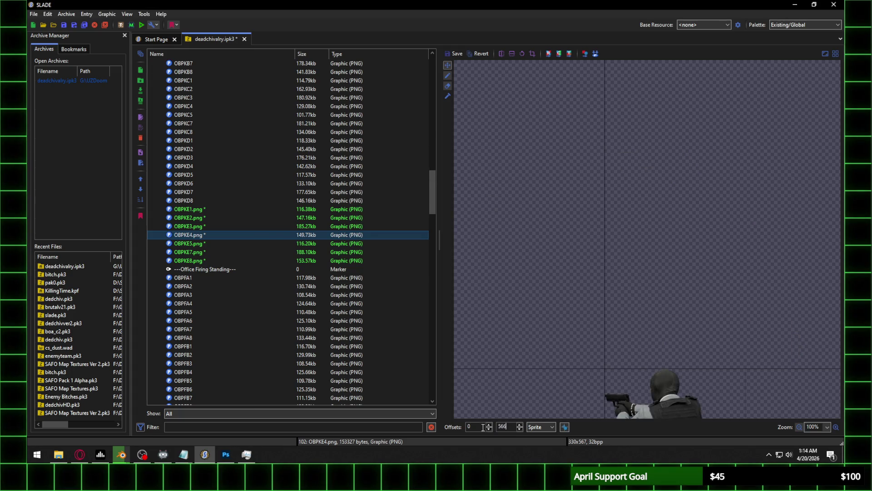
Give OBPKE5, OBPKE7 and OBPKE8 a Y offset of 566 and save the changes
{"action": "left_click", "coordinate": [193, 243]}
{"action": "left_click", "coordinate": [453, 224]}
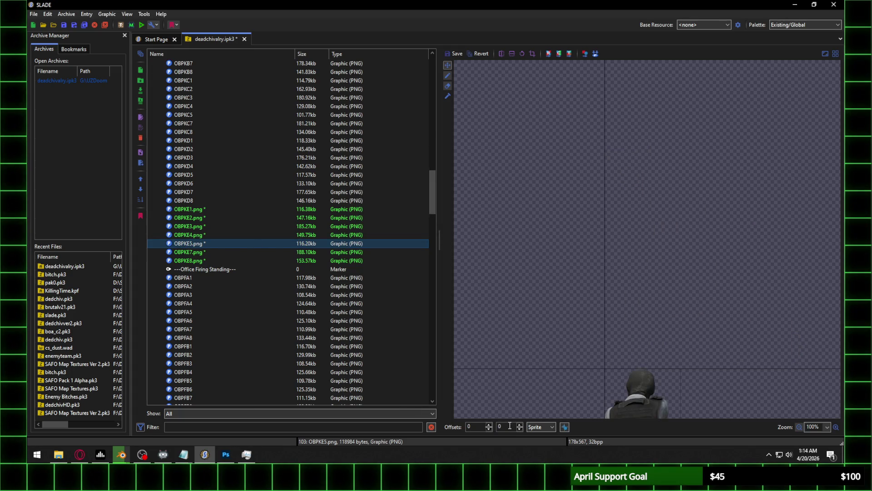
{"action": "type", "text": "566"}
{"action": "left_click", "coordinate": [478, 426]}
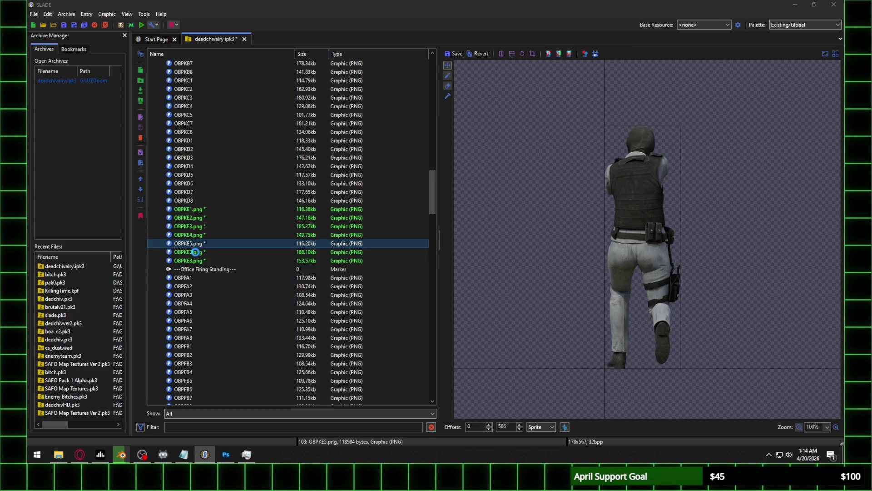
{"action": "left_click", "coordinate": [195, 252]}
{"action": "key", "text": "Return"}
{"action": "type", "text": "566"}
{"action": "left_click", "coordinate": [470, 425]}
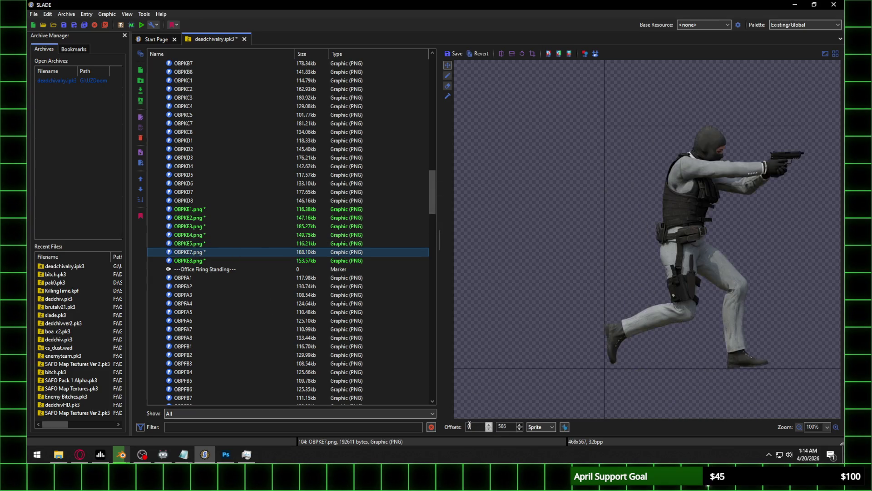
{"action": "left_click", "coordinate": [196, 261]}
{"action": "left_click", "coordinate": [456, 224]}
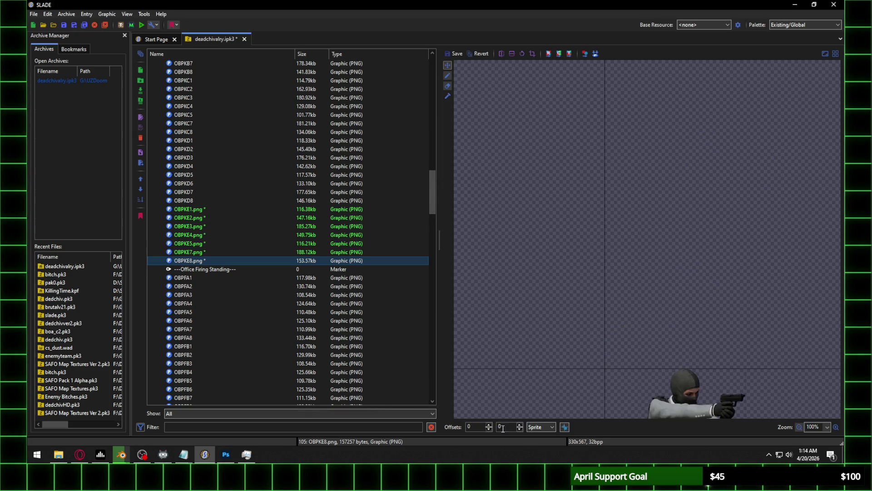
{"action": "type", "text": "566"}
{"action": "left_click", "coordinate": [471, 428]}
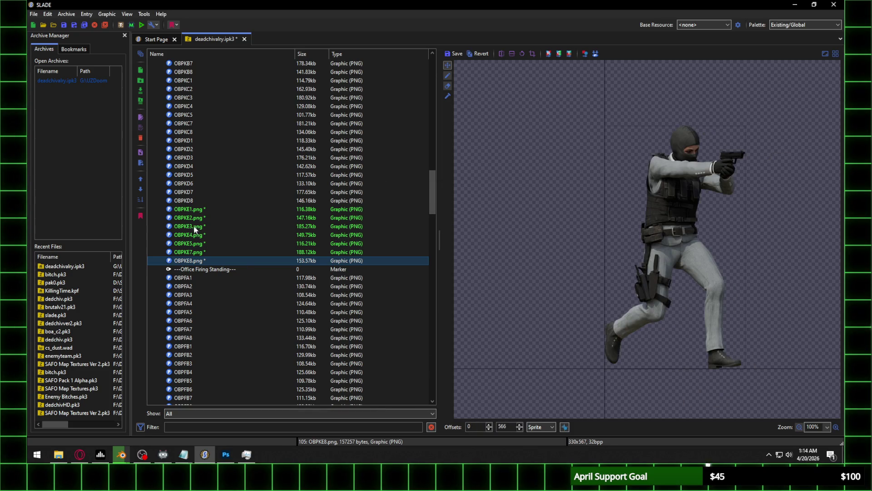
{"action": "left_click", "coordinate": [196, 218]}
{"action": "left_click", "coordinate": [449, 225]}
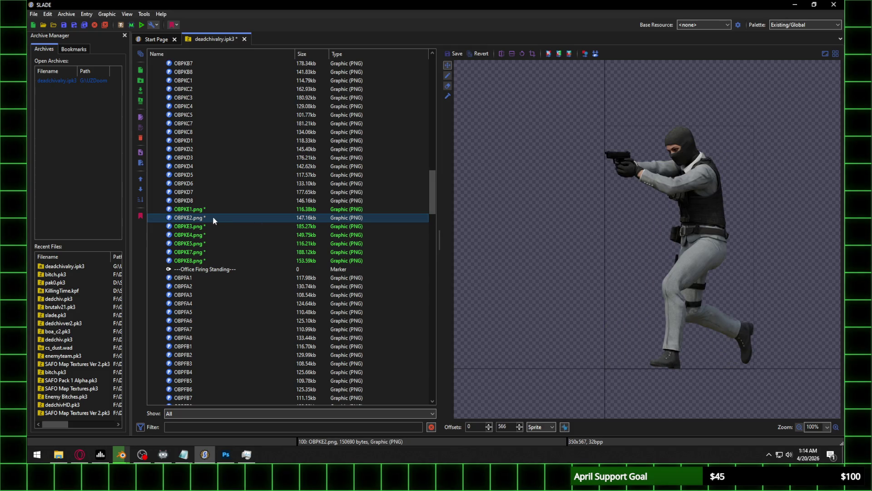
Raise OBPKE2's X offset to align it horizontally and save the change
{"action": "scroll", "coordinate": [472, 426], "scroll_direction": "up", "scroll_amount": 20}
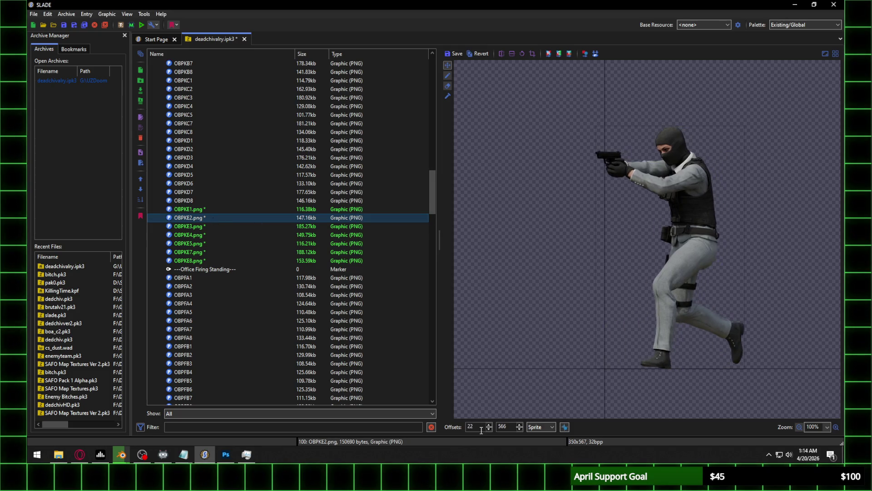
{"action": "scroll", "coordinate": [481, 430], "scroll_direction": "up", "scroll_amount": 20}
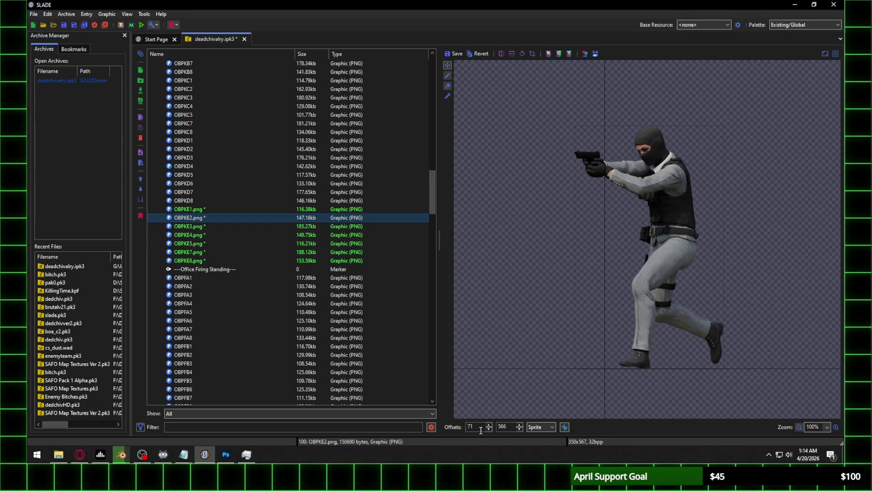
{"action": "scroll", "coordinate": [481, 430], "scroll_direction": "up", "scroll_amount": 20}
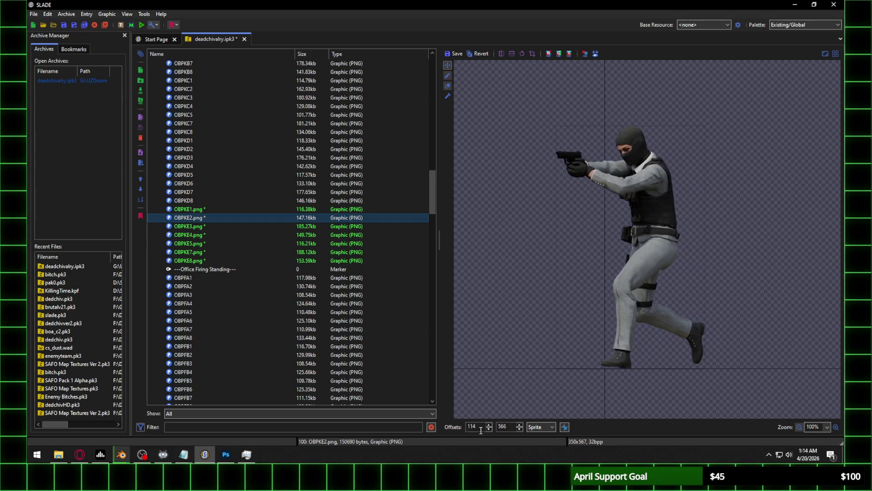
{"action": "scroll", "coordinate": [481, 430], "scroll_direction": "up", "scroll_amount": 20}
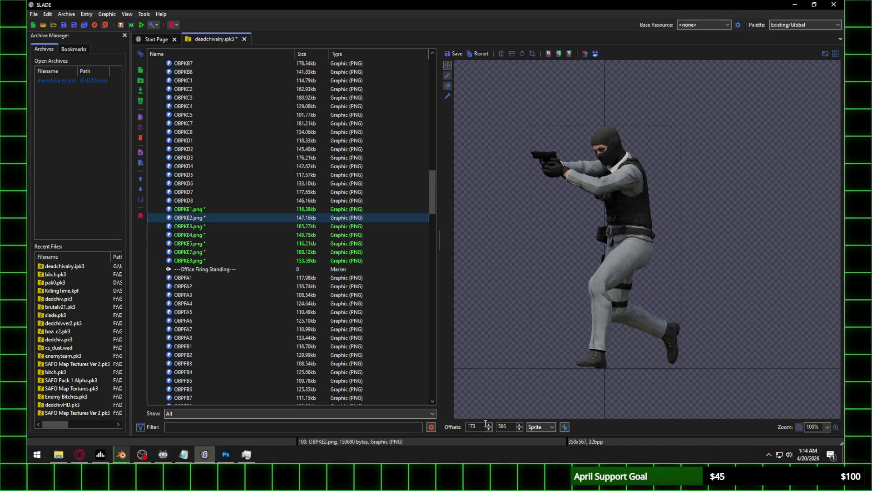
{"action": "left_click", "coordinate": [197, 230]}
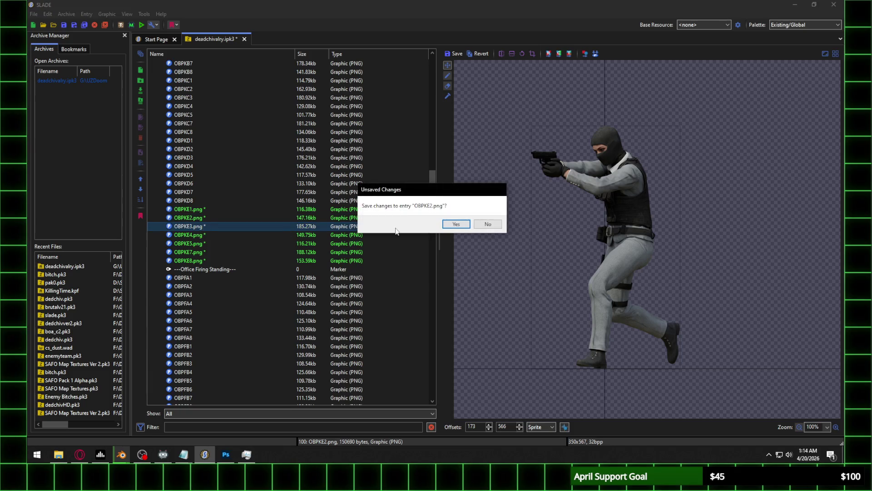
{"action": "left_click", "coordinate": [456, 224]}
Scroll OBPKE3's X offset up to 220 so the running figure lines up
{"action": "scroll", "coordinate": [480, 428], "scroll_direction": "up", "scroll_amount": 15}
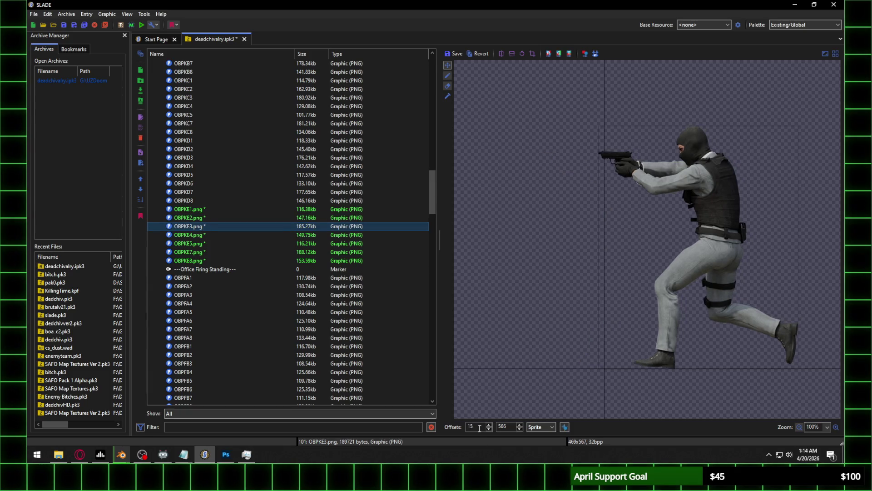
{"action": "scroll", "coordinate": [480, 428], "scroll_direction": "up", "scroll_amount": 20}
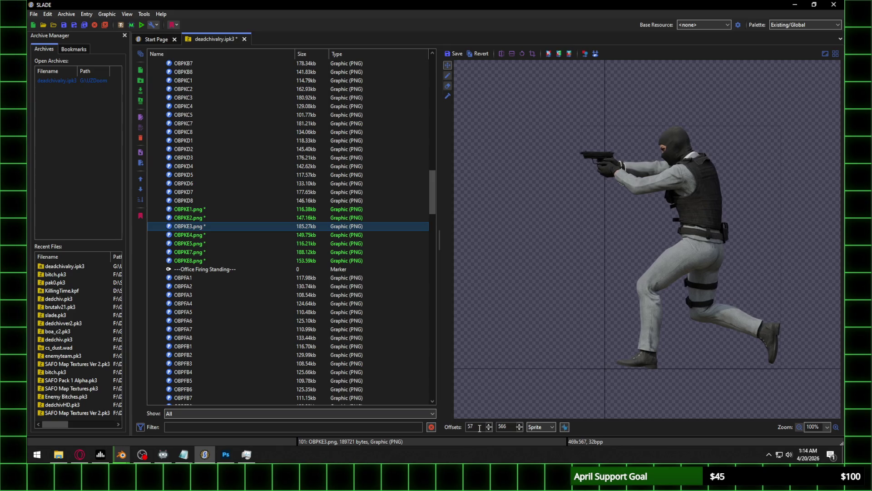
{"action": "scroll", "coordinate": [479, 428], "scroll_direction": "up", "scroll_amount": 20}
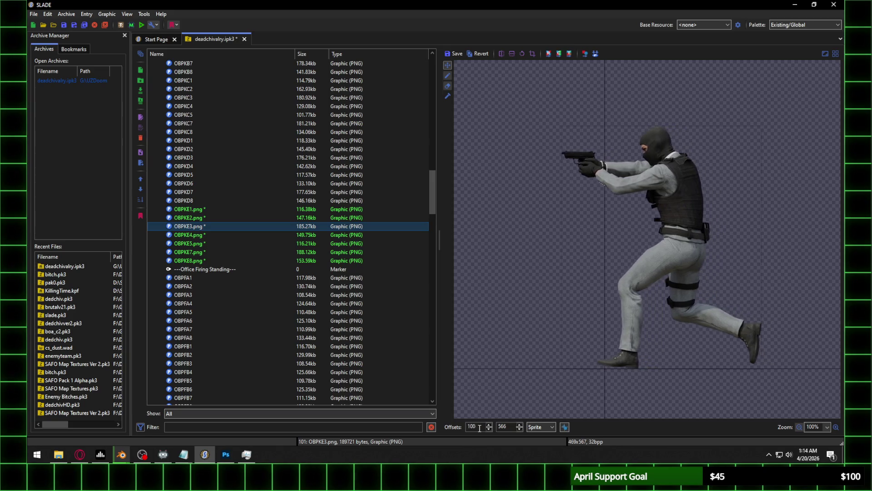
{"action": "scroll", "coordinate": [479, 428], "scroll_direction": "up", "scroll_amount": 20}
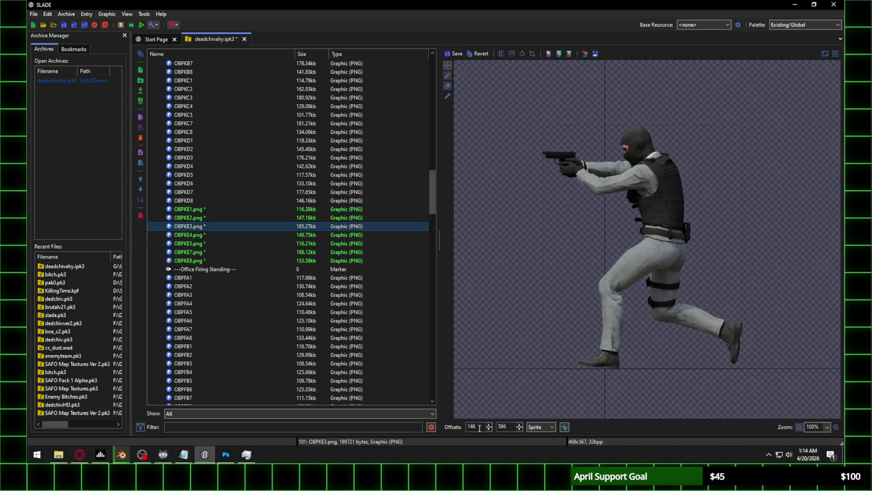
{"action": "scroll", "coordinate": [479, 428], "scroll_direction": "up", "scroll_amount": 20}
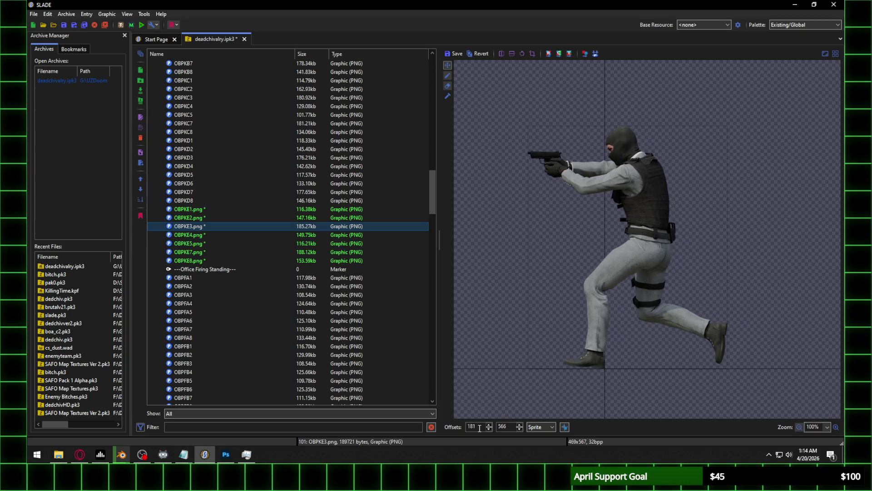
{"action": "scroll", "coordinate": [480, 428], "scroll_direction": "up", "scroll_amount": 20}
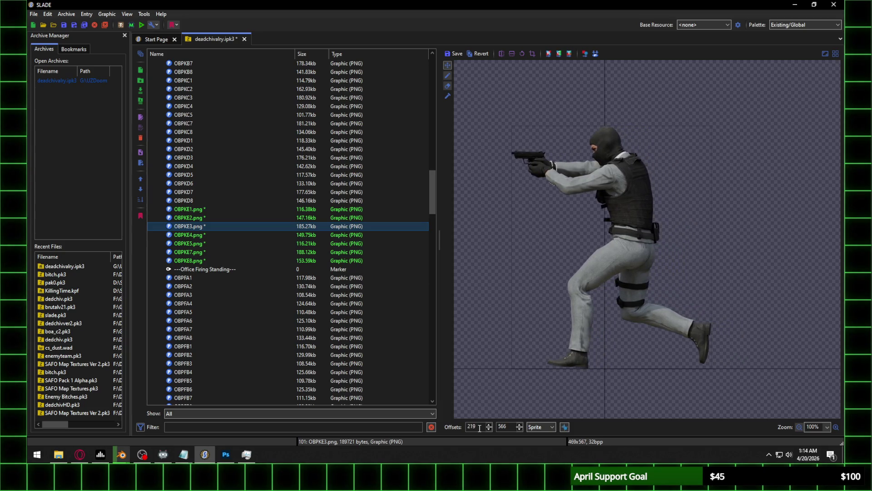
{"action": "left_click", "coordinate": [211, 242]}
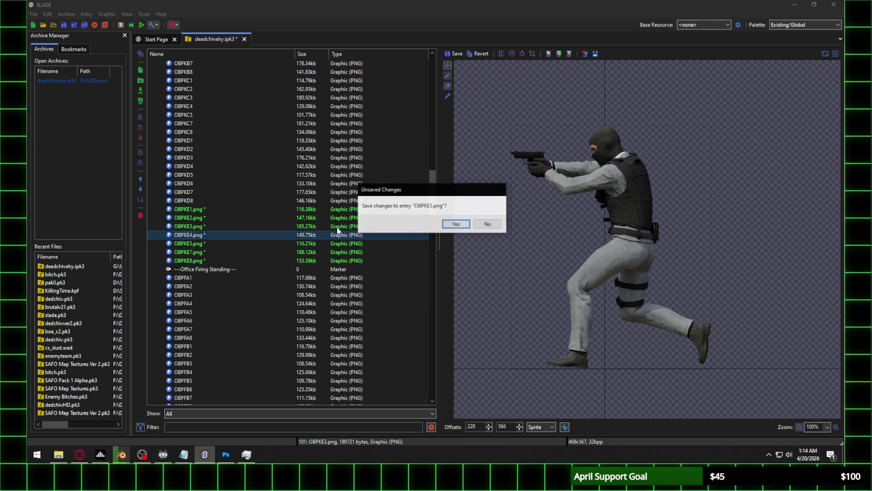
Save OBPKE3, then raise and save the X offsets of OBPKE4 and OBPKE5
{"action": "left_click", "coordinate": [458, 227]}
{"action": "scroll", "coordinate": [476, 428], "scroll_direction": "up", "scroll_amount": 20}
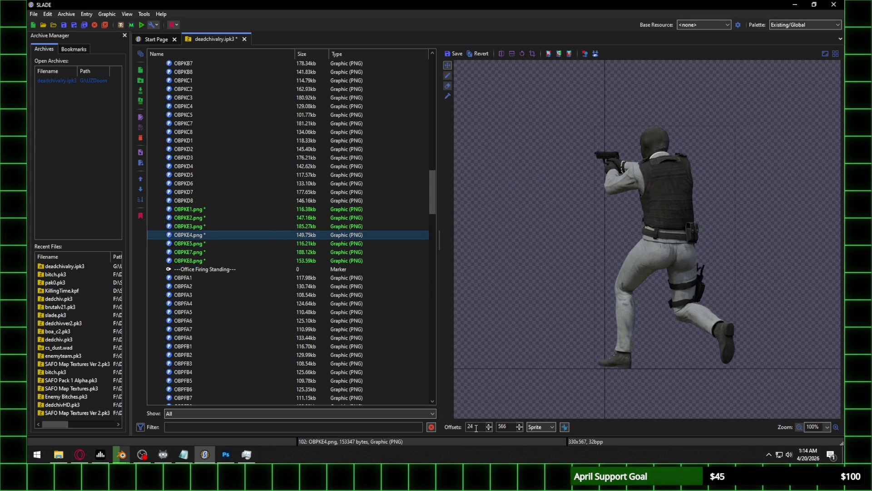
{"action": "scroll", "coordinate": [476, 428], "scroll_direction": "up", "scroll_amount": 9}
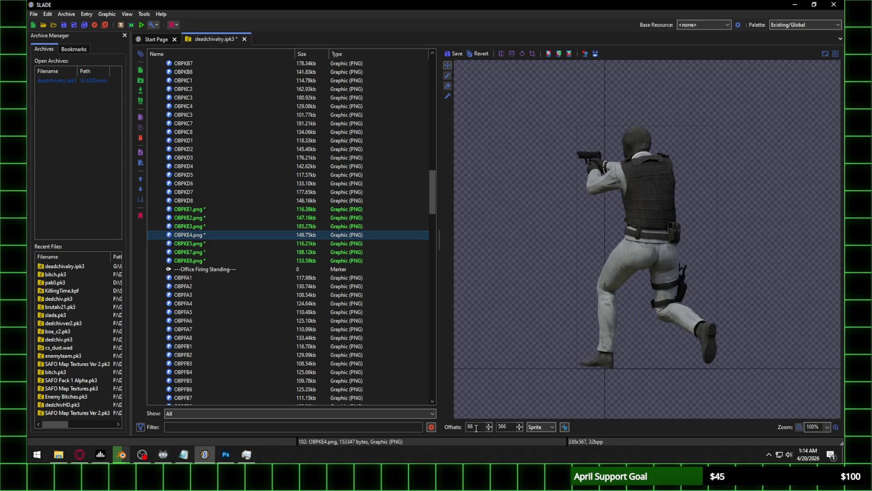
{"action": "scroll", "coordinate": [476, 428], "scroll_direction": "up", "scroll_amount": 10}
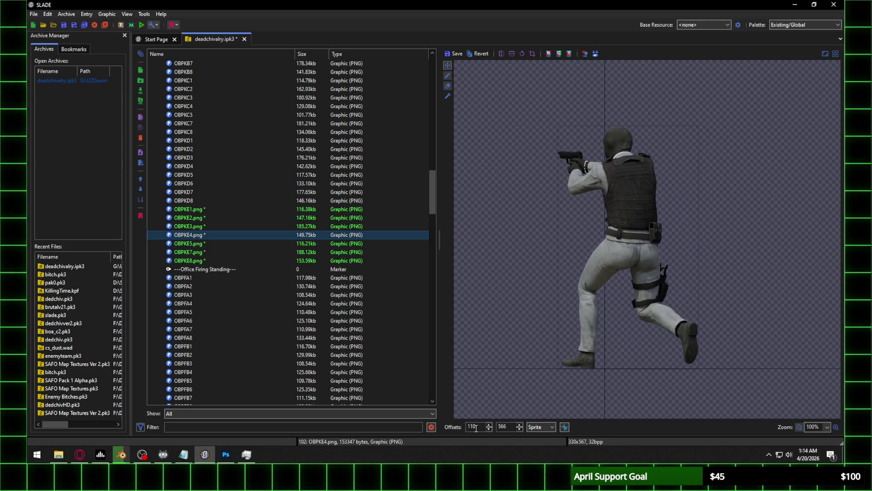
{"action": "scroll", "coordinate": [476, 428], "scroll_direction": "up", "scroll_amount": 20}
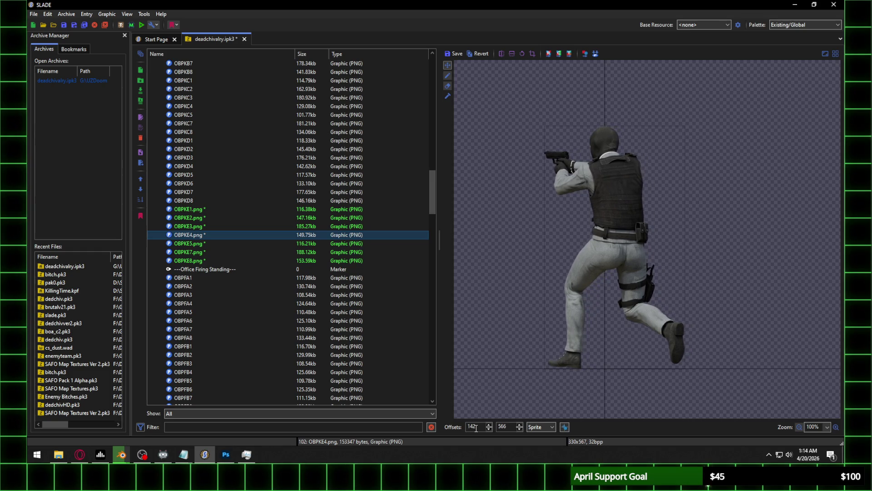
{"action": "left_click", "coordinate": [181, 243]}
{"action": "left_click", "coordinate": [451, 224]}
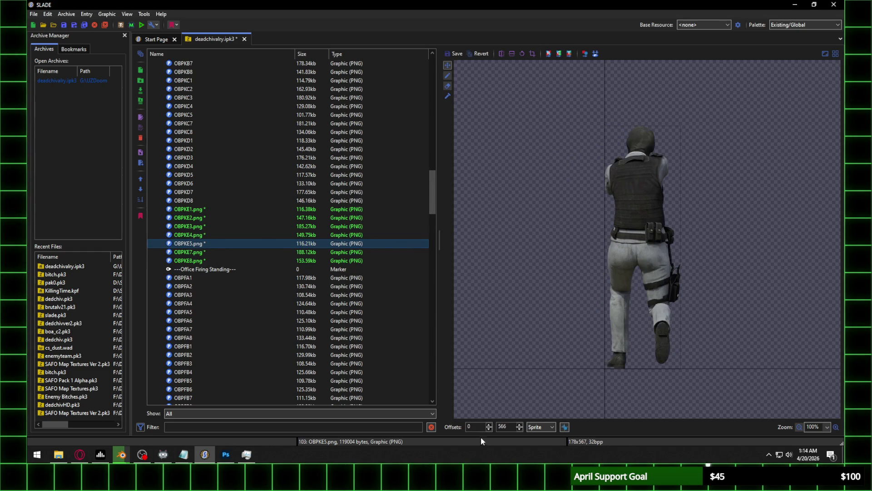
{"action": "scroll", "coordinate": [481, 430], "scroll_direction": "up", "scroll_amount": 20}
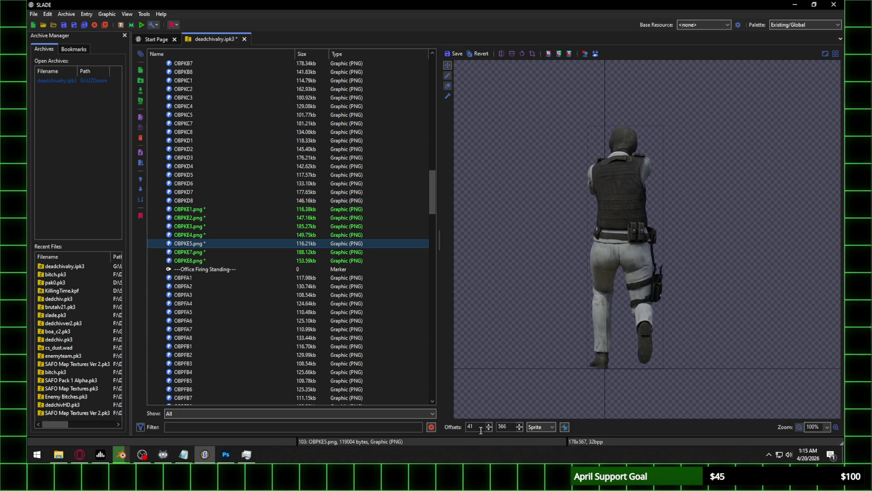
{"action": "scroll", "coordinate": [481, 429], "scroll_direction": "up", "scroll_amount": 20}
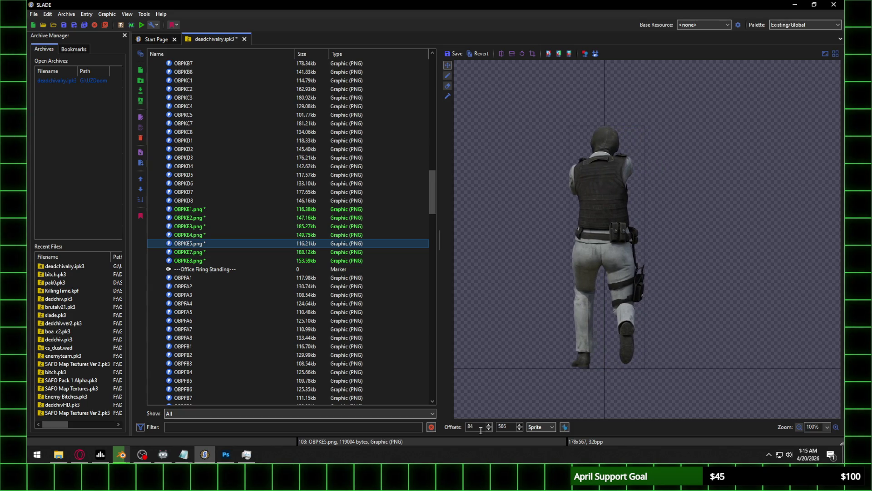
Raise OBPKE7's X offset to 248 to match the earlier frames
{"action": "left_click", "coordinate": [194, 253]}
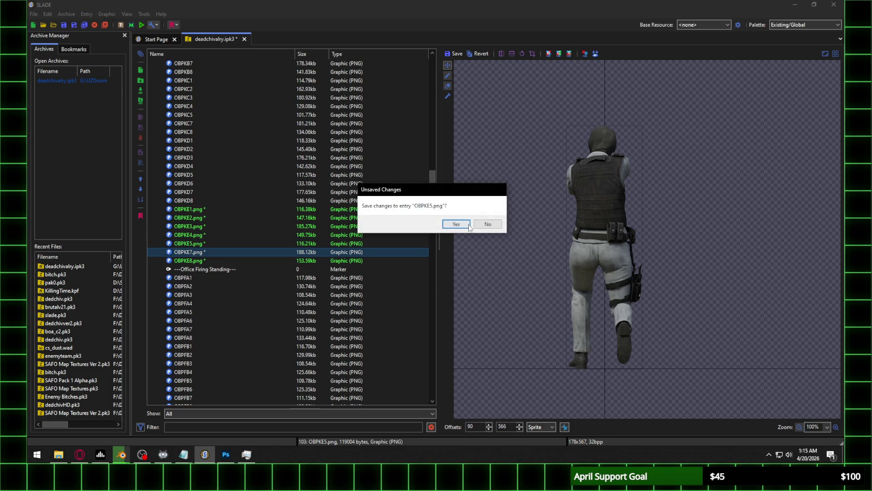
{"action": "left_click", "coordinate": [467, 226]}
{"action": "scroll", "coordinate": [474, 428], "scroll_direction": "up", "scroll_amount": 20}
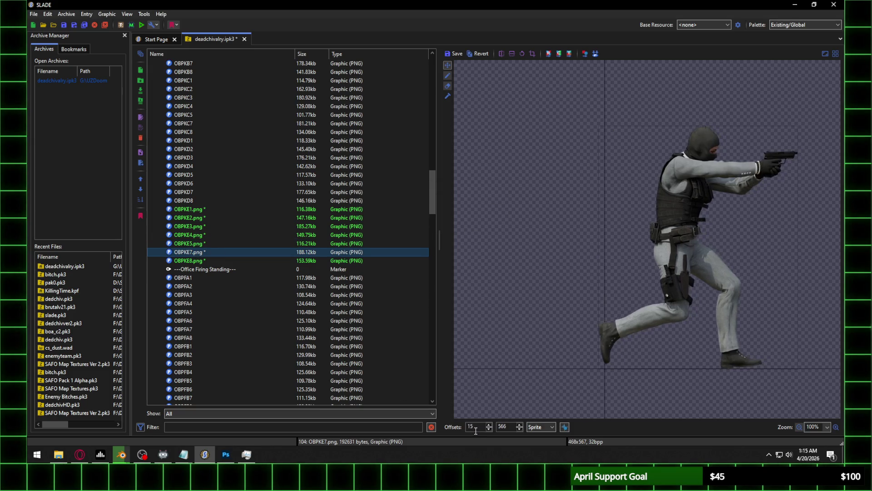
{"action": "scroll", "coordinate": [476, 430], "scroll_direction": "up", "scroll_amount": 20}
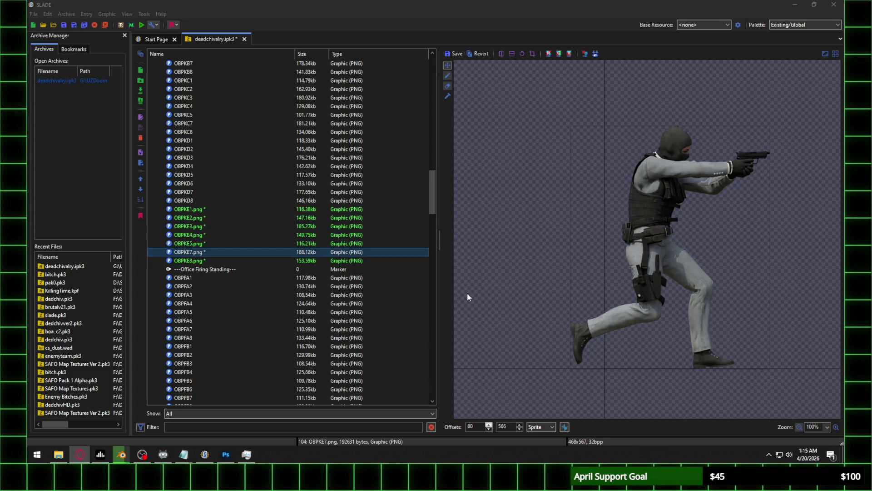
{"action": "scroll", "coordinate": [477, 426], "scroll_direction": "up", "scroll_amount": 20}
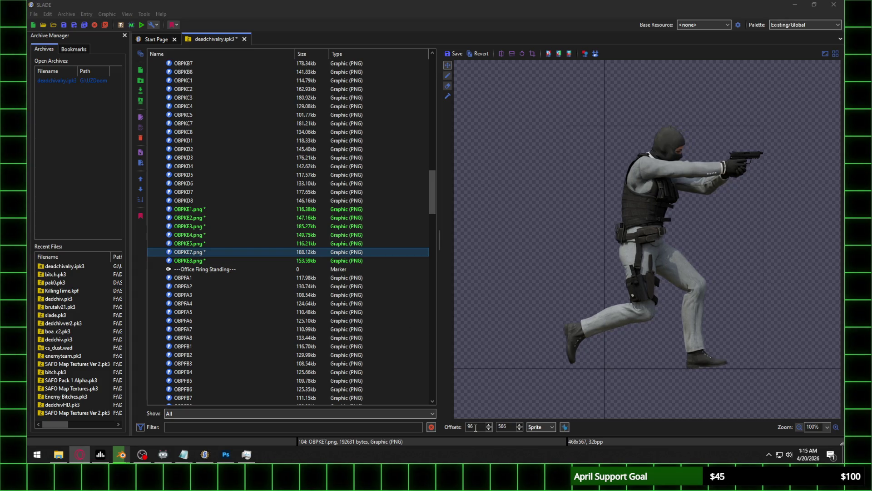
{"action": "scroll", "coordinate": [476, 427], "scroll_direction": "up", "scroll_amount": 20}
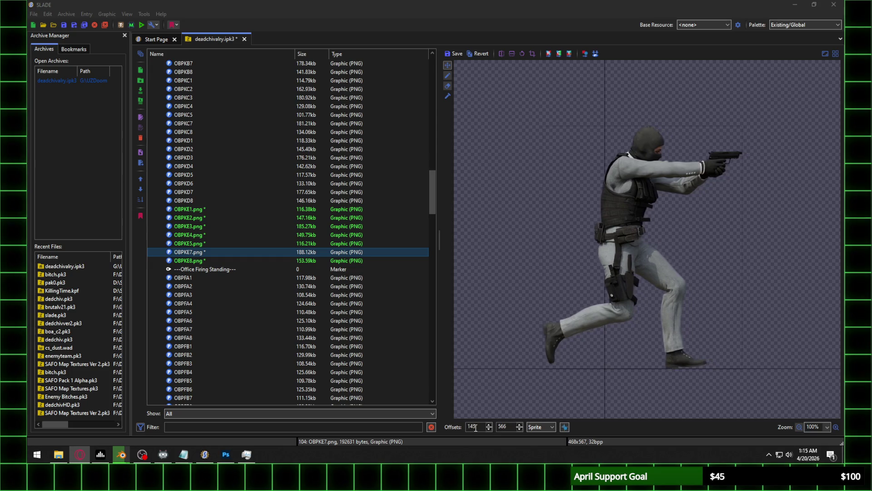
{"action": "scroll", "coordinate": [476, 427], "scroll_direction": "up", "scroll_amount": 20}
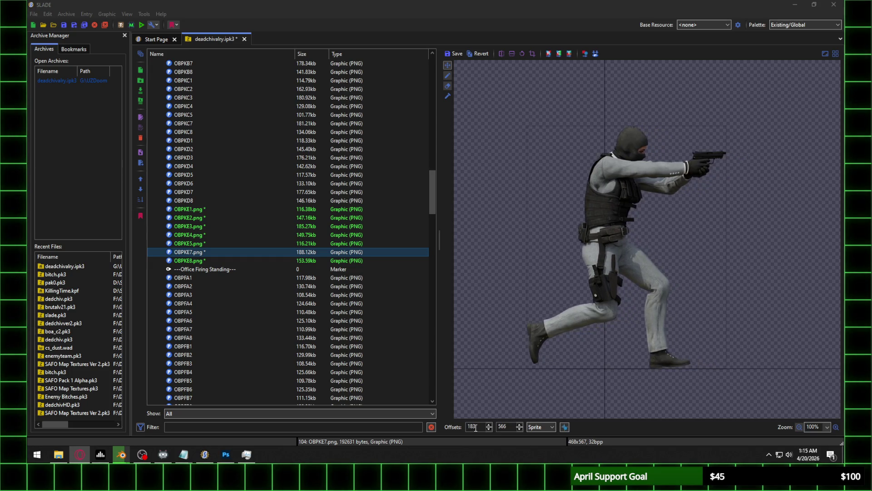
{"action": "scroll", "coordinate": [477, 427], "scroll_direction": "up", "scroll_amount": 20}
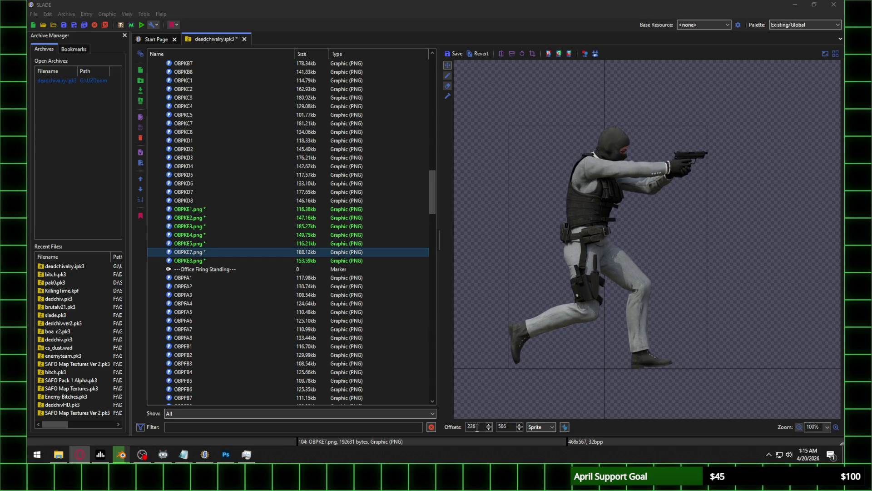
{"action": "scroll", "coordinate": [477, 427], "scroll_direction": "up", "scroll_amount": 6}
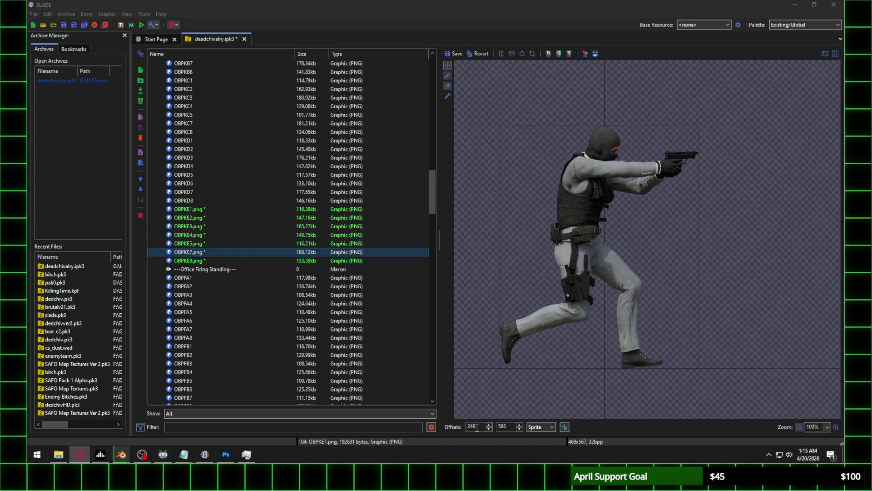
Save OBPKE7 at 248, 566 and raise OBPKE8's X offset to 192
{"action": "left_click", "coordinate": [225, 260]}
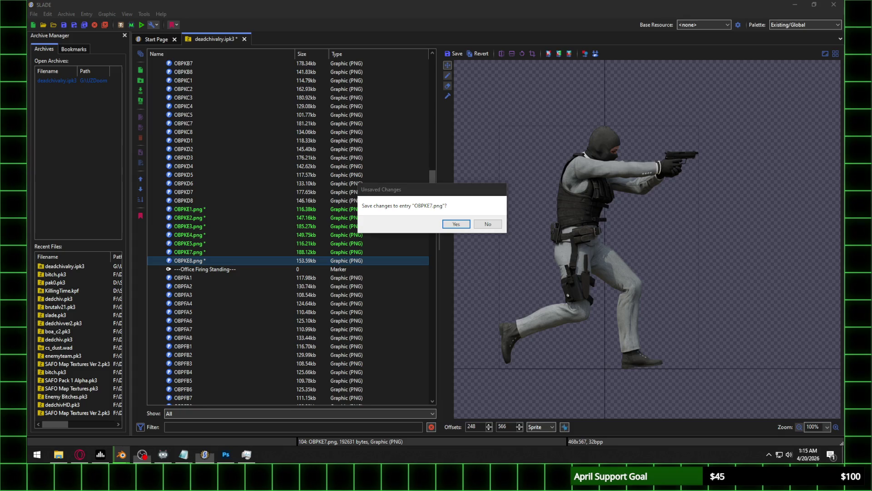
{"action": "left_click", "coordinate": [456, 224]}
{"action": "scroll", "coordinate": [484, 430], "scroll_direction": "up", "scroll_amount": 20}
{"action": "scroll", "coordinate": [483, 430], "scroll_direction": "up", "scroll_amount": 20}
{"action": "scroll", "coordinate": [483, 430], "scroll_direction": "up", "scroll_amount": 20}
{"action": "scroll", "coordinate": [483, 431], "scroll_direction": "up", "scroll_amount": 20}
{"action": "scroll", "coordinate": [483, 430], "scroll_direction": "up", "scroll_amount": 20}
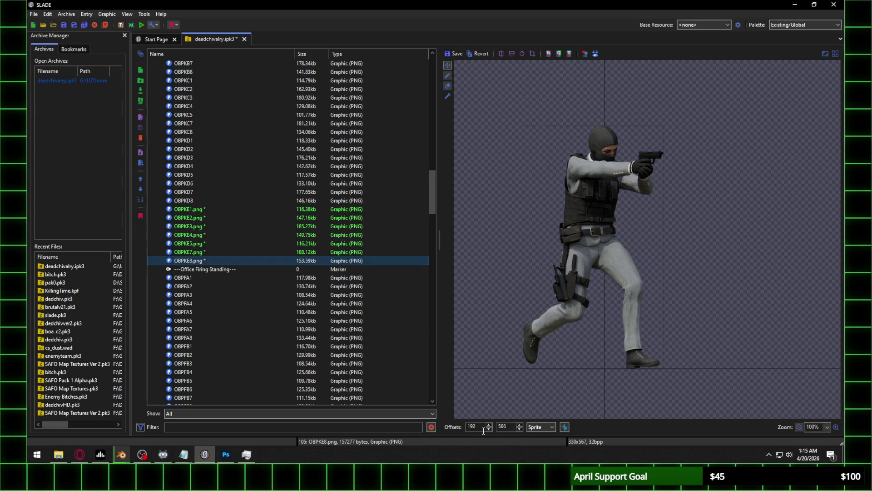
Save the OBPKE8 offset change and check the OBPKE8 frame
{"action": "left_click", "coordinate": [221, 209]}
{"action": "left_click", "coordinate": [458, 224]}
{"action": "left_click", "coordinate": [202, 260]}
{"action": "left_click", "coordinate": [209, 212]}
Rename OBPKE1–OBPKE8 with Rename Each, removing '.png' from every name, and verify OBPKE1
{"action": "left_click", "coordinate": [206, 261], "text": "shift"}
{"action": "right_click", "coordinate": [204, 223]}
{"action": "left_click", "coordinate": [234, 239]}
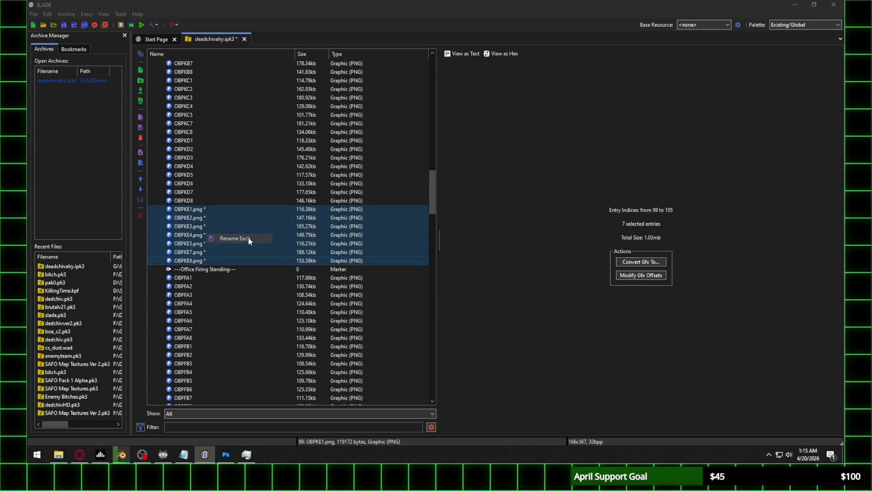
{"action": "key", "text": "Return"}
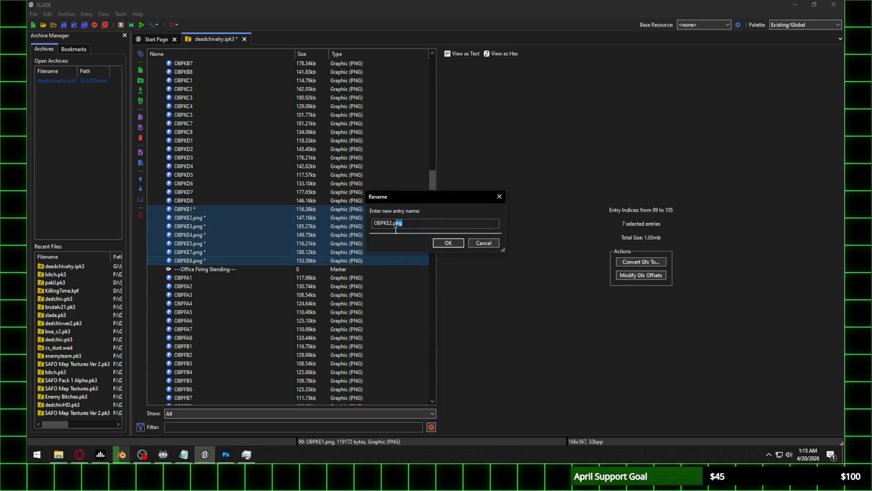
{"action": "key", "text": "Return"}
{"action": "key", "text": "BackSpace"}
{"action": "key", "text": "BackSpace"}
{"action": "key", "text": "Return"}
{"action": "key", "text": "Return"}
{"action": "key", "text": "BackSpace"}
{"action": "key", "text": "BackSpace"}
{"action": "key", "text": "Return"}
{"action": "key", "text": "BackSpace"}
{"action": "key", "text": "BackSpace"}
{"action": "key", "text": "Return"}
{"action": "key", "text": "BackSpace"}
{"action": "key", "text": "BackSpace"}
{"action": "key", "text": "Return"}
{"action": "left_click", "coordinate": [250, 209]}
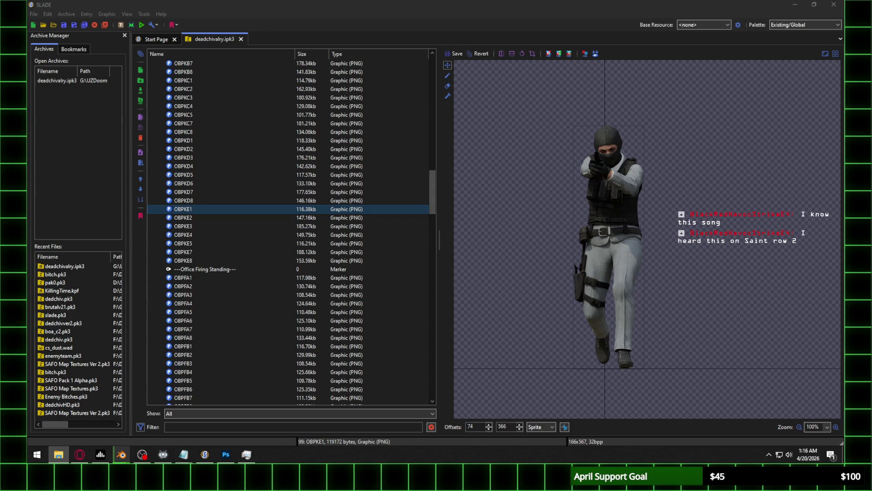
{"action": "key", "text": "alt+Tab"}
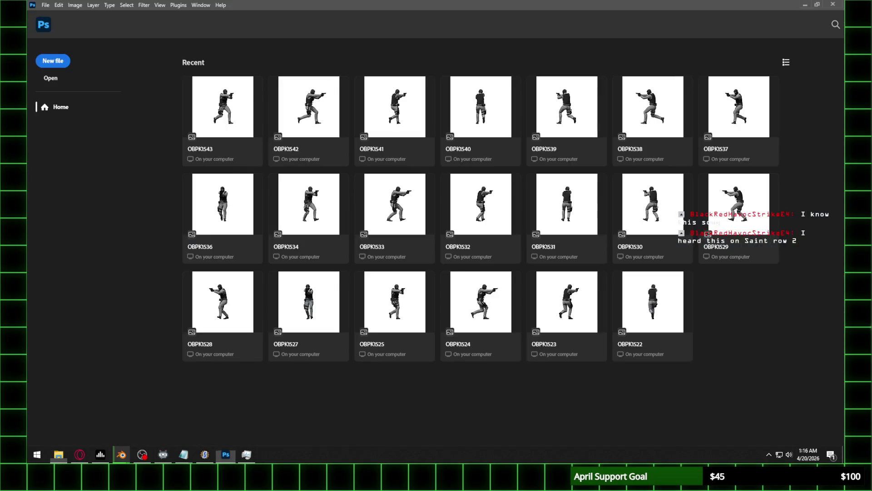
Copy the OBPK1545 figure with a rectangular marquee and paste it into a new OBPKF1 document
{"action": "left_click", "coordinate": [485, 193]}
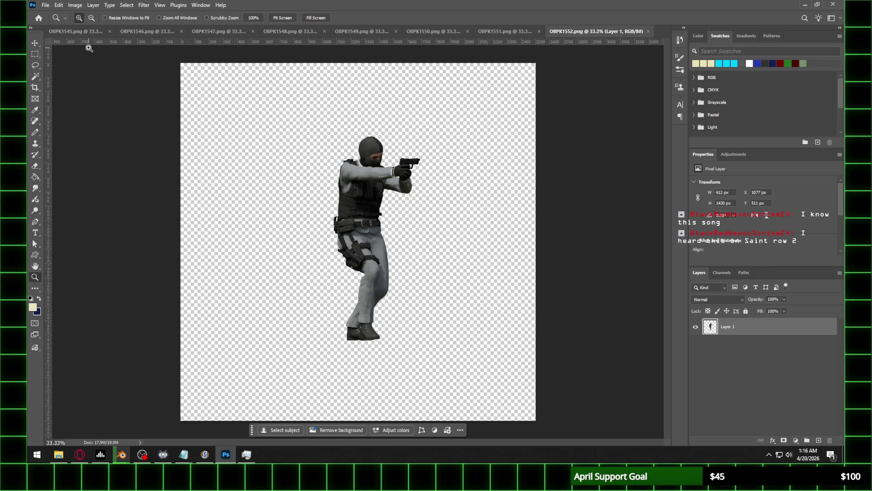
{"action": "left_click", "coordinate": [78, 31]}
{"action": "left_click", "coordinate": [34, 54]}
{"action": "left_click_drag", "start_coordinate": [258, 100], "coordinate": [458, 372]}
{"action": "left_click", "coordinate": [58, 5]}
{"action": "left_click", "coordinate": [59, 56]}
{"action": "key", "text": "ctrl+n"}
{"action": "type", "text": "OBPKF"}
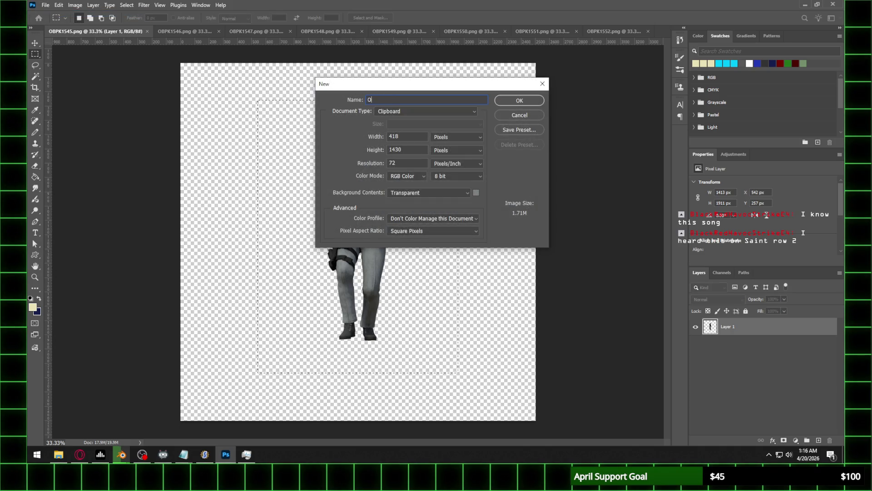
{"action": "type", "text": "1"}
{"action": "key", "text": "Return"}
{"action": "key", "text": "ctrl+v"}
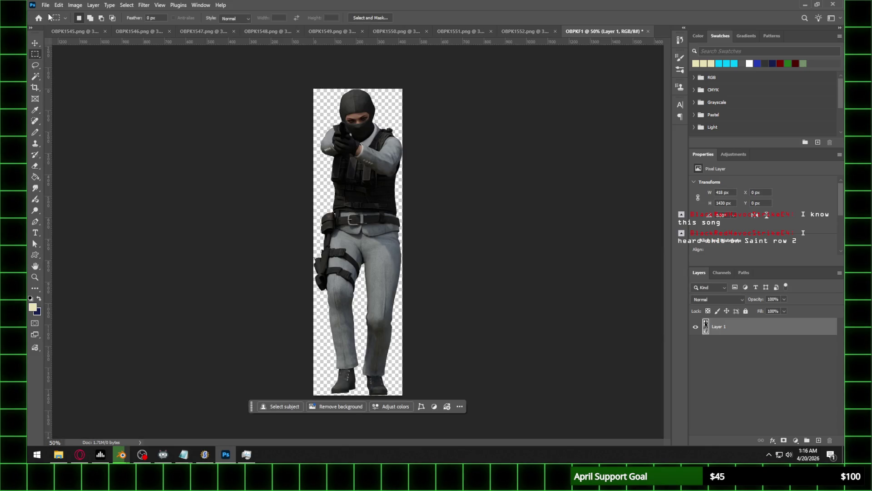
Discard the misnamed OBPKF1 document and reopen the OBPK1545 render as the first tab
{"action": "left_click", "coordinate": [105, 31]}
{"action": "left_click", "coordinate": [59, 31]}
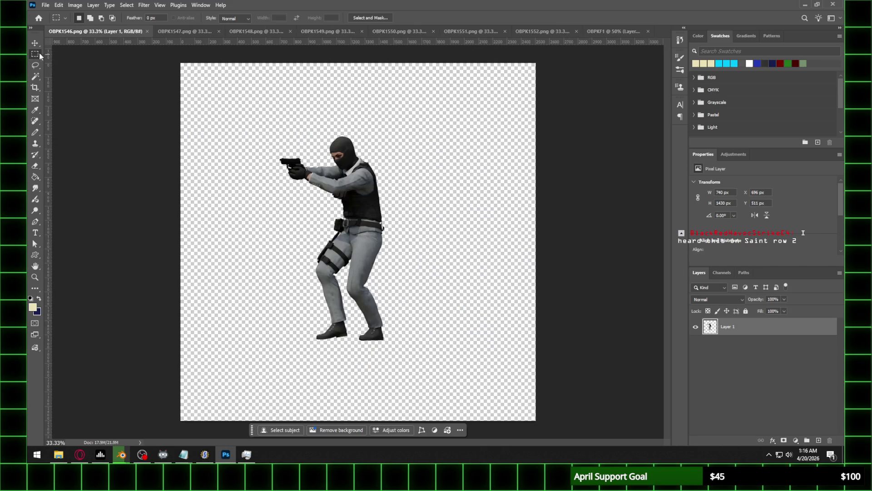
{"action": "left_click", "coordinate": [647, 31]}
{"action": "left_click", "coordinate": [433, 169]}
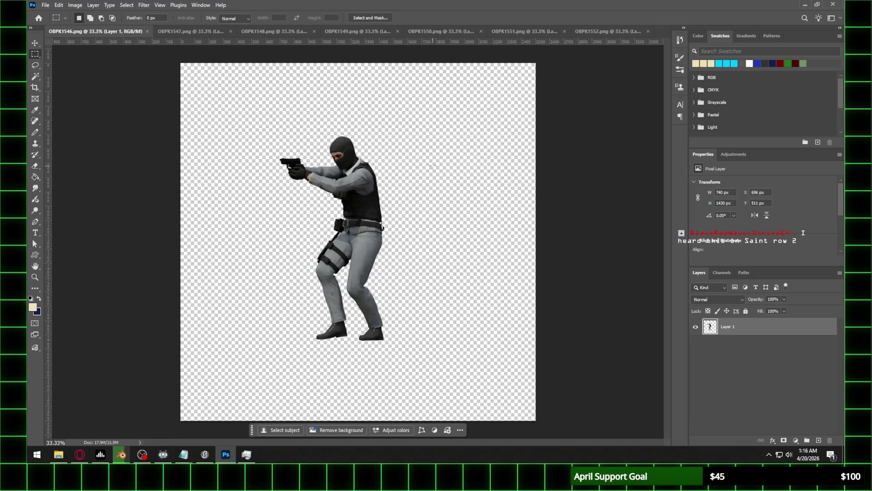
{"action": "mouse_move", "coordinate": [9, 327]}
{"action": "left_mouse_down"}
{"action": "mouse_move", "coordinate": [308, 93]}
{"action": "mouse_move", "coordinate": [218, 36]}
{"action": "mouse_move", "coordinate": [660, 33]}
{"action": "left_mouse_up"}
{"action": "left_click_drag", "start_coordinate": [574, 32], "coordinate": [80, 36]}
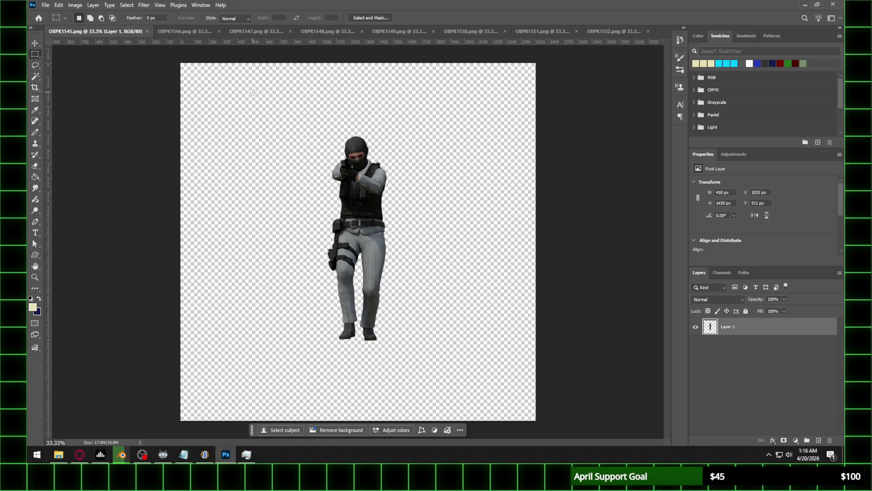
Paste the reselected OBPK1545 figure into a new OBPKE1 document and close the render
{"action": "left_click_drag", "start_coordinate": [274, 107], "coordinate": [449, 368]}
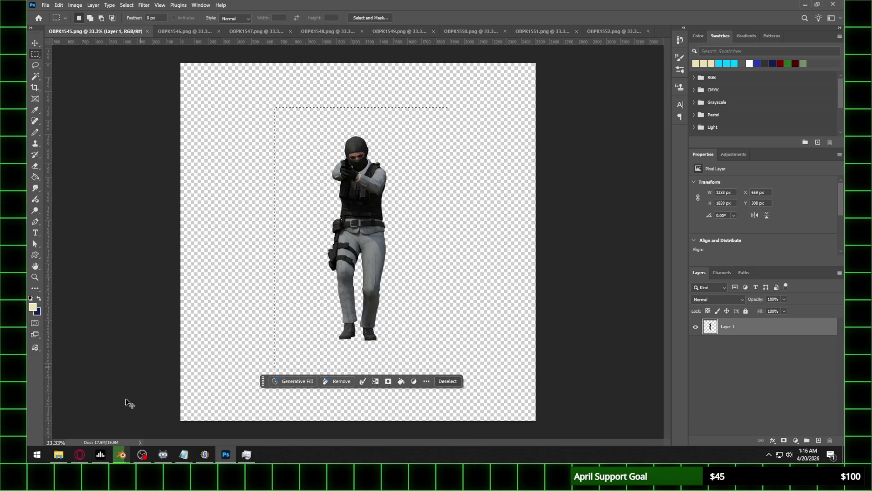
{"action": "left_click", "coordinate": [46, 5]}
{"action": "left_click", "coordinate": [54, 13]}
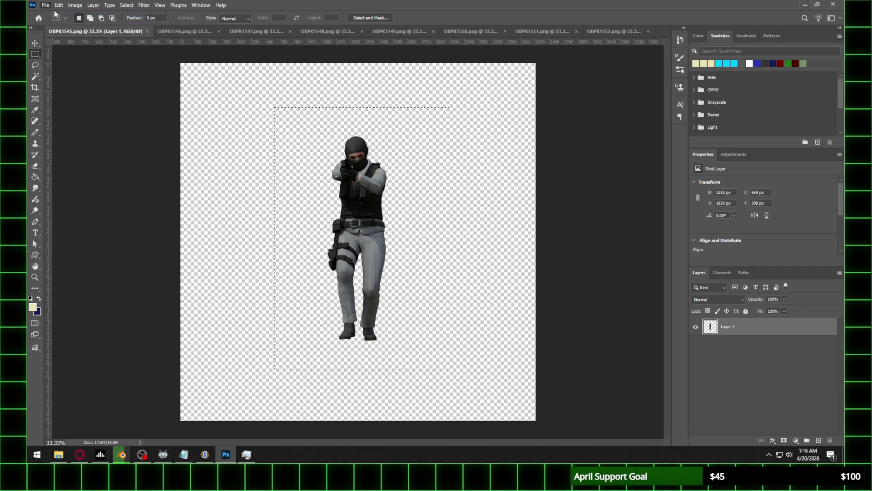
{"action": "type", "text": "OBPK"}
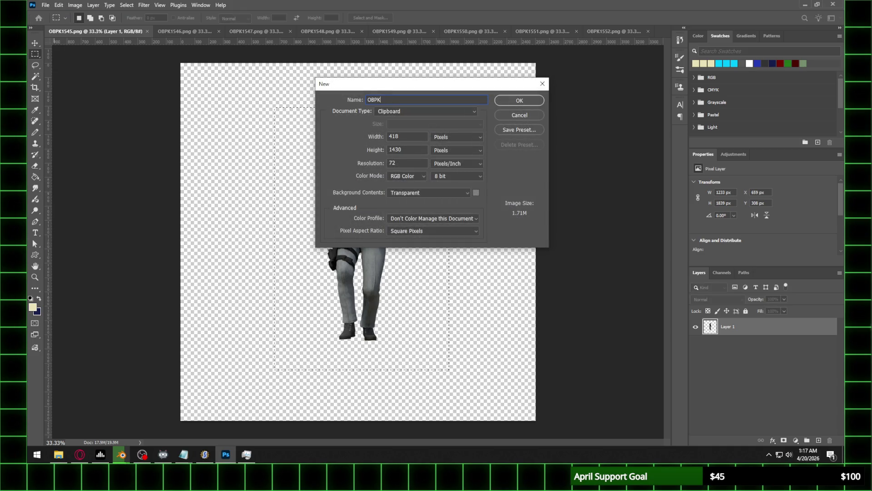
{"action": "type", "text": "F1"}
{"action": "key", "text": "Return"}
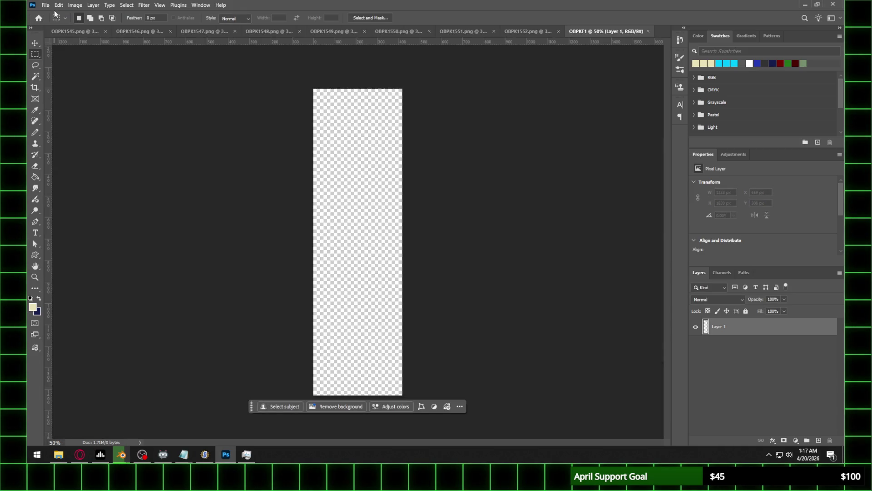
{"action": "left_click", "coordinate": [648, 31]}
{"action": "left_click", "coordinate": [45, 5]}
{"action": "left_click", "coordinate": [51, 13]}
{"action": "type", "text": "OBPKE1"}
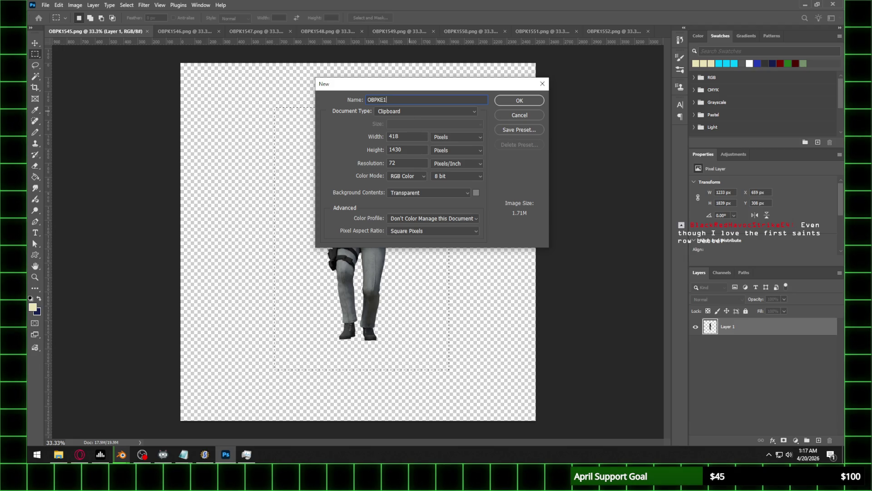
{"action": "key", "text": "Return"}
{"action": "key", "text": "ctrl+v"}
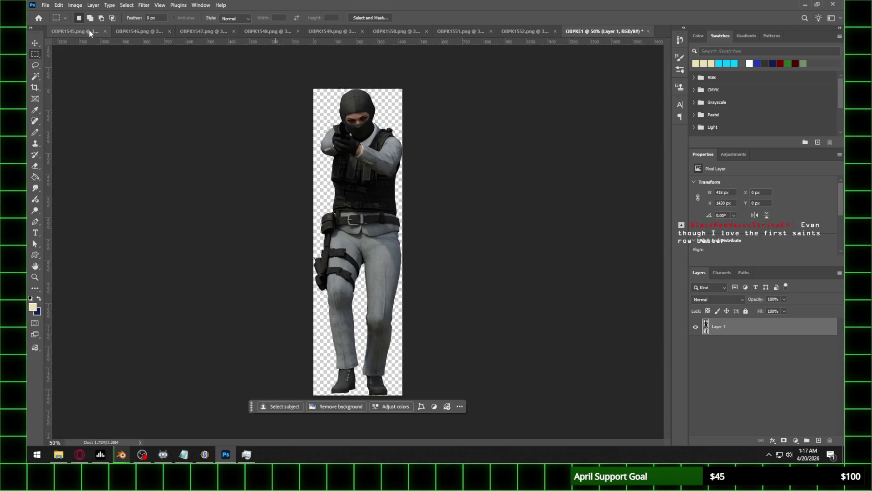
{"action": "left_click", "coordinate": [105, 31]}
{"action": "left_click", "coordinate": [75, 32]}
Crop the OBPK1546 figure into a new OBPKE2 document and close its render
{"action": "mouse_move", "coordinate": [259, 113]}
{"action": "left_mouse_down"}
{"action": "mouse_move", "coordinate": [482, 338]}
{"action": "mouse_move", "coordinate": [469, 366]}
{"action": "left_mouse_up"}
{"action": "left_click", "coordinate": [45, 5]}
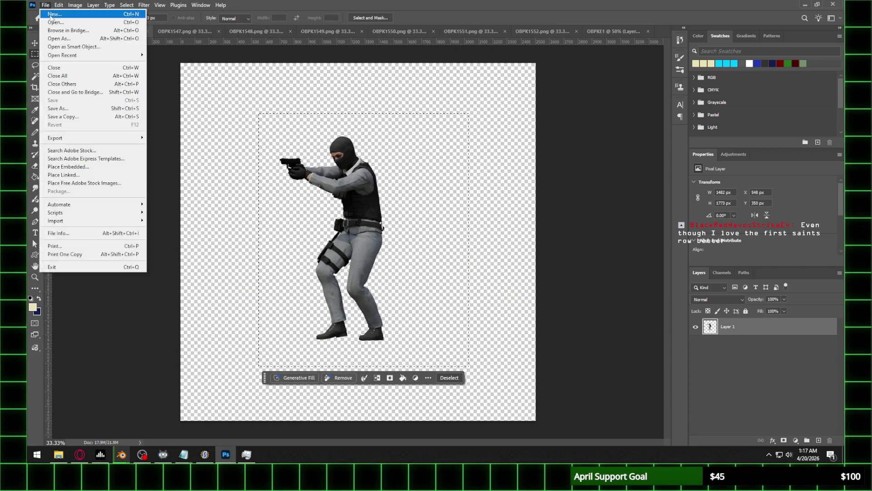
{"action": "left_click", "coordinate": [51, 12]}
{"action": "type", "text": "OBPK"}
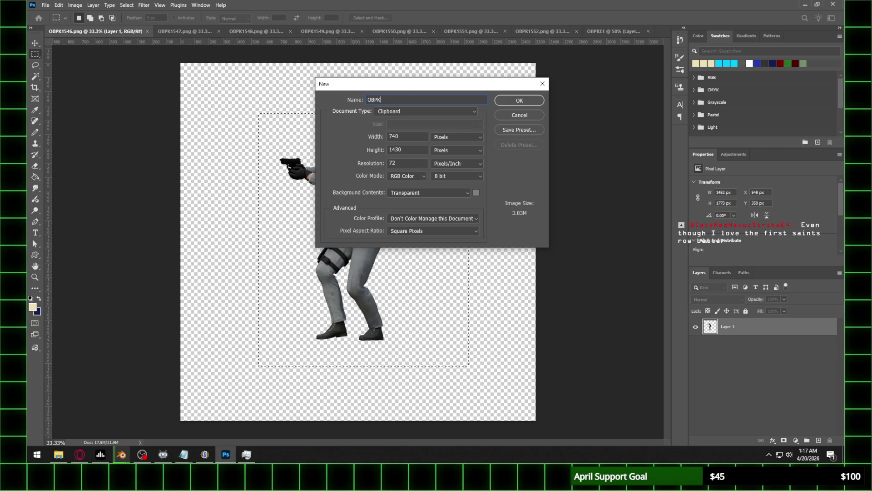
{"action": "type", "text": "E2"}
{"action": "key", "text": "Return"}
{"action": "key", "text": "ctrl+v"}
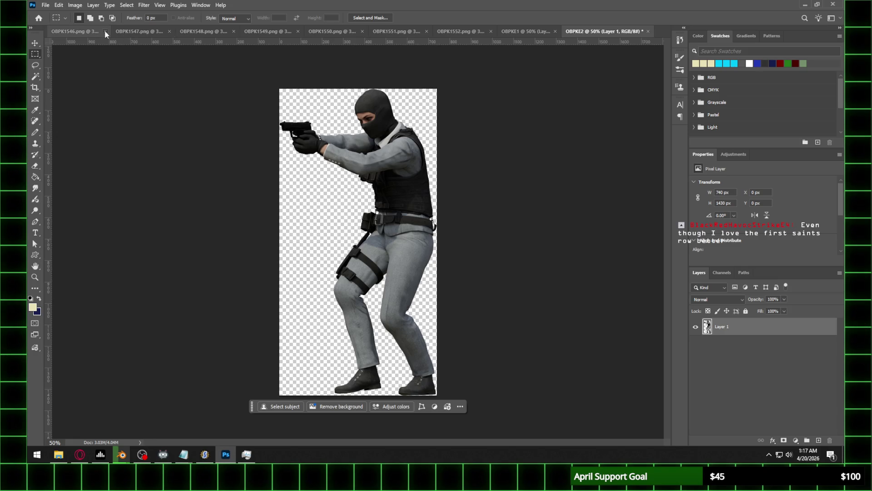
{"action": "left_click", "coordinate": [105, 32]}
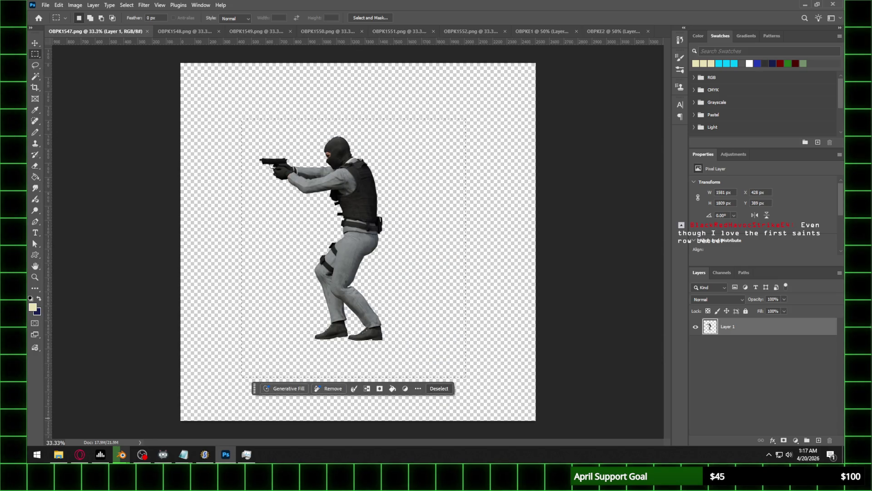
Crop the OBPK1547 figure into a new OBPKE3 document and close its render
{"action": "key", "text": "ctrl+d"}
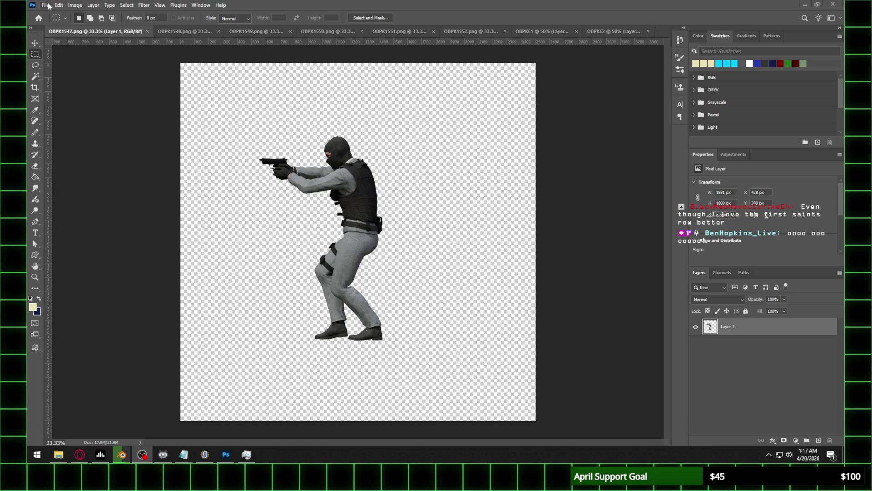
{"action": "key", "text": "ctrl+z"}
{"action": "left_click", "coordinate": [47, 5]}
{"action": "left_click", "coordinate": [55, 14]}
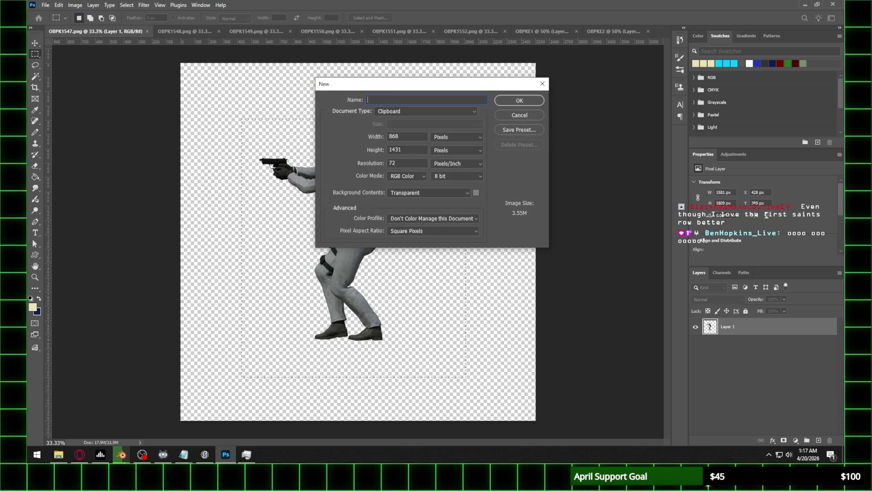
{"action": "type", "text": "OBPKE3"}
{"action": "key", "text": "Return"}
{"action": "key", "text": "ctrl+v"}
{"action": "left_click", "coordinate": [105, 31]}
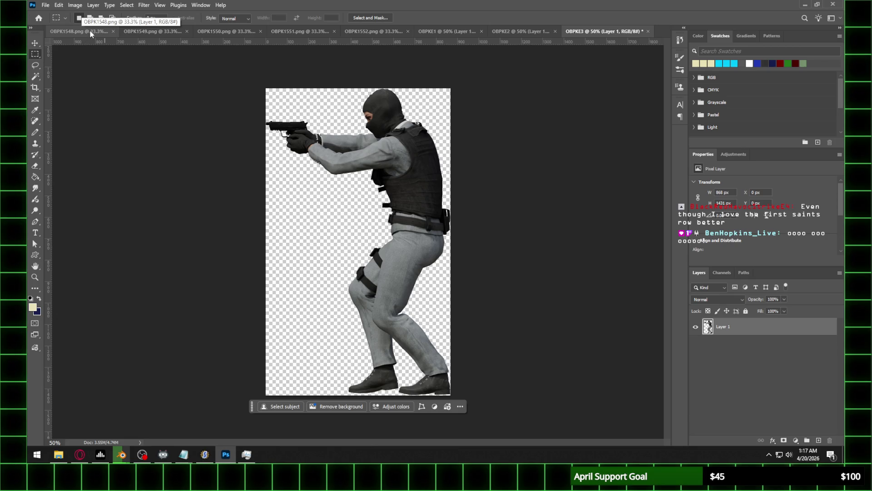
Crop the OBPK1548 figure into a new OBPKE4 document
{"action": "left_click", "coordinate": [120, 31]}
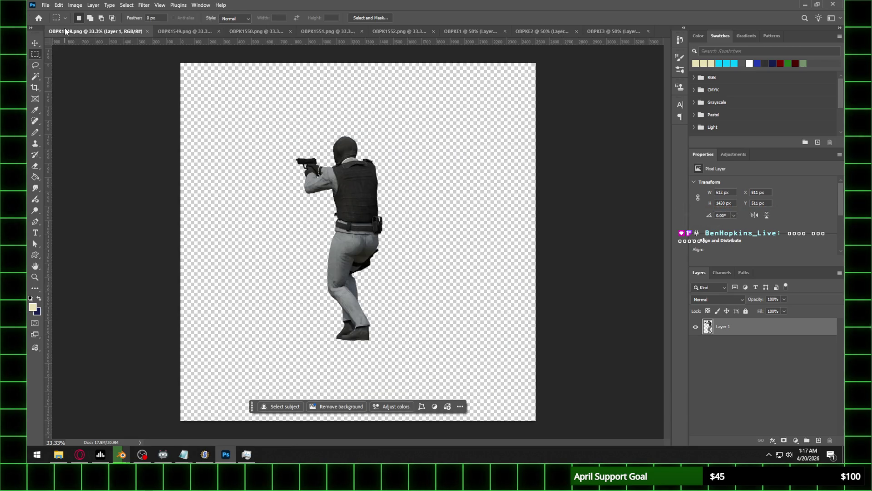
{"action": "mouse_move", "coordinate": [262, 135]}
{"action": "left_mouse_down"}
{"action": "mouse_move", "coordinate": [295, 137]}
{"action": "mouse_move", "coordinate": [435, 366]}
{"action": "left_mouse_up"}
{"action": "left_click", "coordinate": [46, 5]}
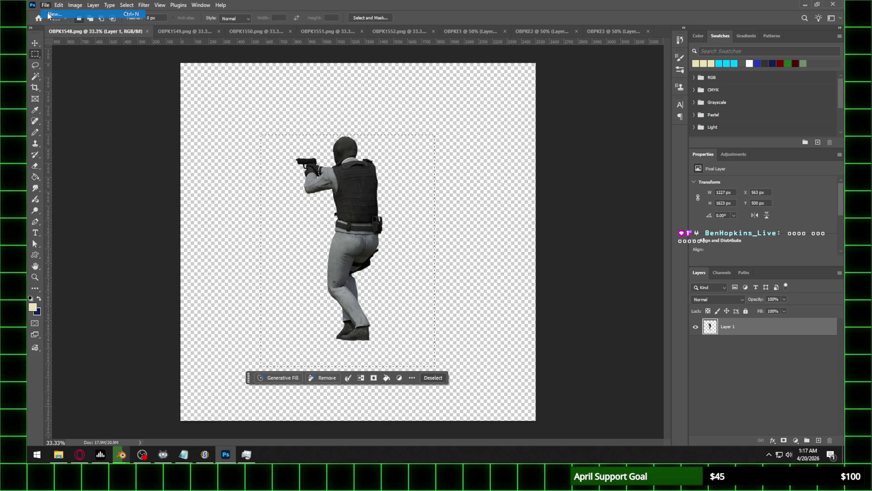
{"action": "left_click", "coordinate": [49, 13]}
{"action": "type", "text": "OBPKE4"}
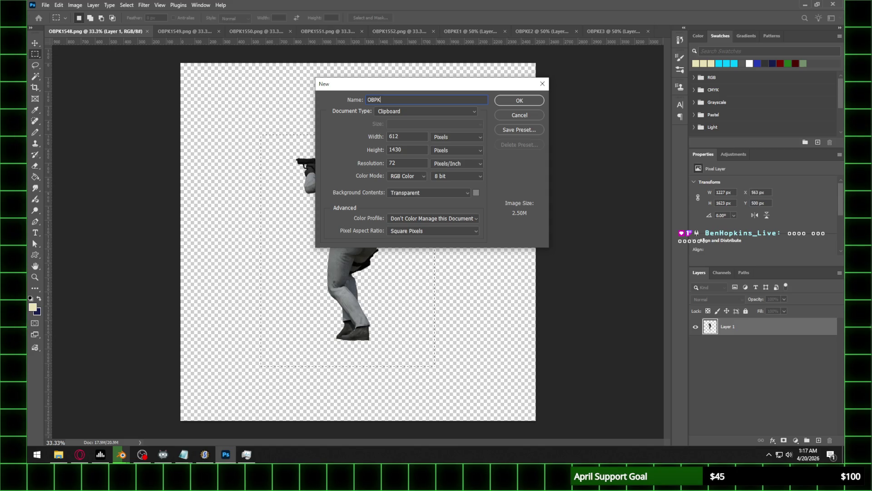
{"action": "key", "text": "Return"}
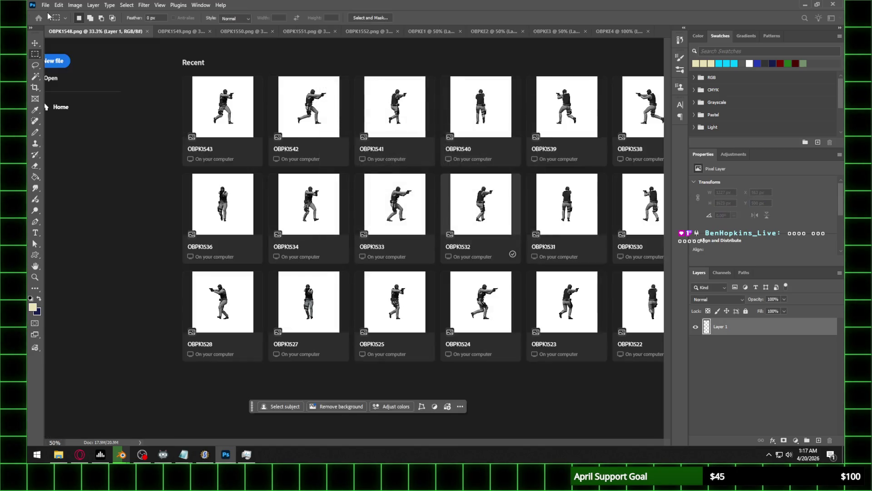
{"action": "key", "text": "ctrl+v"}
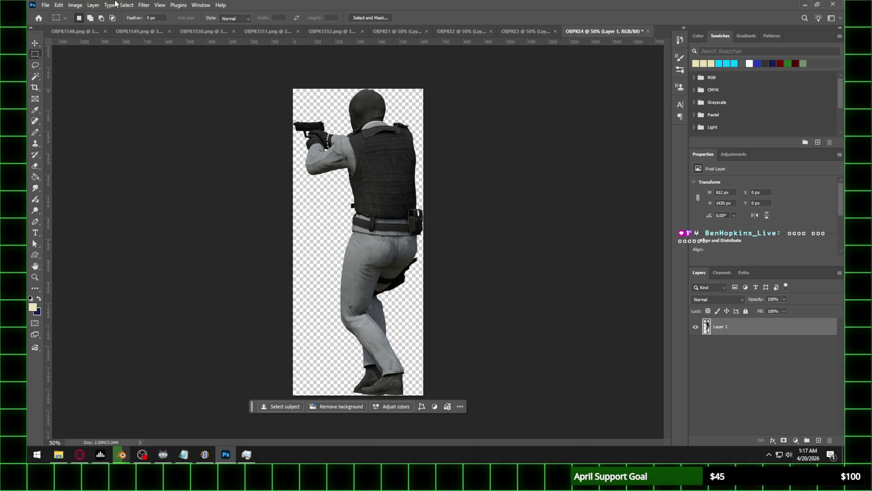
Scale OBPKE4 to 40%, view it at actual size, and close the OBPK1548 render
{"action": "left_click", "coordinate": [70, 5]}
{"action": "left_click", "coordinate": [97, 67]}
{"action": "type", "text": "40"}
{"action": "key", "text": "Return"}
{"action": "key", "text": "z"}
{"action": "double_click", "coordinate": [399, 202]}
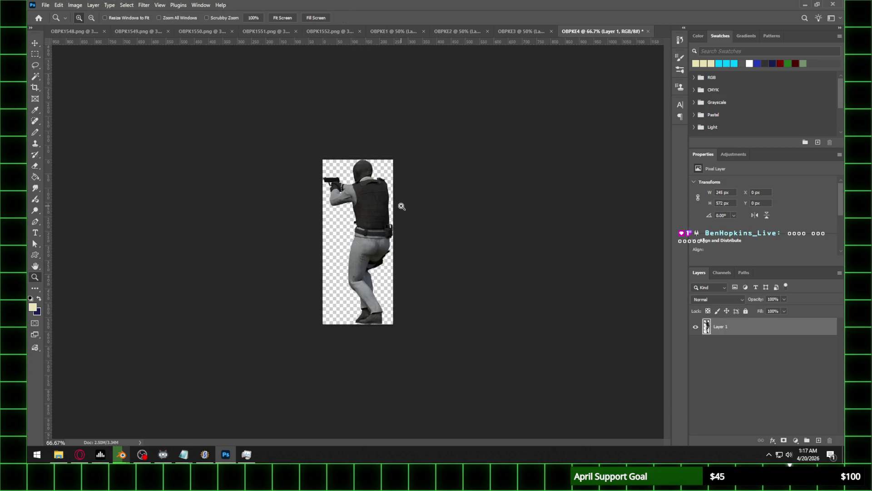
{"action": "left_click", "coordinate": [91, 32]}
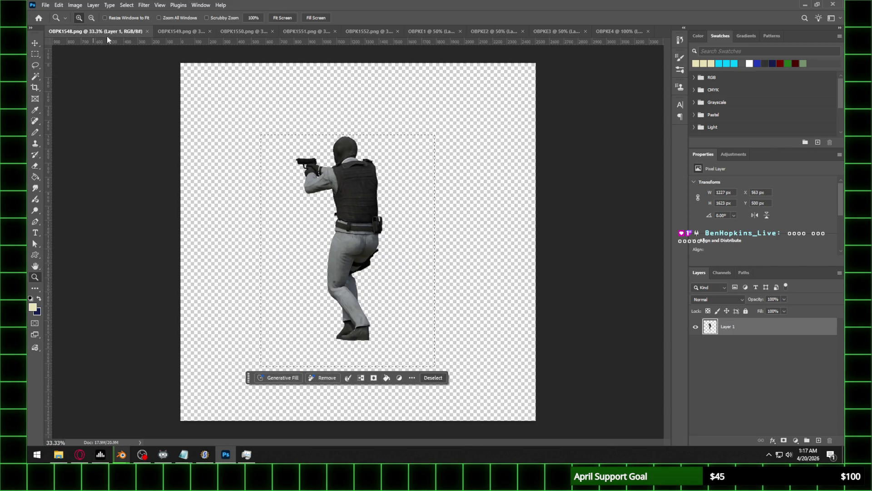
{"action": "left_click", "coordinate": [147, 31]}
{"action": "left_click", "coordinate": [83, 32]}
Marquee-select the OBPK1549 figure and create the OBPKE5 document from the clipboard
{"action": "mouse_move", "coordinate": [283, 122]}
{"action": "left_mouse_down"}
{"action": "mouse_move", "coordinate": [463, 344]}
{"action": "mouse_move", "coordinate": [413, 353]}
{"action": "mouse_move", "coordinate": [419, 360]}
{"action": "left_mouse_up"}
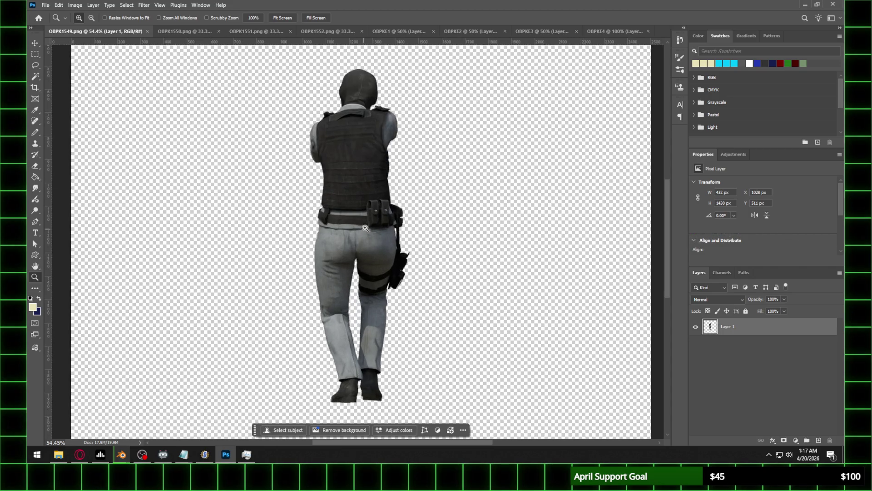
{"action": "left_click", "coordinate": [105, 96], "text": "alt"}
{"action": "left_click", "coordinate": [35, 54]}
{"action": "left_click_drag", "start_coordinate": [218, 104], "coordinate": [481, 359]}
{"action": "left_click", "coordinate": [45, 5]}
{"action": "left_click", "coordinate": [46, 12]}
{"action": "key", "text": "BackSpace"}
{"action": "type", "text": "PKE5"}
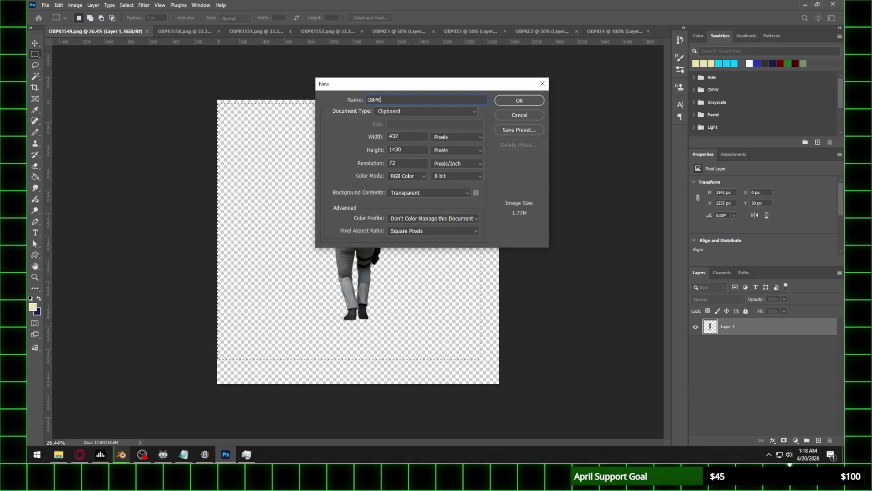
{"action": "key", "text": "Return"}
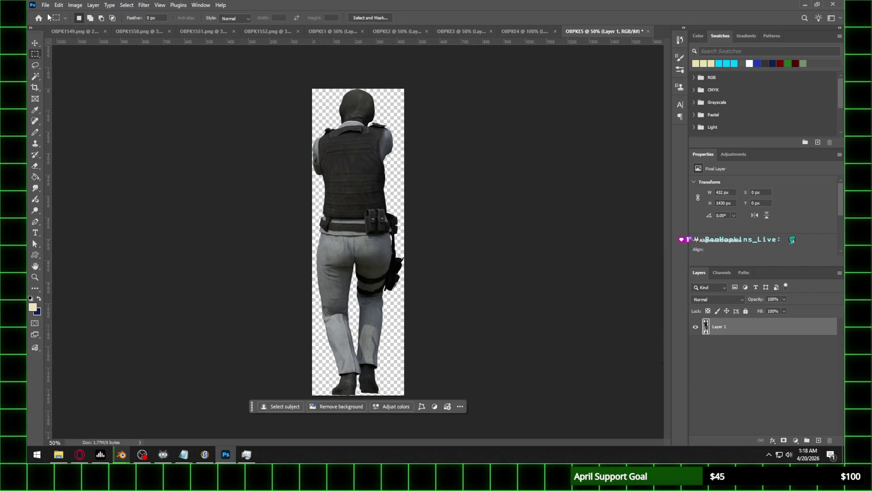
Close the OBPK1549 render and paste the OBPK1550 figure into a new 665×1430 OBPKE6 document
{"action": "left_click", "coordinate": [80, 30]}
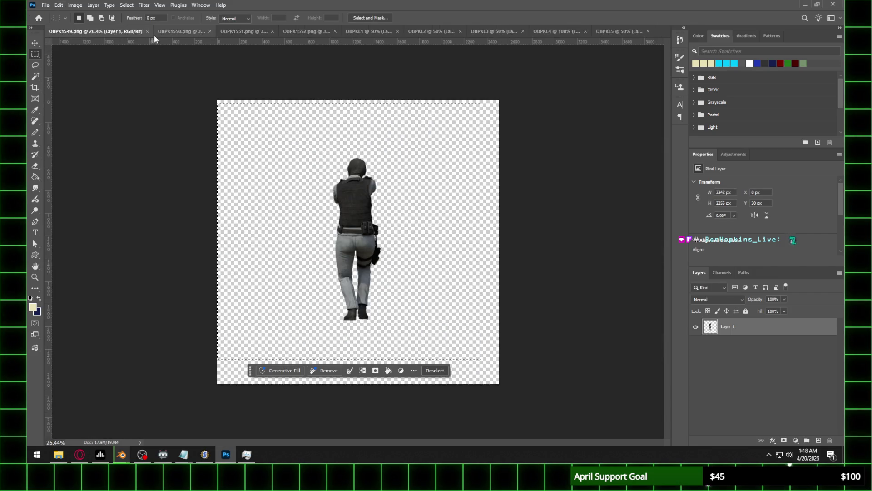
{"action": "left_click", "coordinate": [147, 31]}
{"action": "left_click", "coordinate": [82, 32]}
{"action": "mouse_move", "coordinate": [282, 107]}
{"action": "left_mouse_down"}
{"action": "mouse_move", "coordinate": [418, 239]}
{"action": "mouse_move", "coordinate": [525, 396]}
{"action": "mouse_move", "coordinate": [470, 377]}
{"action": "left_mouse_up"}
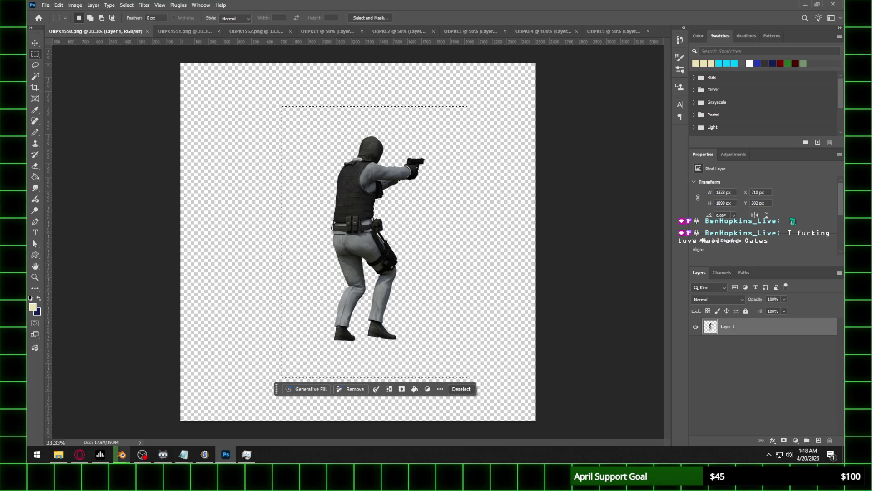
{"action": "left_click", "coordinate": [45, 5]}
{"action": "left_click", "coordinate": [48, 13]}
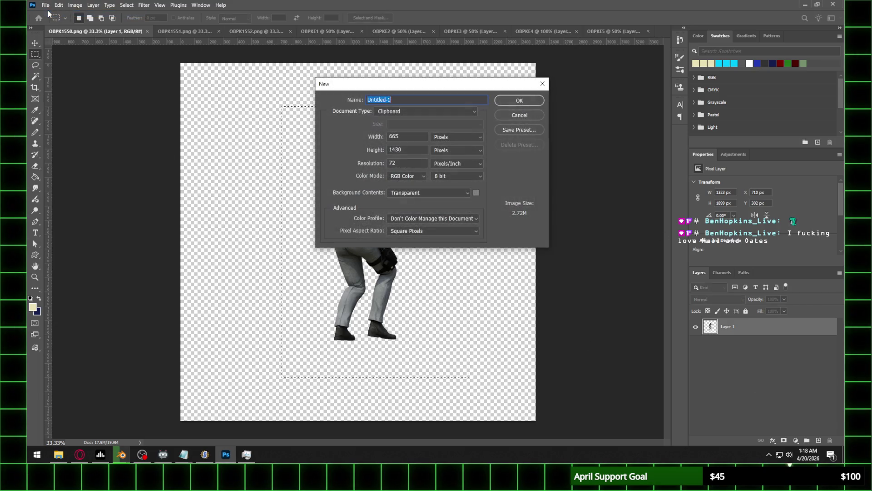
{"action": "type", "text": "OB"}
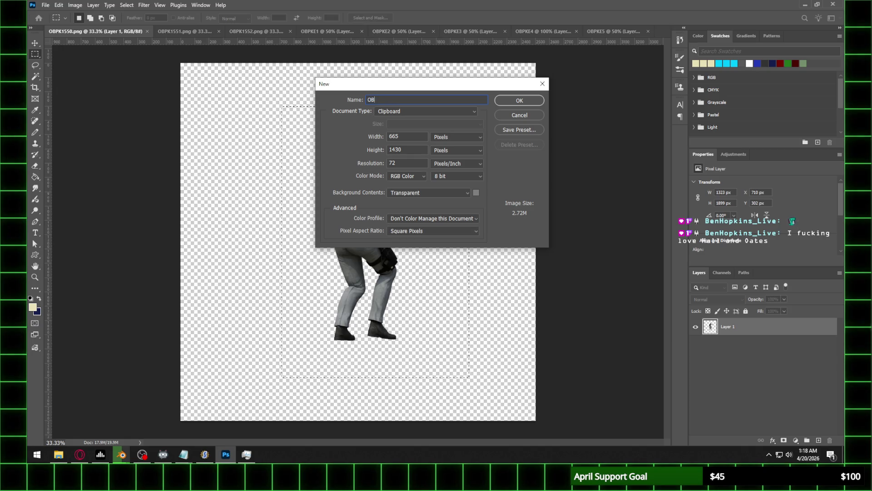
{"action": "type", "text": "PKE"}
{"action": "key", "text": "Return"}
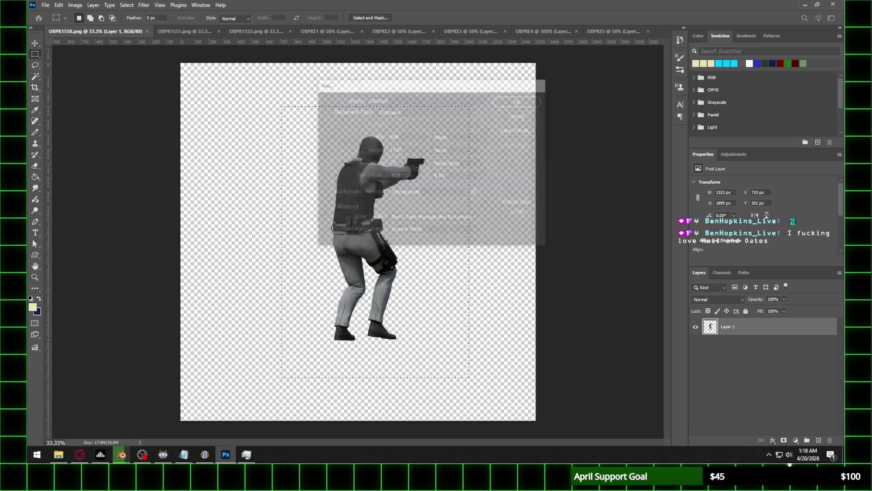
{"action": "key", "text": "ctrl+v"}
{"action": "left_click", "coordinate": [77, 5]}
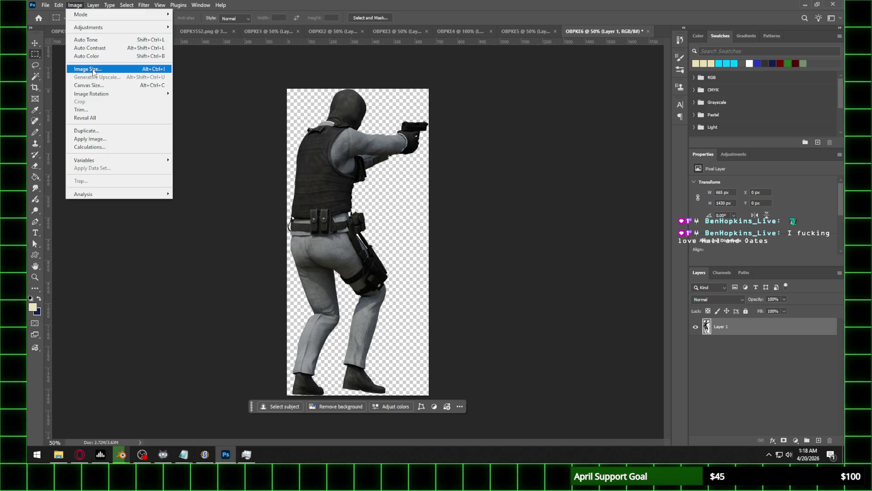
Resize OBPKE6 to 40% in Image Size and zoom in to inspect it
{"action": "left_click", "coordinate": [92, 70]}
{"action": "type", "text": "40"}
{"action": "key", "text": "Return"}
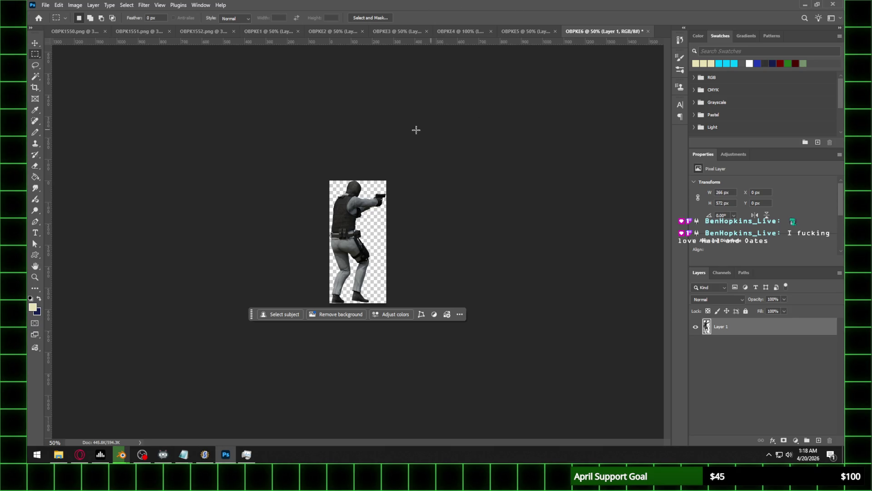
{"action": "key", "text": "z"}
{"action": "left_click", "coordinate": [367, 176]}
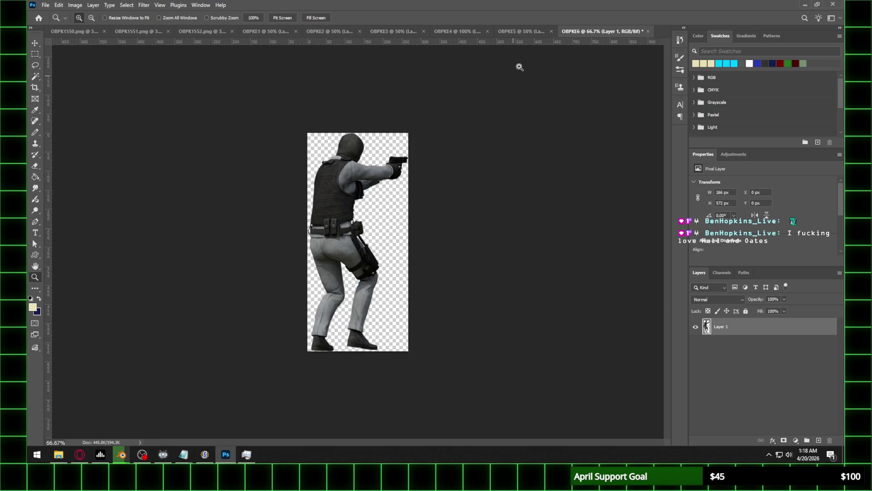
Compare with OBPKE5, then revert OBPKE6's resize in History and zoom out to 50%
{"action": "left_click", "coordinate": [523, 31]}
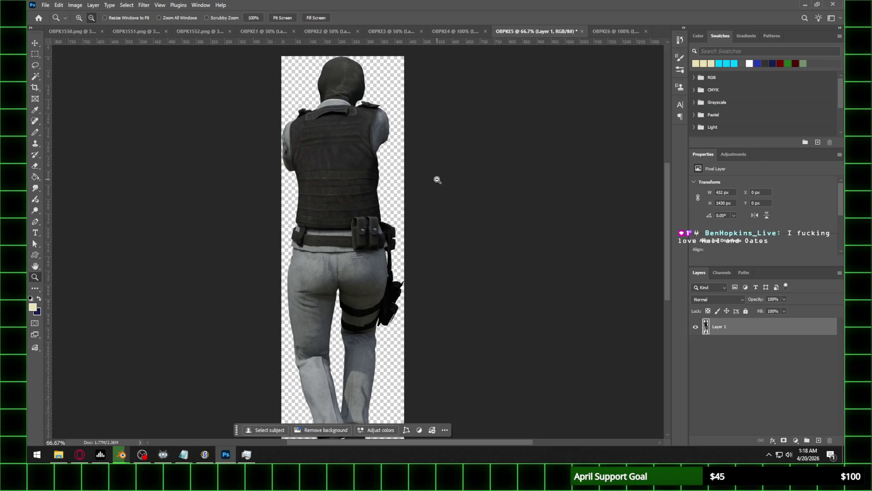
{"action": "left_click", "coordinate": [622, 32]}
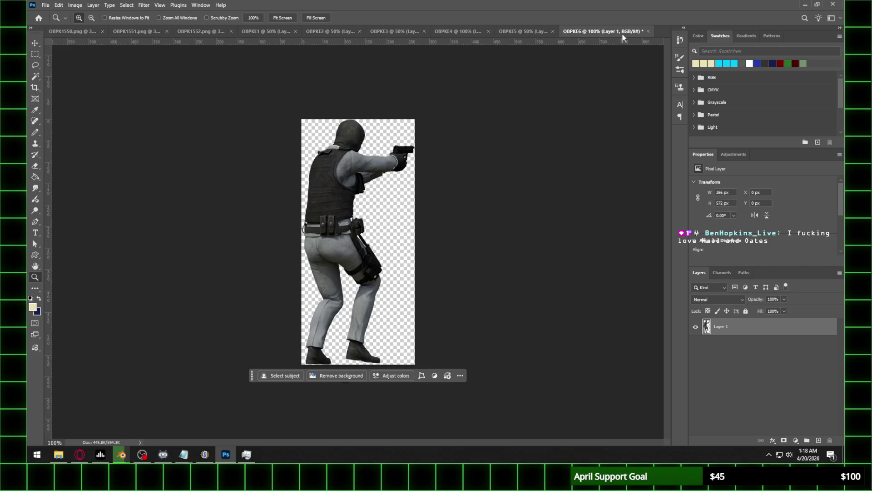
{"action": "left_click", "coordinate": [522, 29]}
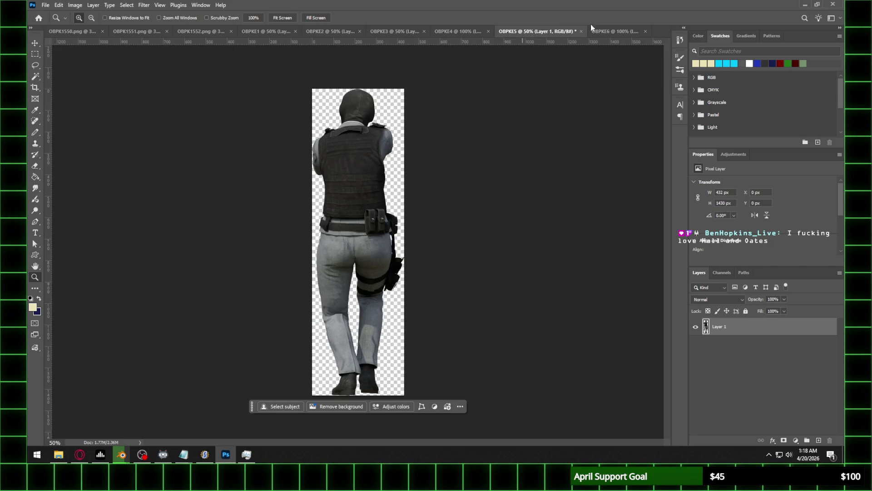
{"action": "left_click", "coordinate": [605, 33]}
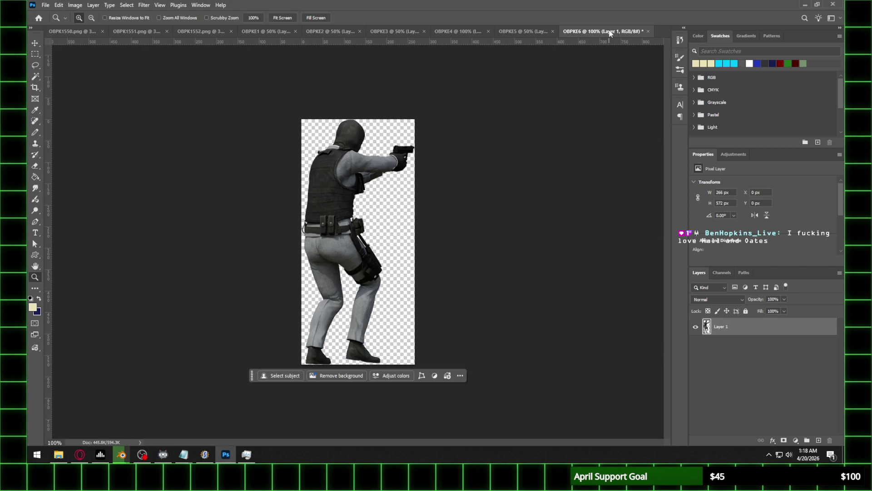
{"action": "left_click", "coordinate": [677, 40]}
{"action": "left_click", "coordinate": [607, 77]}
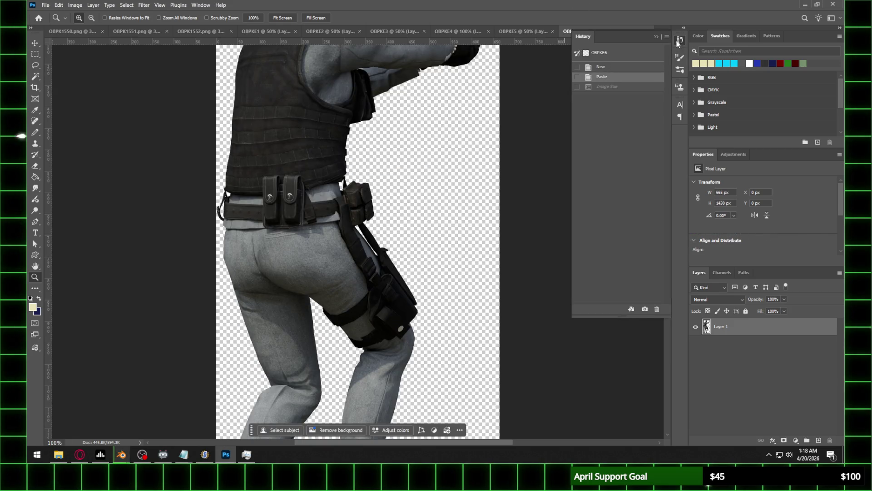
{"action": "left_click", "coordinate": [655, 36]}
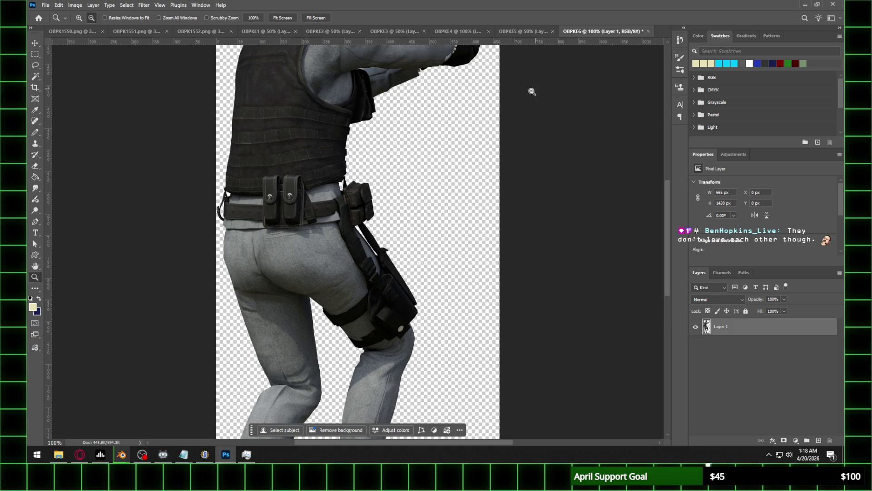
{"action": "left_click", "coordinate": [522, 98], "text": "alt"}
{"action": "left_click", "coordinate": [498, 111], "text": "alt"}
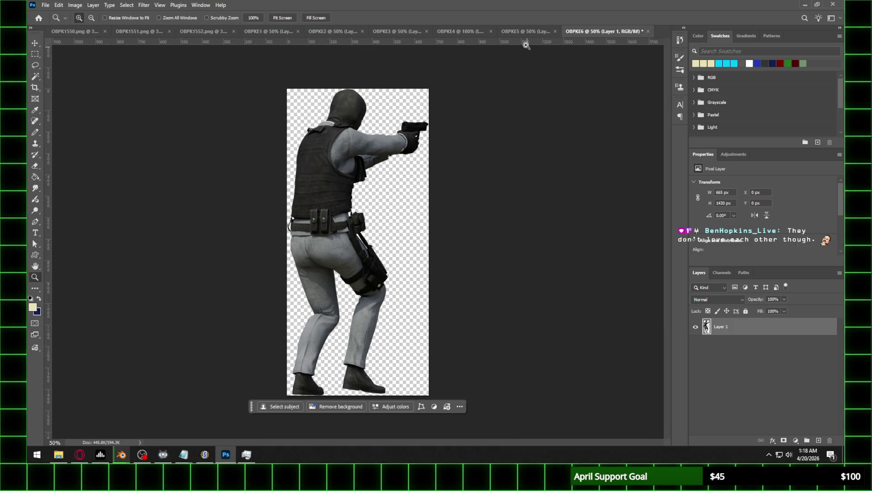
Check OBPKE4's size and scale OBPKE5 to 40%, making it 173×572 px
{"action": "left_click", "coordinate": [529, 32]}
{"action": "left_click", "coordinate": [456, 33]}
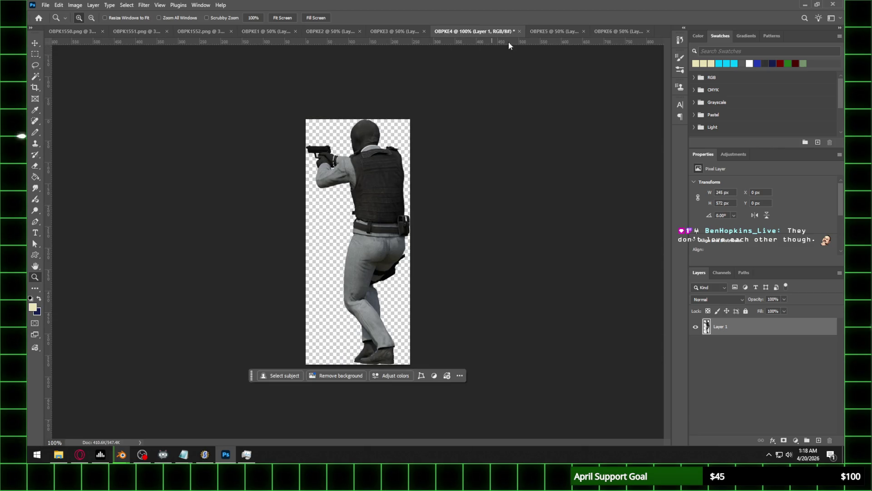
{"action": "left_click", "coordinate": [549, 31]}
{"action": "left_click", "coordinate": [75, 5]}
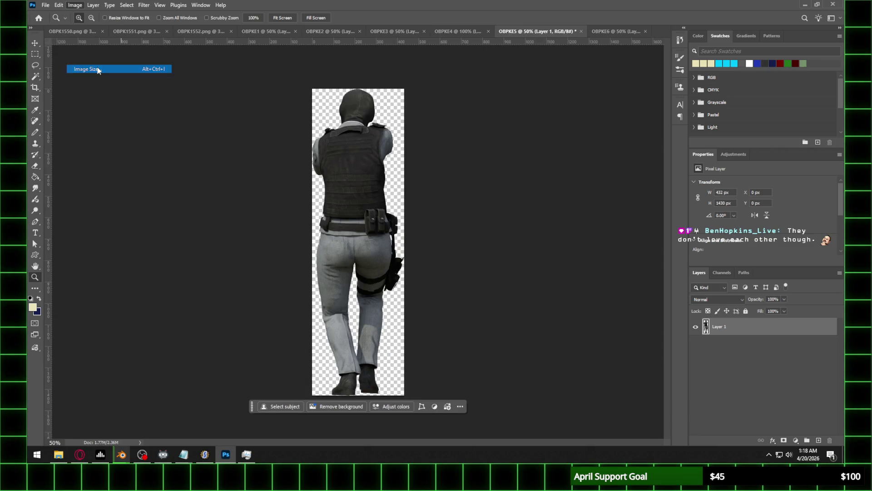
{"action": "left_click", "coordinate": [98, 69]}
{"action": "key", "text": "Return"}
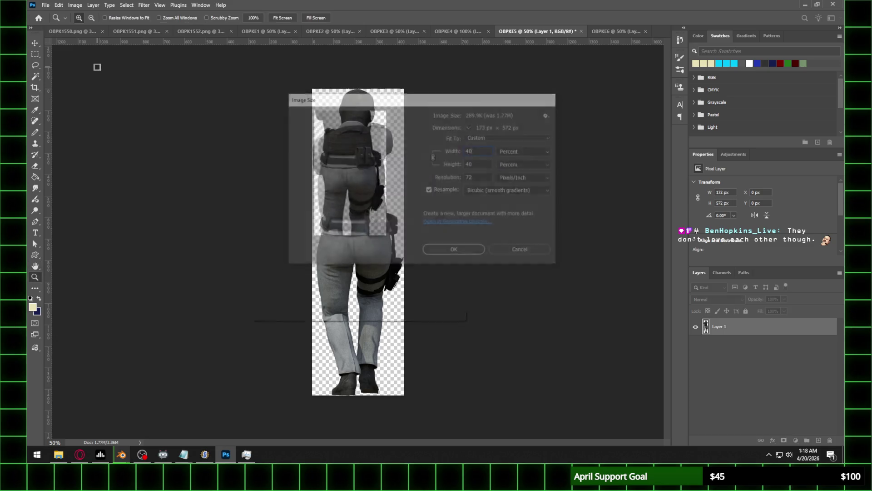
{"action": "left_click", "coordinate": [374, 201]}
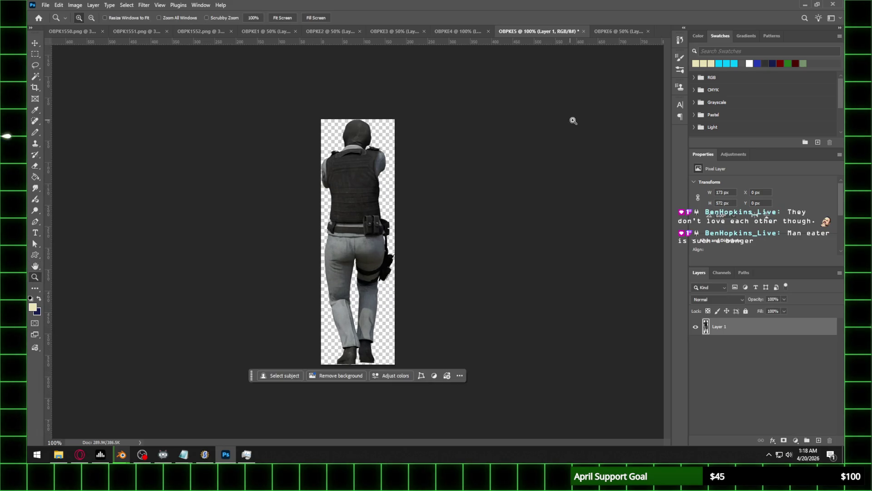
Re-apply the 40% Image Size to OBPKE6, making it 266×572 px
{"action": "left_click", "coordinate": [618, 32]}
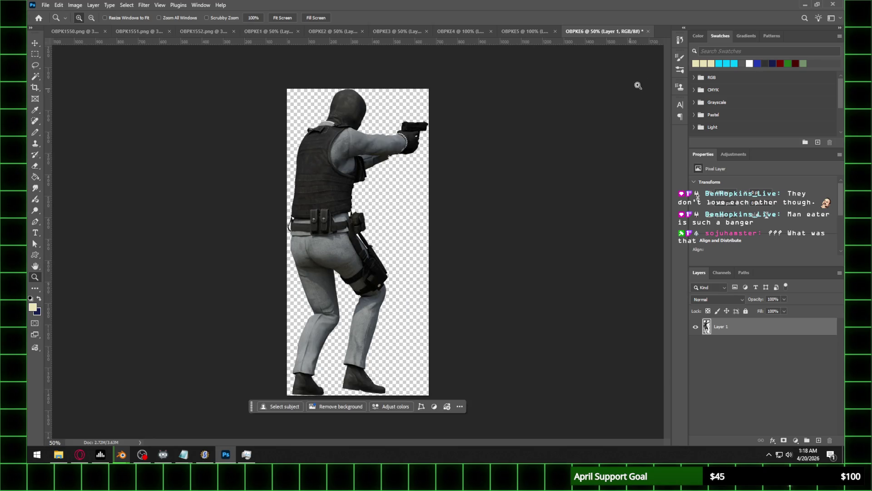
{"action": "left_click", "coordinate": [75, 5]}
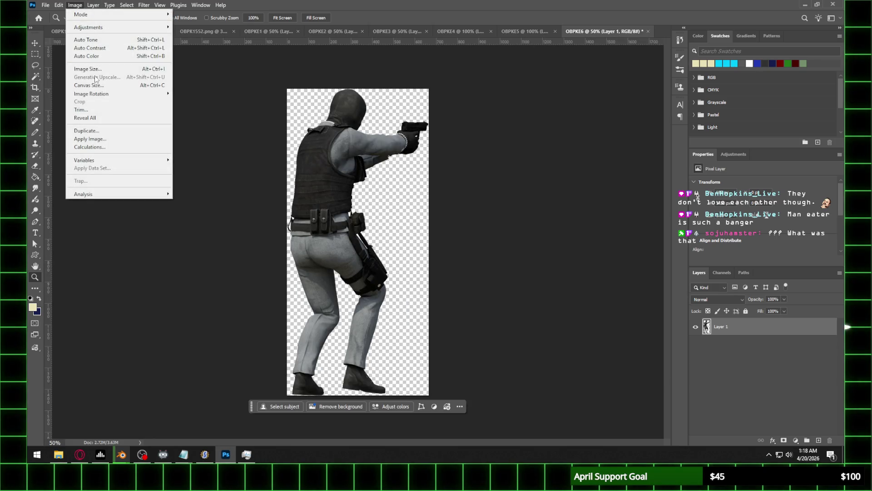
{"action": "left_click", "coordinate": [100, 69]}
{"action": "type", "text": "40"}
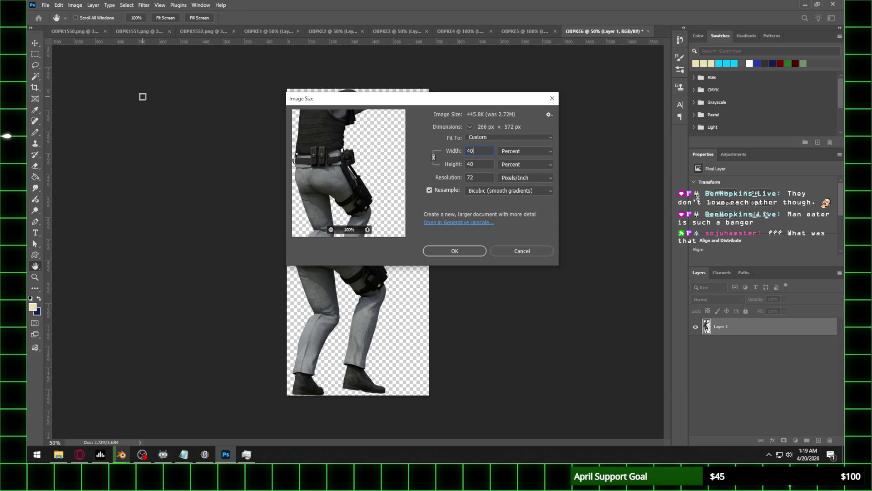
{"action": "key", "text": "Return"}
{"action": "left_click", "coordinate": [420, 186]}
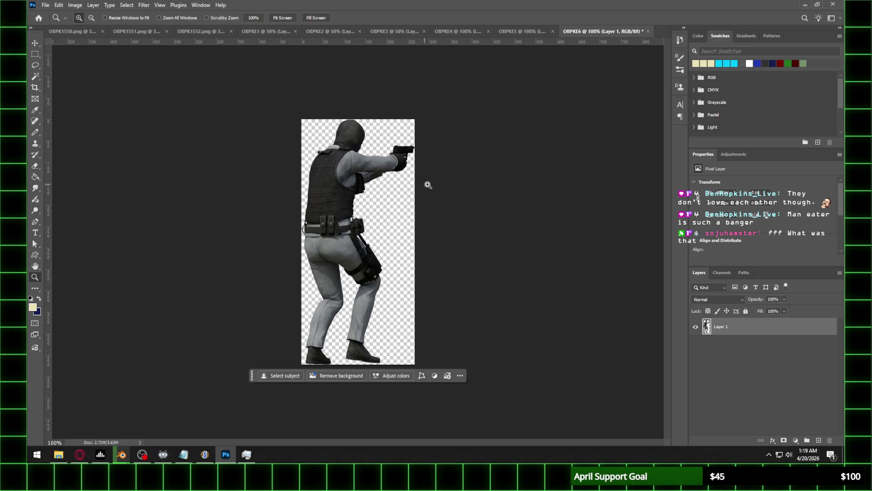
{"action": "left_click", "coordinate": [91, 31]}
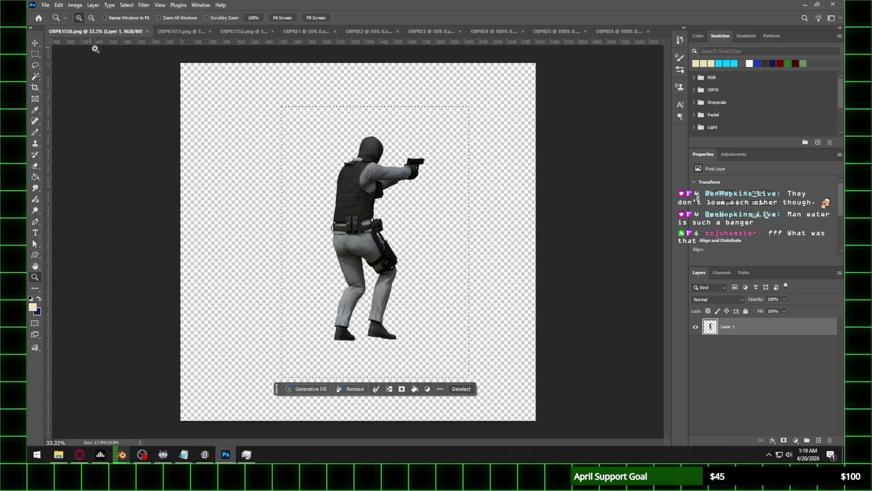
Close OBPK1550 and marquee-select the OBPK1551 figure
{"action": "left_click", "coordinate": [147, 32]}
{"action": "left_click", "coordinate": [65, 32]}
{"action": "left_click_drag", "start_coordinate": [291, 114], "coordinate": [486, 356]}
{"action": "left_click", "coordinate": [353, 190], "text": "alt"}
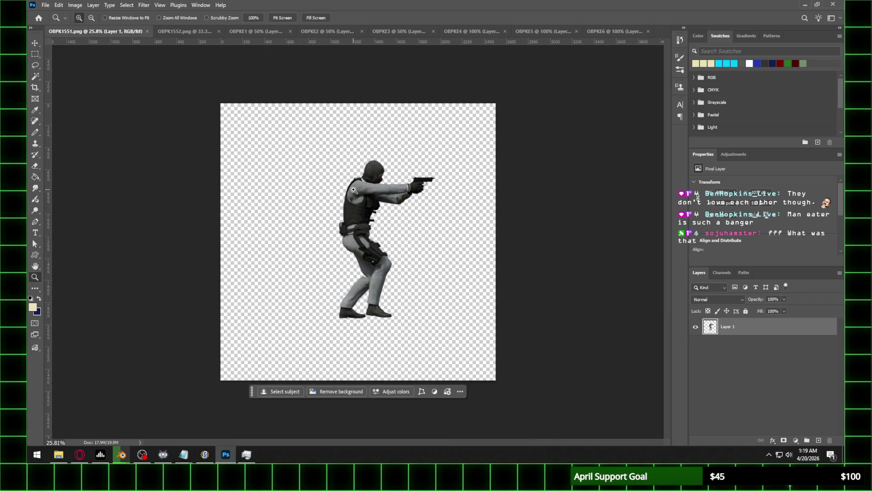
{"action": "left_click", "coordinate": [41, 55]}
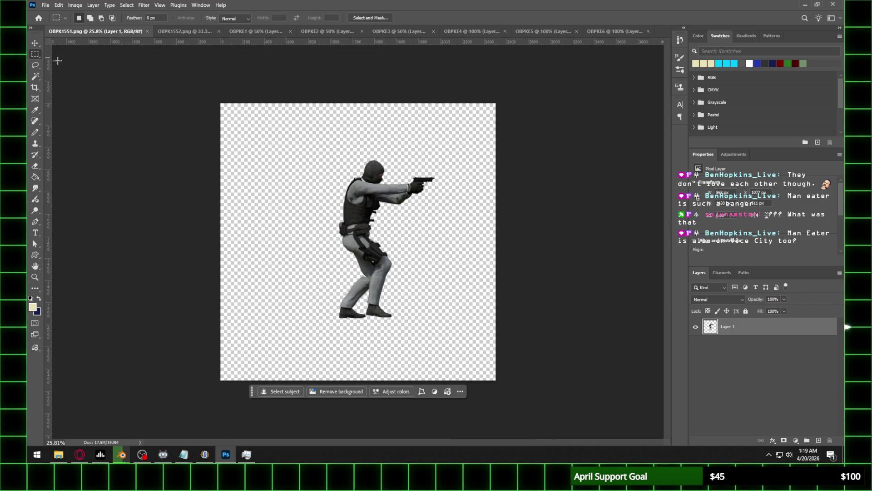
{"action": "mouse_move", "coordinate": [319, 151]}
{"action": "left_mouse_down"}
{"action": "mouse_move", "coordinate": [367, 184]}
{"action": "mouse_move", "coordinate": [465, 346]}
{"action": "mouse_move", "coordinate": [453, 337]}
{"action": "left_mouse_up"}
Create a new clipboard-sized document named OBPKE7 and paste the figure into it
{"action": "left_click", "coordinate": [45, 5]}
{"action": "left_click", "coordinate": [50, 14]}
{"action": "type", "text": "OBPKE7"}
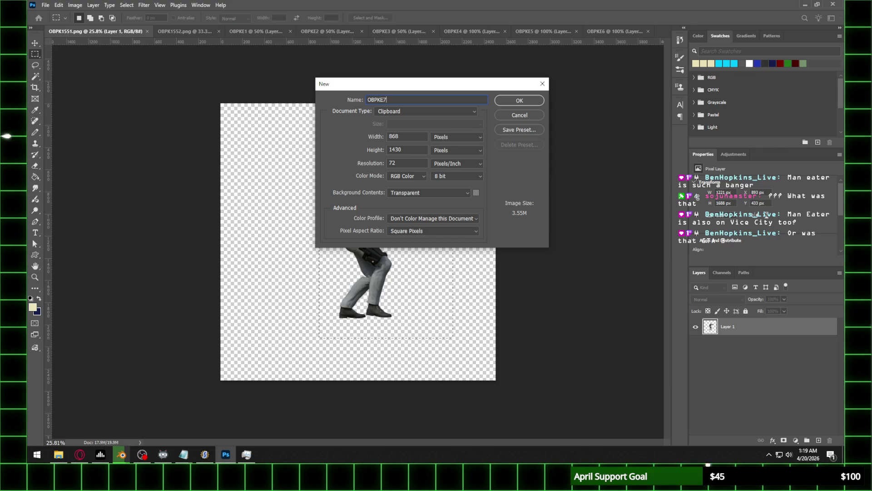
{"action": "key", "text": "Return"}
{"action": "key", "text": "ctrl+v"}
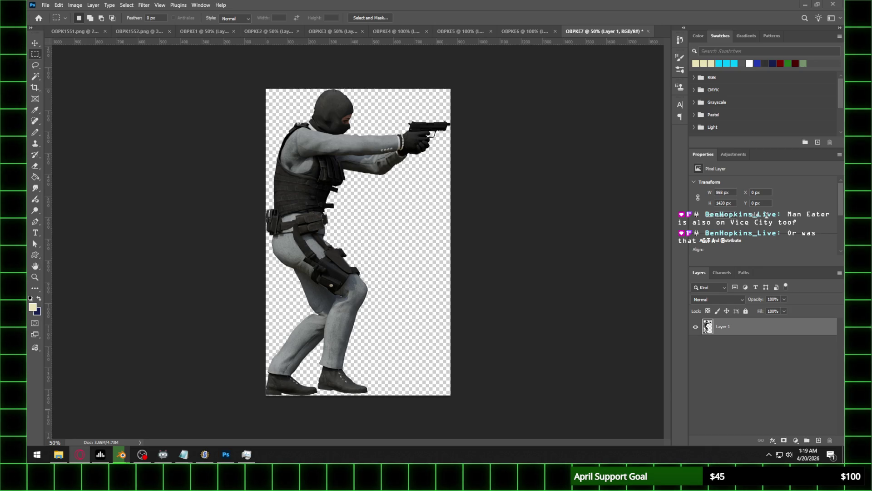
Resize OBPKE7 to 40% so it becomes 347×572 px
{"action": "left_click", "coordinate": [286, 59]}
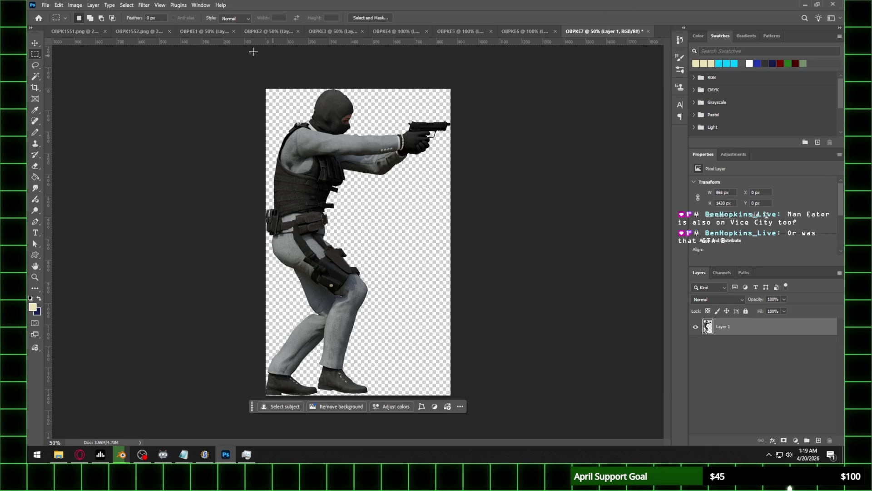
{"action": "left_click", "coordinate": [94, 5]}
{"action": "left_click", "coordinate": [93, 69]}
{"action": "type", "text": "4"}
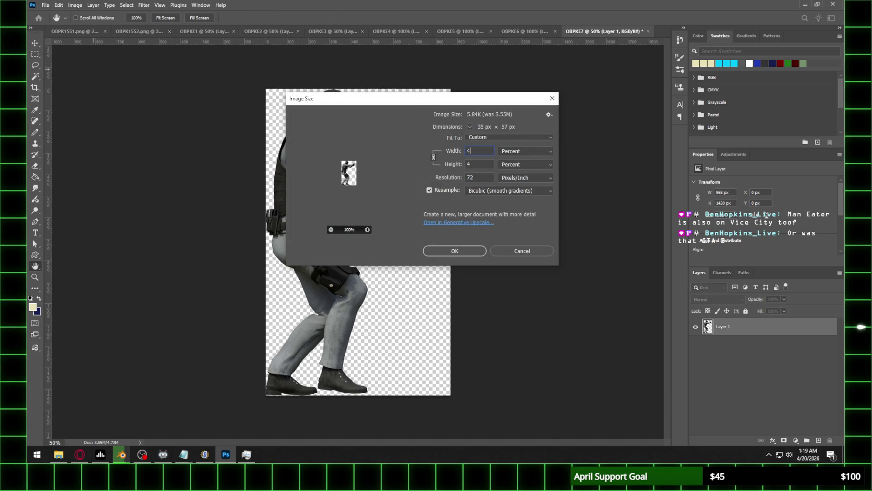
{"action": "type", "text": "0"}
{"action": "key", "text": "Return"}
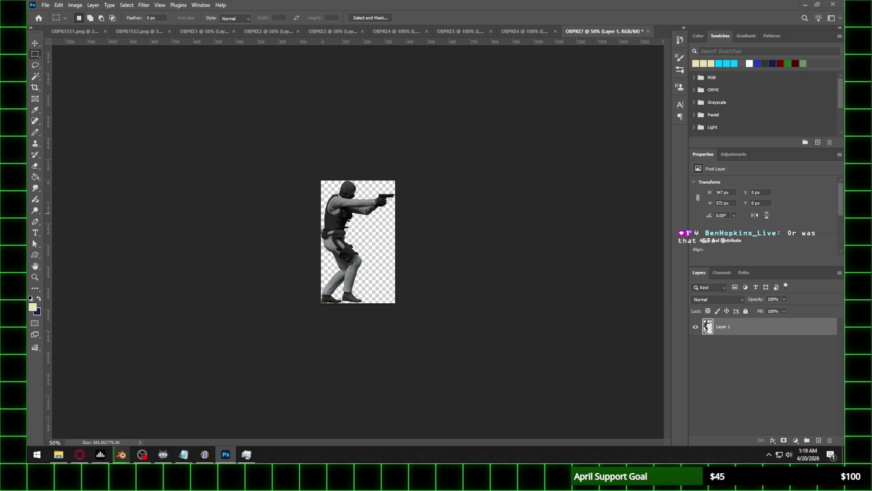
View OBPKE7 at 100% zoom to inspect the resized sprite
{"action": "left_click", "coordinate": [80, 455]}
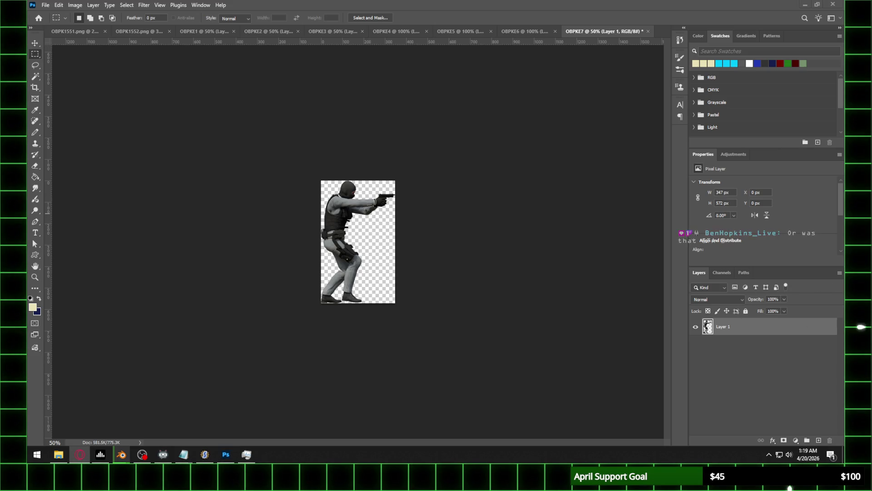
{"action": "left_click", "coordinate": [416, 151]}
{"action": "key", "text": "z"}
{"action": "double_click", "coordinate": [444, 84]}
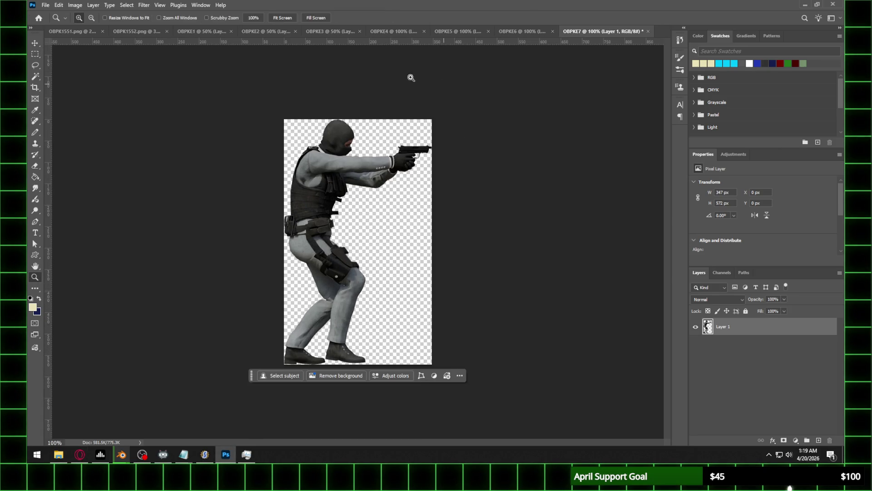
{"action": "left_click", "coordinate": [76, 31]}
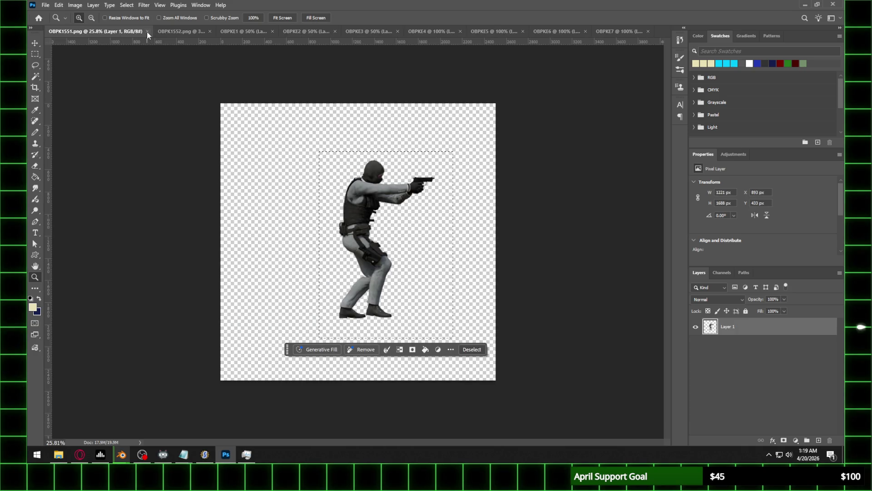
Close OBPK1551 and marquee-select the OBPK1552 figure
{"action": "left_click", "coordinate": [147, 32]}
{"action": "left_click", "coordinate": [290, 119]}
{"action": "key", "text": "ctrl+0"}
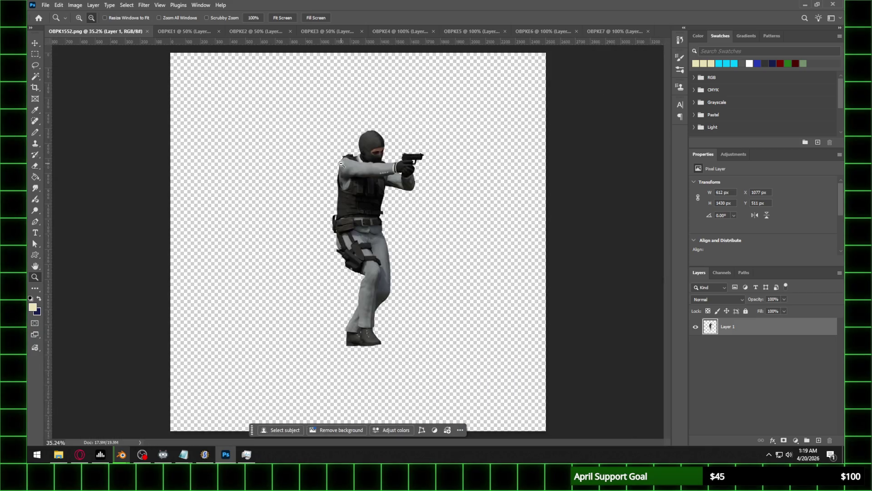
{"action": "left_click", "coordinate": [35, 54]}
{"action": "left_click_drag", "start_coordinate": [265, 94], "coordinate": [500, 383]}
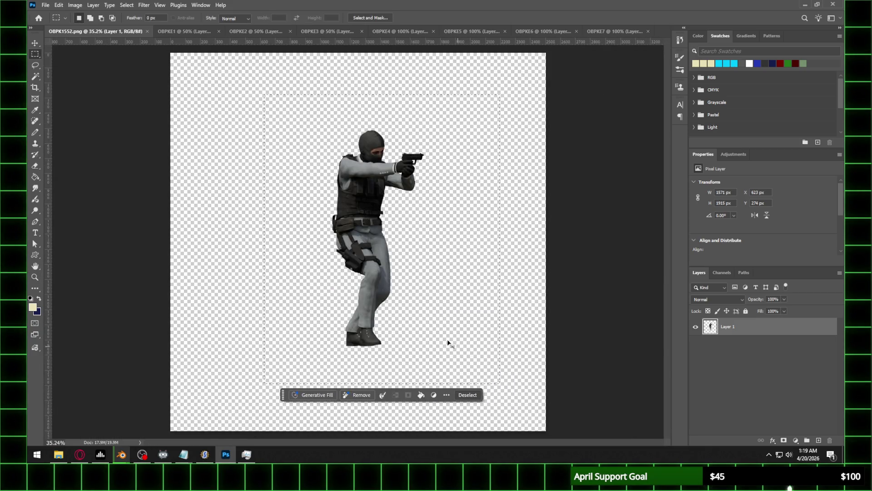
Create a new clipboard-sized document named OBPKE8 and paste the figure into it
{"action": "left_click", "coordinate": [46, 5]}
{"action": "left_click", "coordinate": [52, 15]}
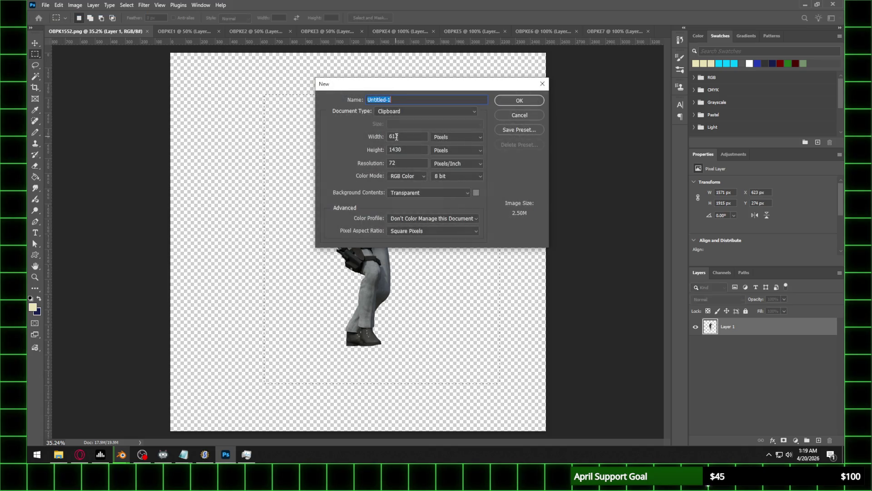
{"action": "type", "text": "OBPK"}
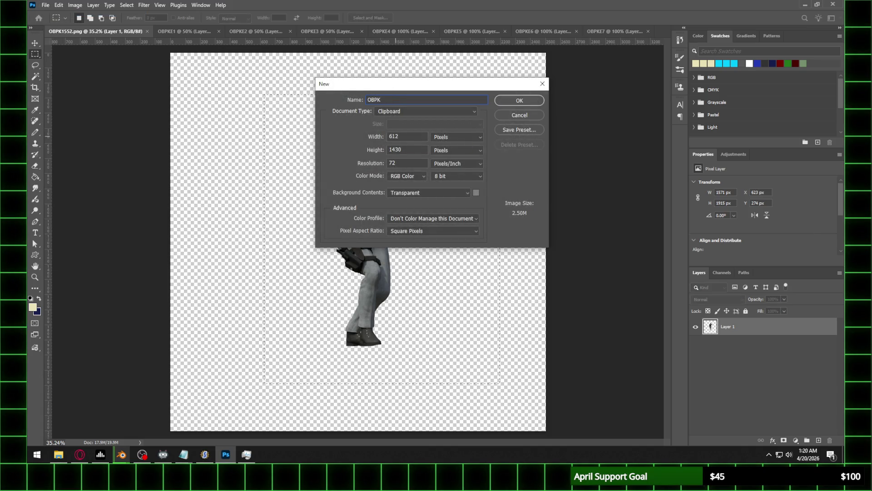
{"action": "type", "text": "E8"}
{"action": "key", "text": "Return"}
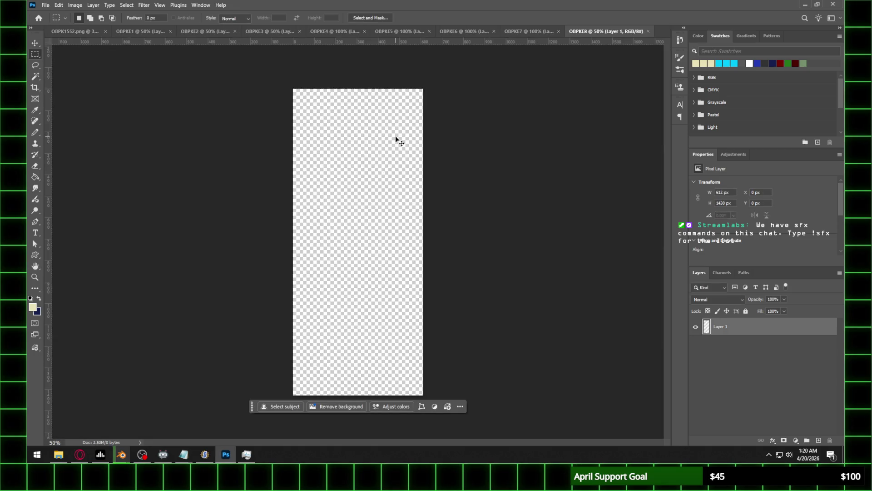
{"action": "key", "text": "ctrl+v"}
Resize OBPKE8 to 245×572 px, zoom in on it, and close OBPK1552.png
{"action": "left_click", "coordinate": [75, 5]}
{"action": "left_click", "coordinate": [94, 69]}
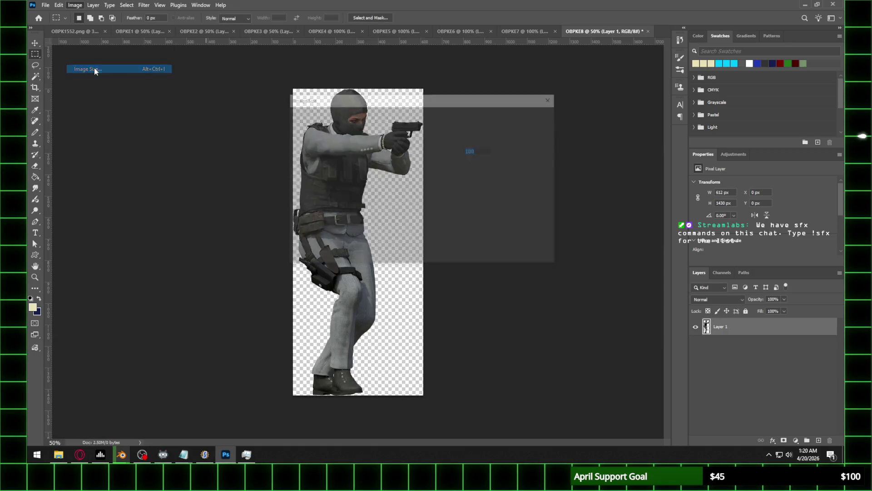
{"action": "type", "text": "245"}
{"action": "key", "text": "Return"}
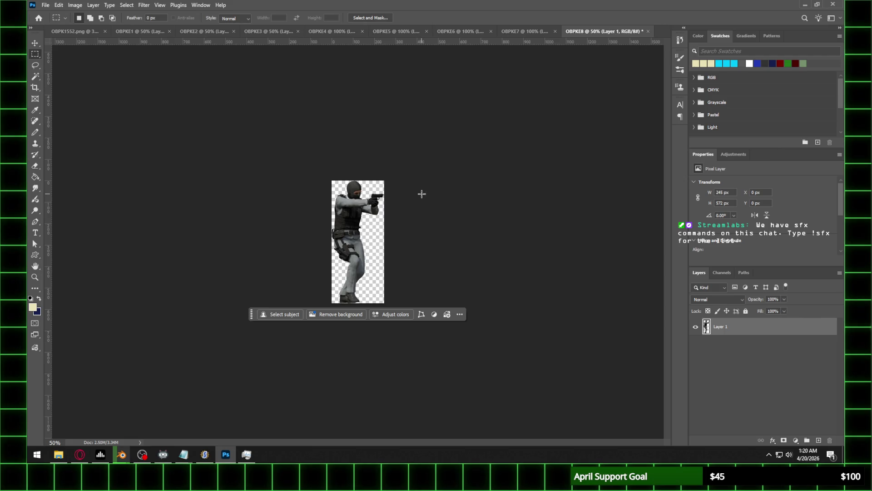
{"action": "key", "text": "z"}
{"action": "left_click", "coordinate": [421, 193]}
{"action": "left_click", "coordinate": [421, 193]}
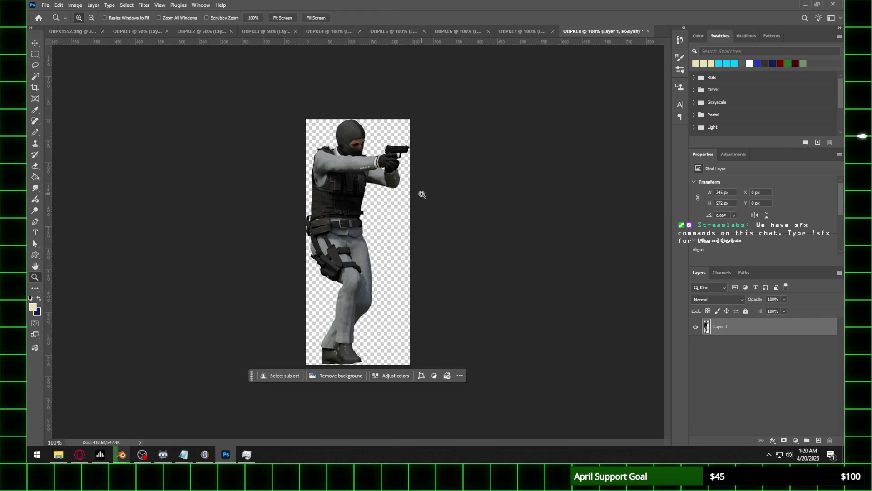
{"action": "left_click", "coordinate": [103, 32]}
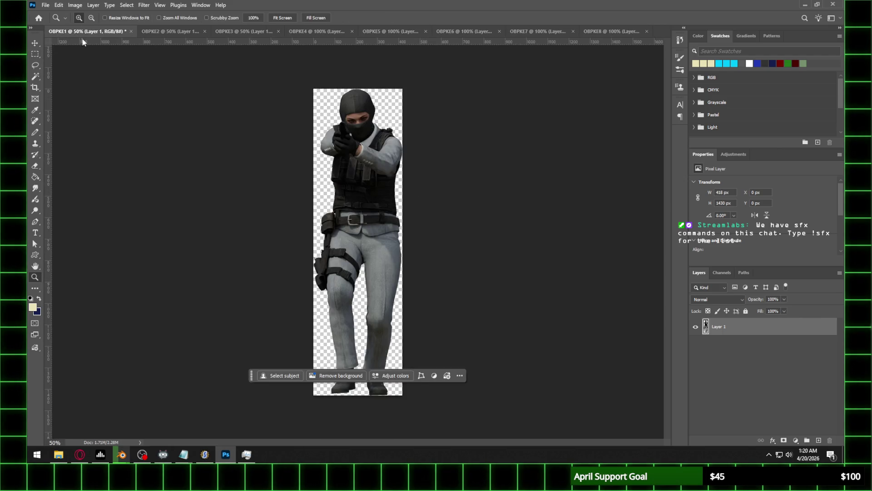
Resize OBPKE1 to 572 px tall and view it at actual size
{"action": "left_click", "coordinate": [679, 41]}
{"action": "left_click", "coordinate": [75, 5]}
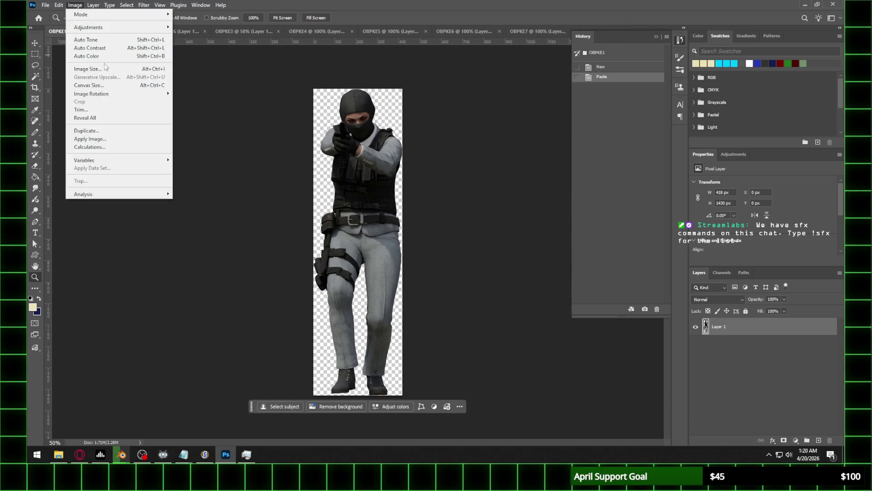
{"action": "left_click", "coordinate": [105, 68]}
{"action": "type", "text": "572"}
{"action": "key", "text": "Return"}
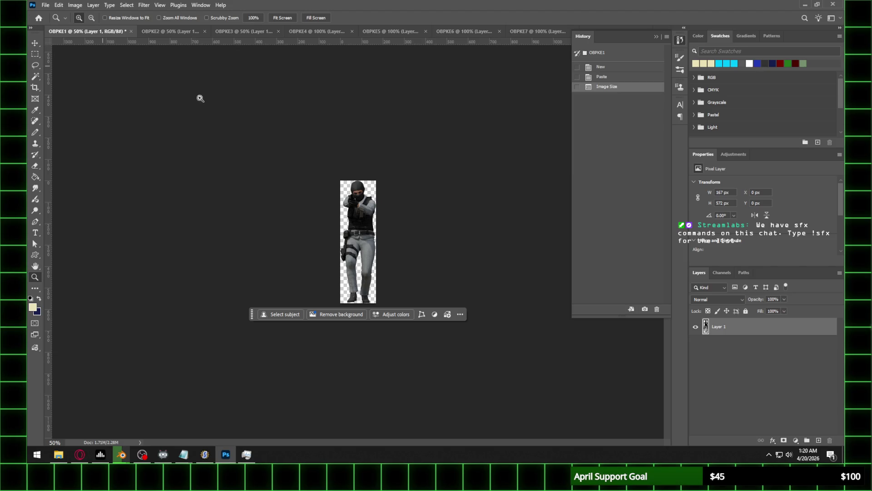
{"action": "double_click", "coordinate": [424, 202]}
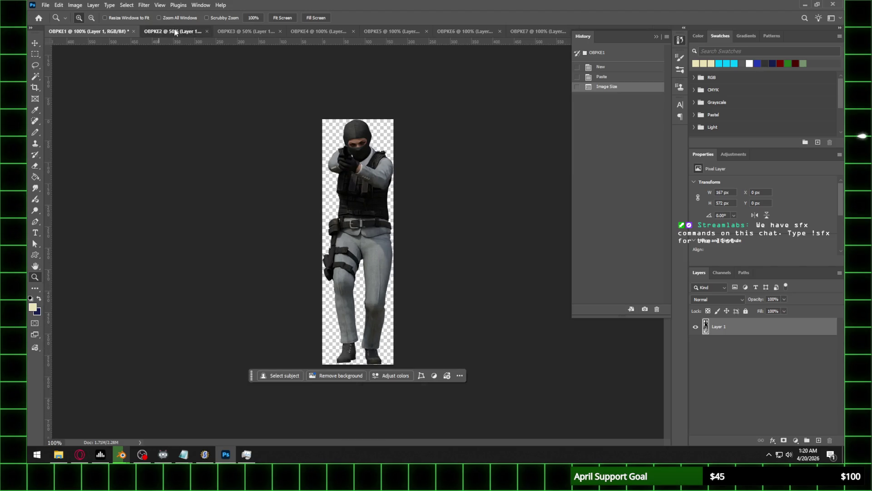
Scale OBPKE2 down to 40% so it is 572 px tall
{"action": "left_click", "coordinate": [175, 31]}
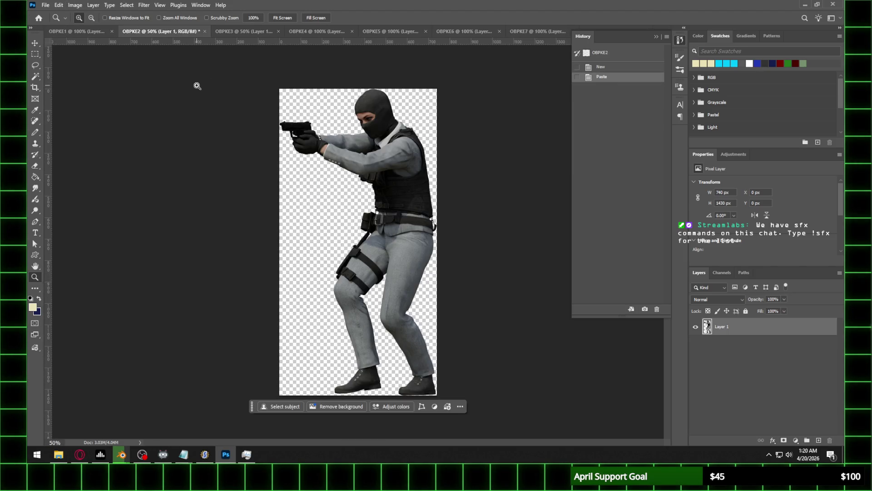
{"action": "key", "text": "alt+shift+n"}
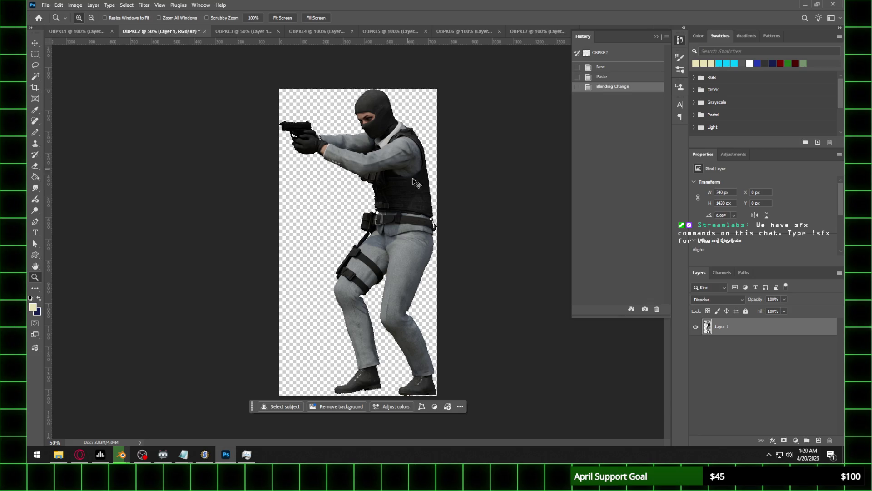
{"action": "key", "text": "ctrl+z"}
{"action": "left_click", "coordinate": [75, 5]}
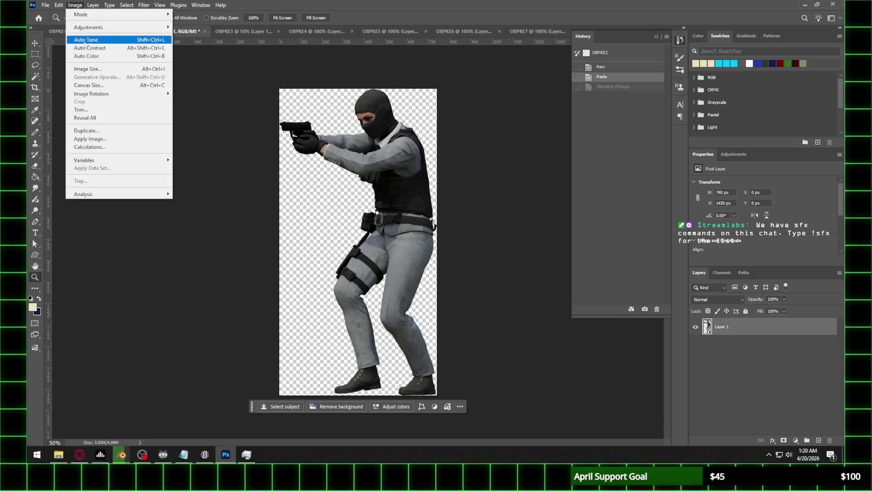
{"action": "left_click", "coordinate": [87, 69]}
{"action": "type", "text": "40"}
{"action": "key", "text": "Return"}
{"action": "left_click", "coordinate": [387, 168]}
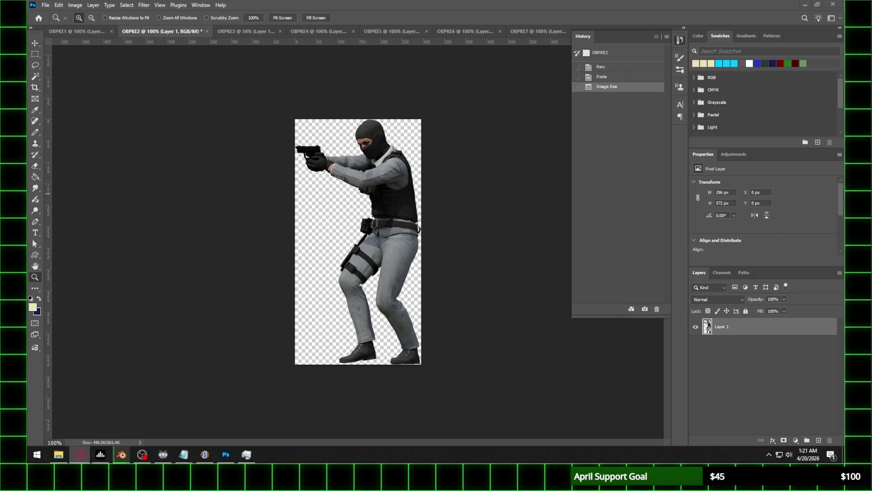
Scale OBPKE3 down to 49% (572 px tall) and check it at actual size
{"action": "left_click", "coordinate": [512, 5]}
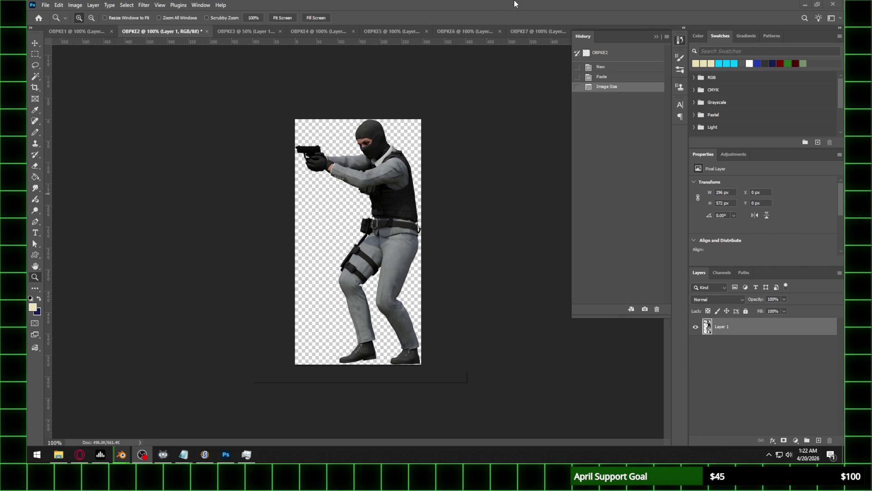
{"action": "left_click", "coordinate": [257, 32]}
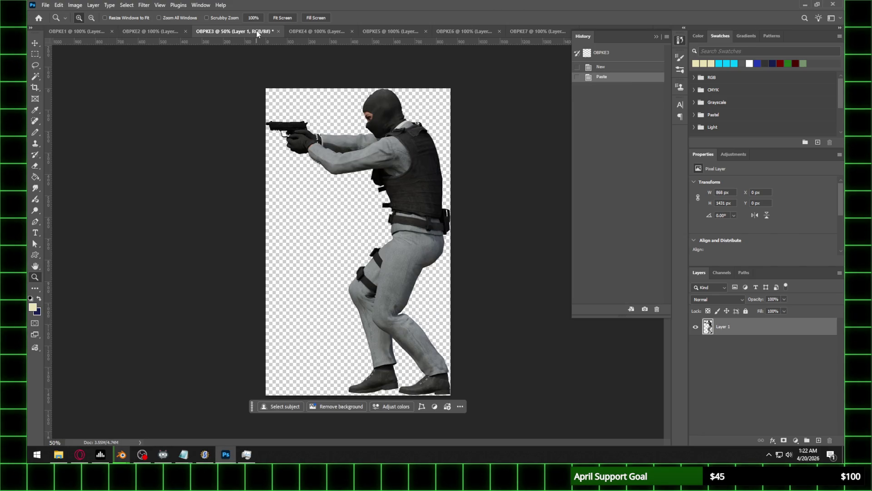
{"action": "left_click", "coordinate": [74, 5]}
{"action": "left_click", "coordinate": [93, 69]}
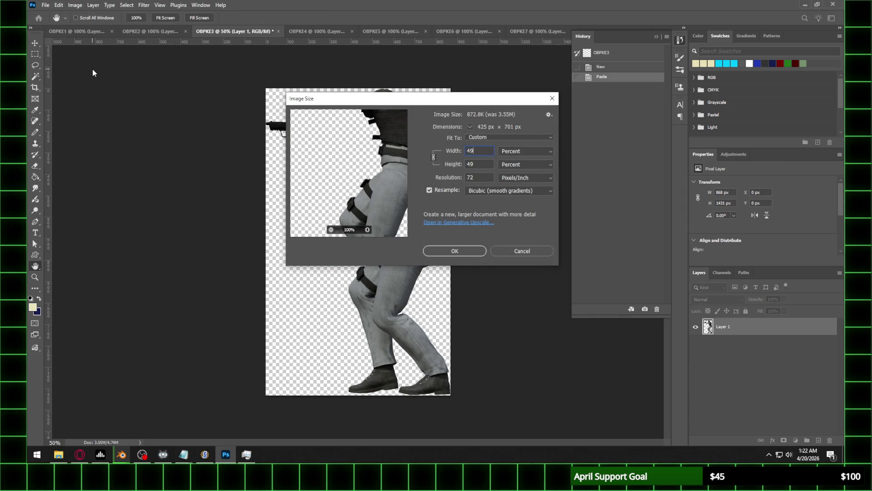
{"action": "key", "text": "Return"}
{"action": "key", "text": "z"}
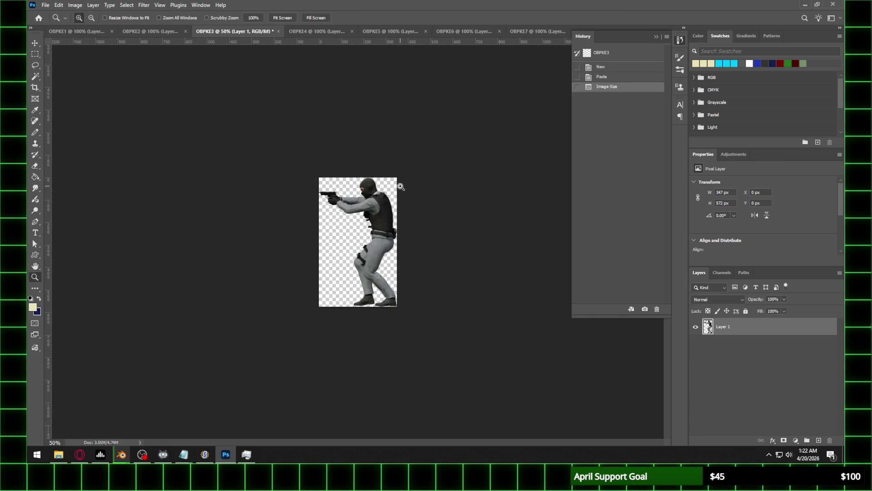
{"action": "left_click", "coordinate": [401, 186]}
{"action": "left_click", "coordinate": [309, 31]}
{"action": "left_click", "coordinate": [222, 32]}
Start saving OBPKE1 as PNG, browsing into the Walk\Frame 5 folder
{"action": "left_click", "coordinate": [135, 30]}
{"action": "left_click", "coordinate": [75, 32]}
{"action": "left_click", "coordinate": [46, 5]}
{"action": "left_click", "coordinate": [69, 110]}
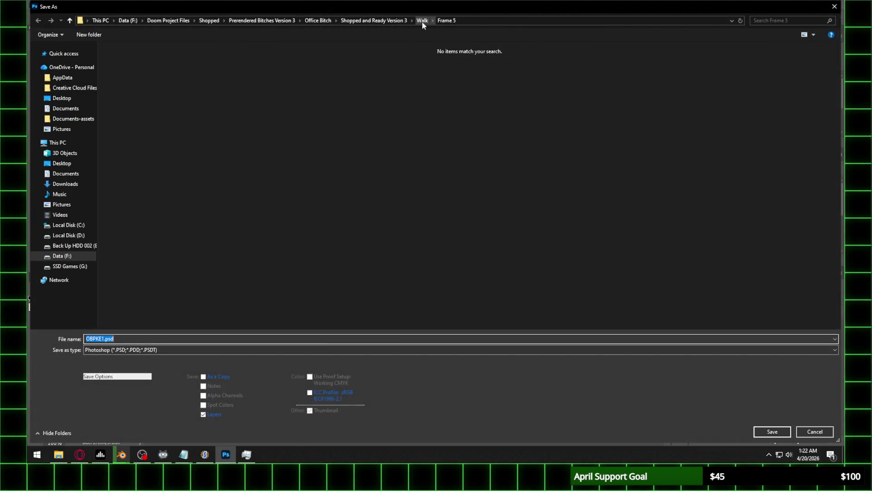
{"action": "left_click", "coordinate": [421, 21]}
{"action": "double_click", "coordinate": [135, 99]}
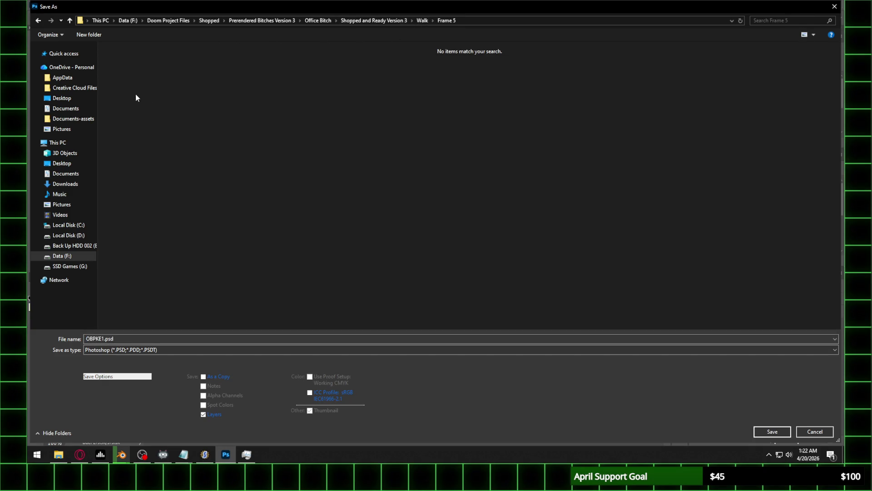
{"action": "left_click", "coordinate": [120, 350]}
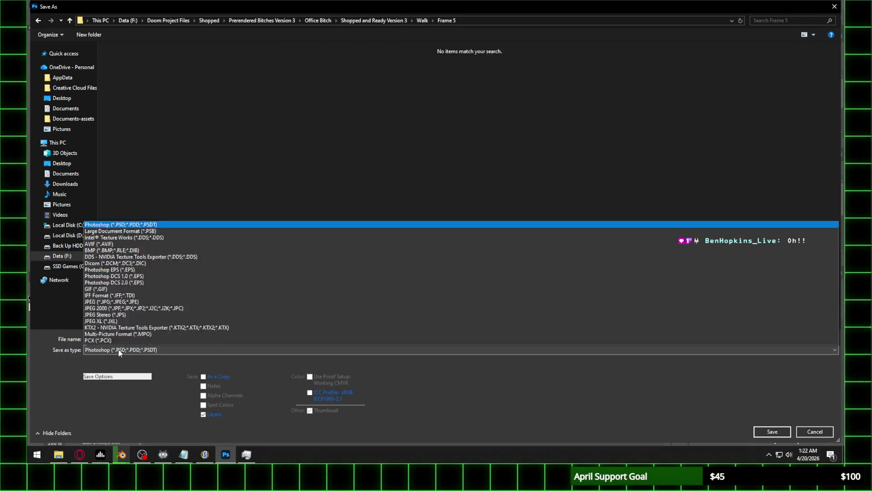
{"action": "left_click", "coordinate": [122, 303]}
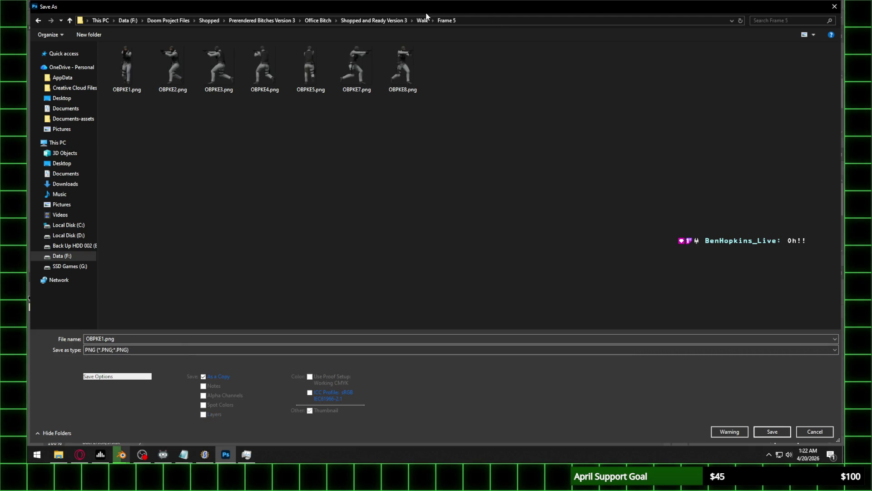
Show the folder in Details view with a Dimensions column, then cancel the save
{"action": "left_click", "coordinate": [127, 77]}
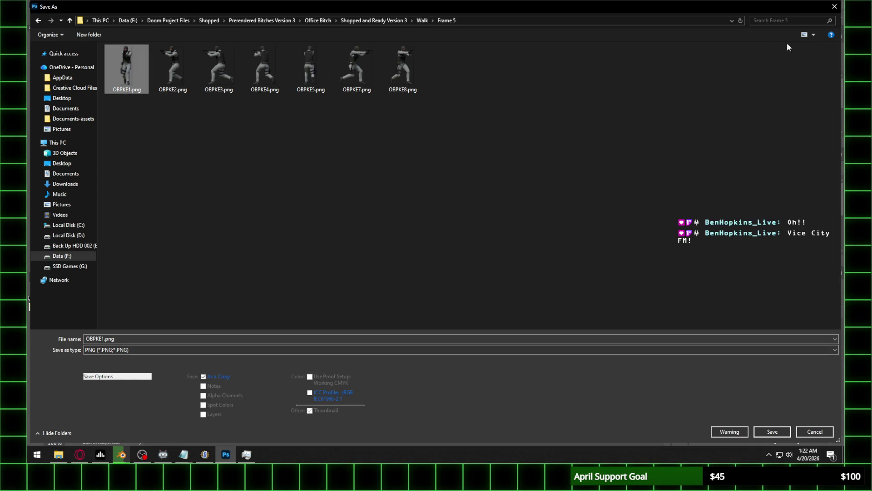
{"action": "left_click", "coordinate": [813, 35]}
{"action": "left_click", "coordinate": [806, 90]}
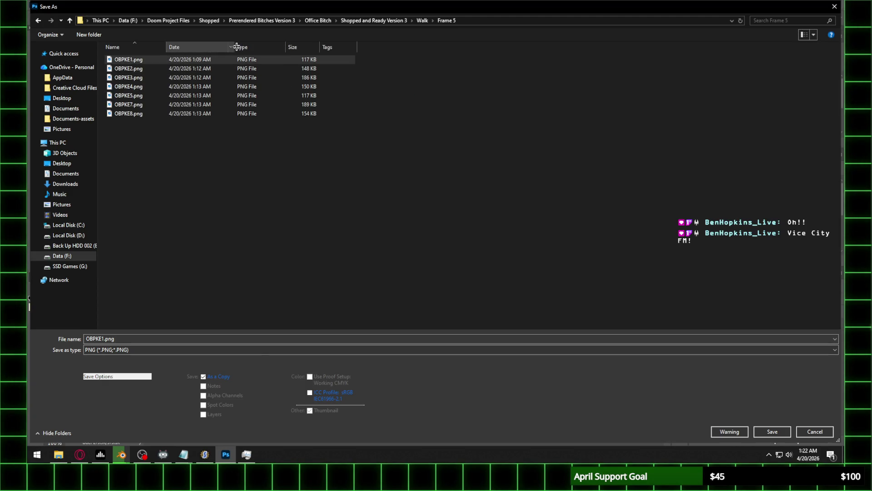
{"action": "left_click_drag", "start_coordinate": [234, 47], "coordinate": [251, 47]}
{"action": "right_click", "coordinate": [404, 51]}
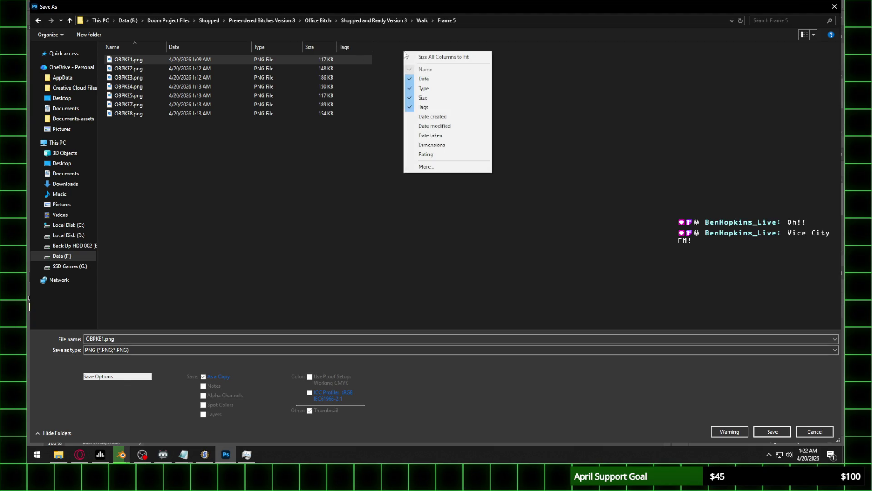
{"action": "left_click", "coordinate": [429, 145]}
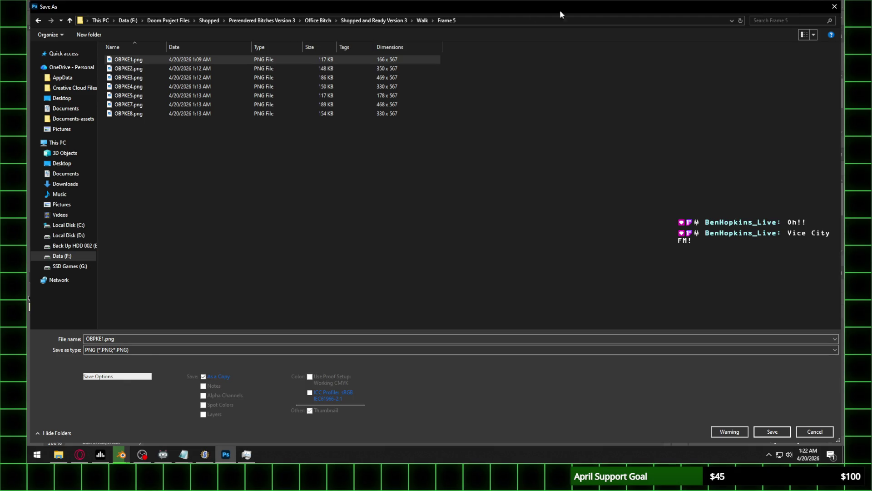
{"action": "left_click", "coordinate": [834, 6]}
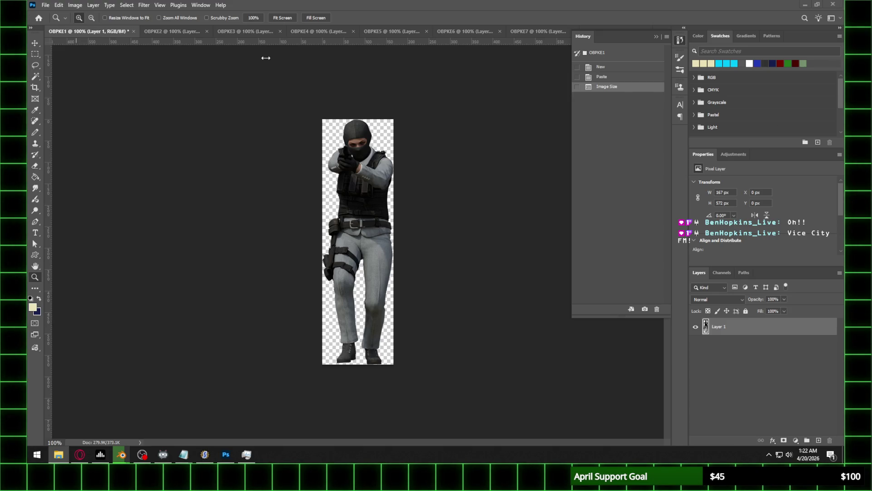
Create a new Frame 6 folder inside Walk and open it
{"action": "left_click", "coordinate": [45, 5]}
{"action": "left_click", "coordinate": [64, 108]}
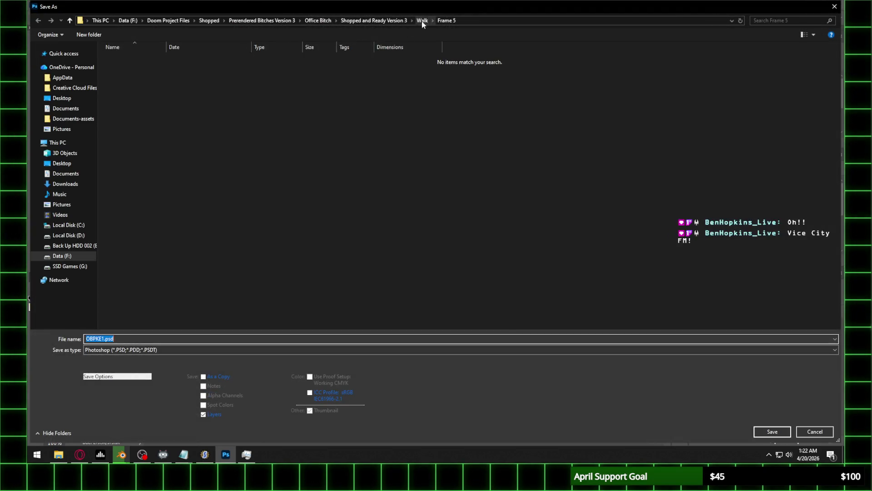
{"action": "left_click", "coordinate": [422, 21]}
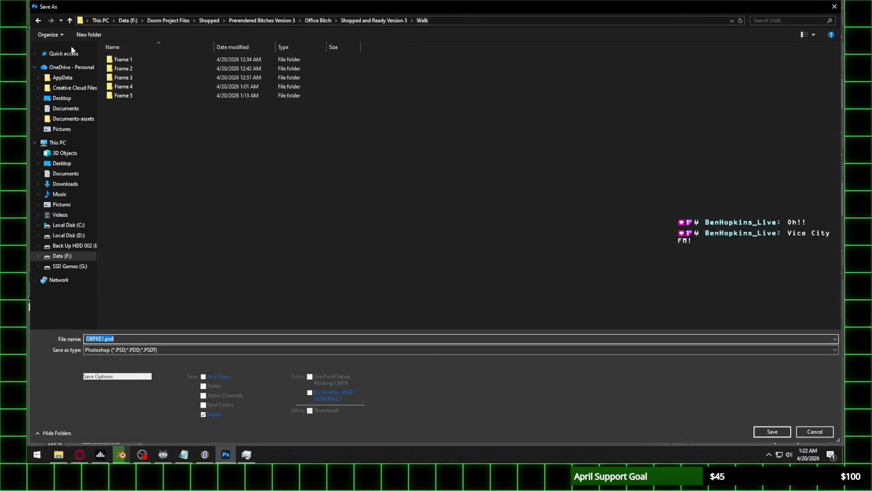
{"action": "left_click", "coordinate": [88, 35]}
{"action": "type", "text": "Frame"}
{"action": "type", "text": " 6"}
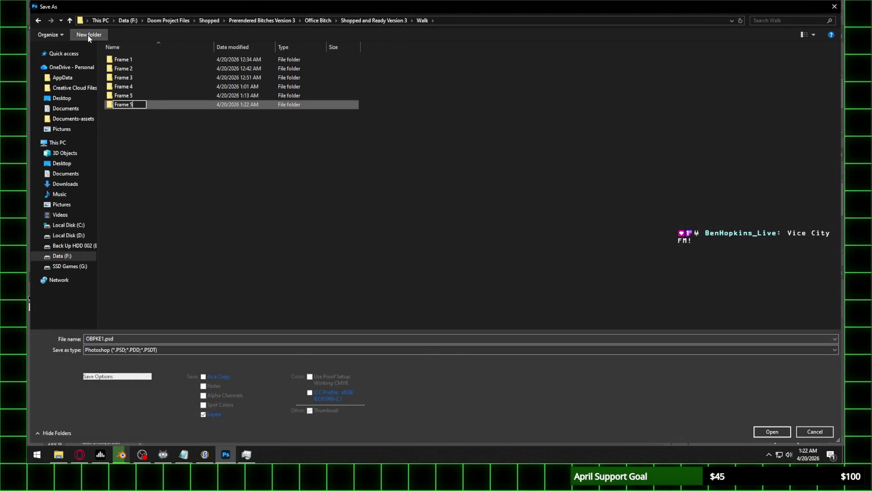
{"action": "left_click", "coordinate": [147, 103]}
{"action": "double_click", "coordinate": [147, 106]}
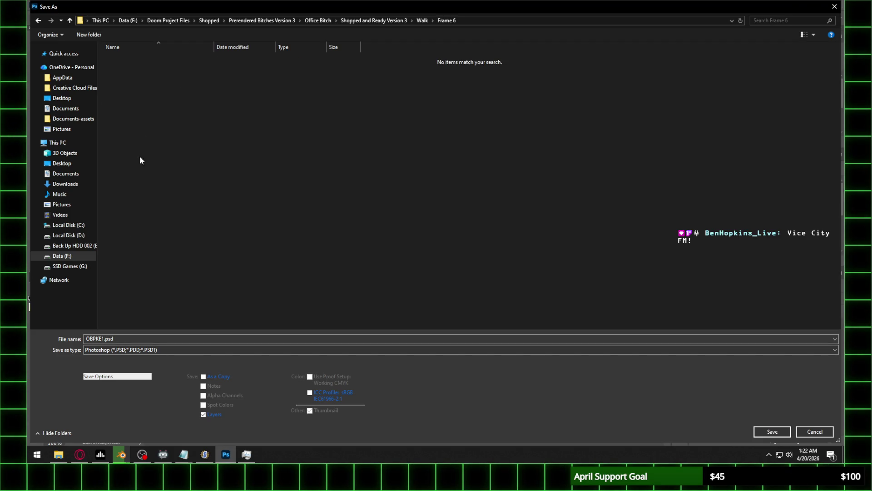
Save OBPKE1 as OBPKF1.png in Frame 6
{"action": "double_click", "coordinate": [104, 340]}
{"action": "left_click", "coordinate": [101, 340]}
{"action": "key", "text": "BackSpace"}
{"action": "type", "text": "F"}
{"action": "left_click", "coordinate": [127, 352]}
{"action": "left_click", "coordinate": [109, 303]}
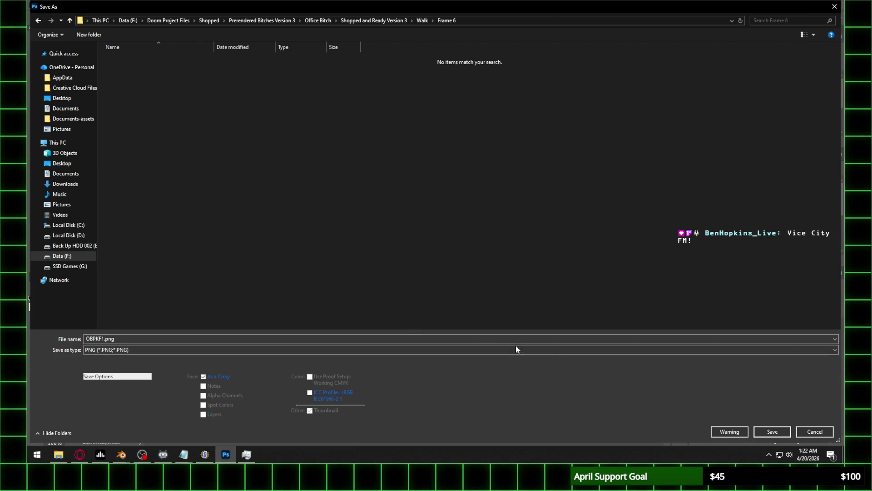
{"action": "left_click", "coordinate": [783, 433]}
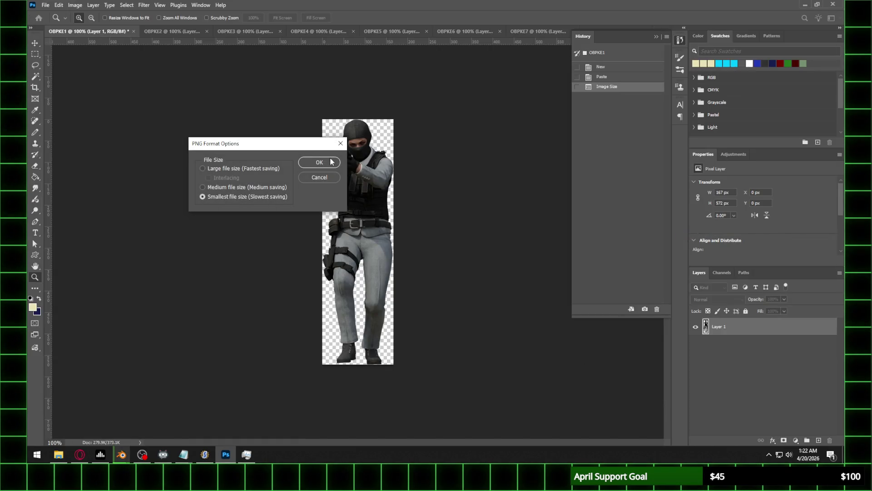
{"action": "left_click", "coordinate": [331, 162]}
Save OBPKE2 as OBPKF2.png in Frame 6
{"action": "left_click", "coordinate": [171, 32]}
{"action": "left_click", "coordinate": [45, 5]}
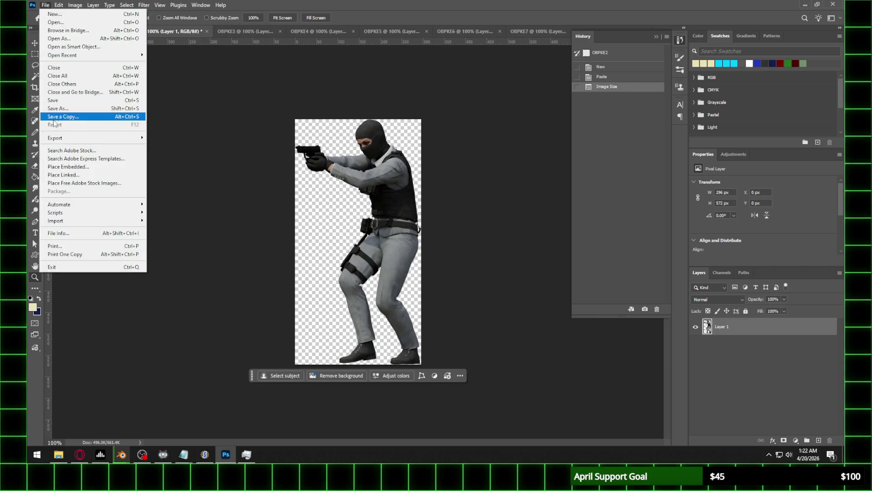
{"action": "left_click", "coordinate": [53, 117]}
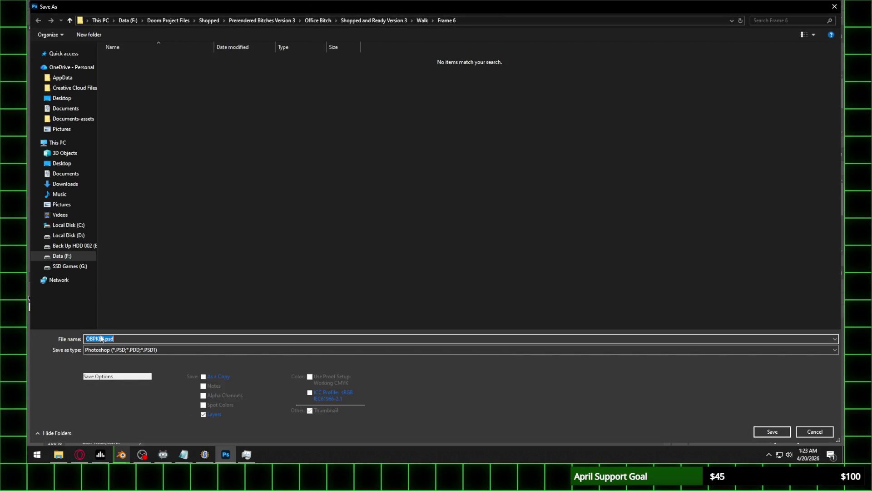
{"action": "left_click", "coordinate": [101, 338]}
{"action": "type", "text": "2"}
{"action": "left_click", "coordinate": [143, 351]}
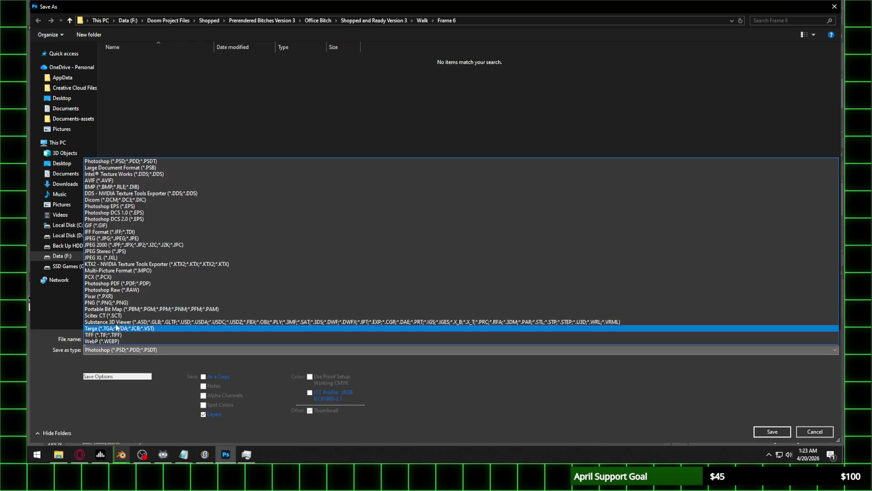
{"action": "left_click", "coordinate": [114, 306]}
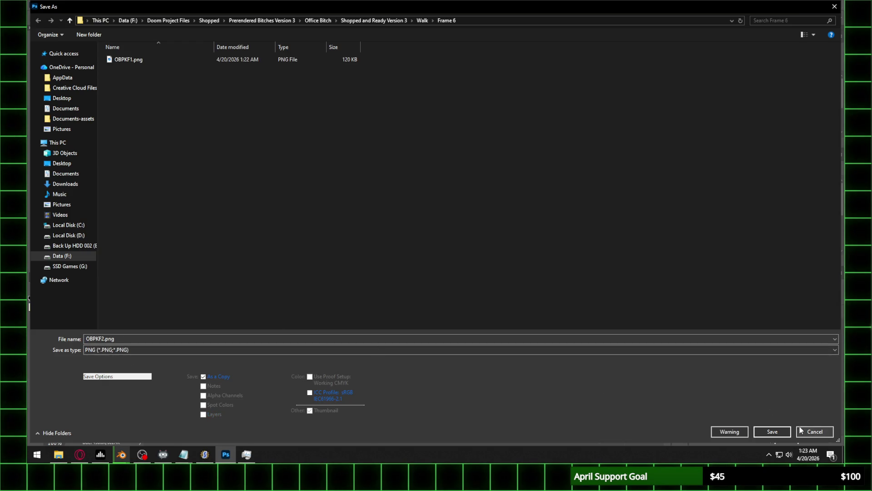
{"action": "left_click", "coordinate": [772, 431]}
{"action": "left_click", "coordinate": [318, 162]}
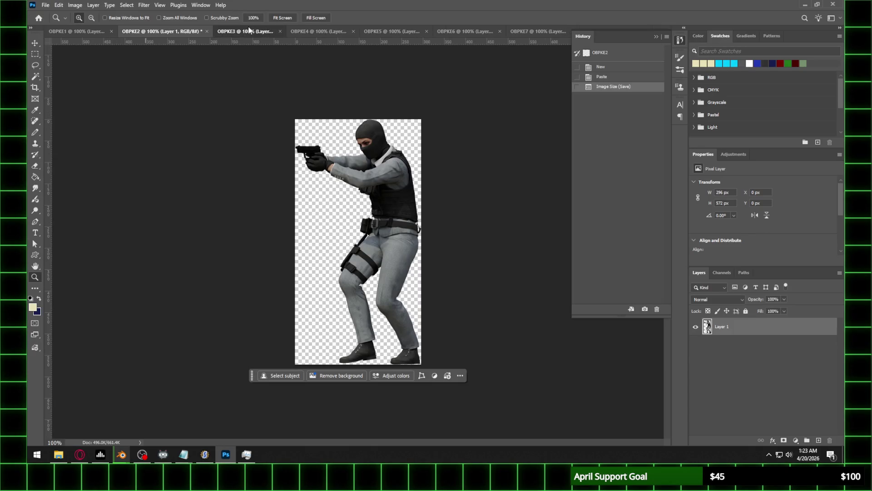
Save OBPKE3 as OBPKF3.png in Frame 6
{"action": "left_click", "coordinate": [229, 31]}
{"action": "left_click", "coordinate": [46, 5]}
{"action": "left_click", "coordinate": [66, 109]}
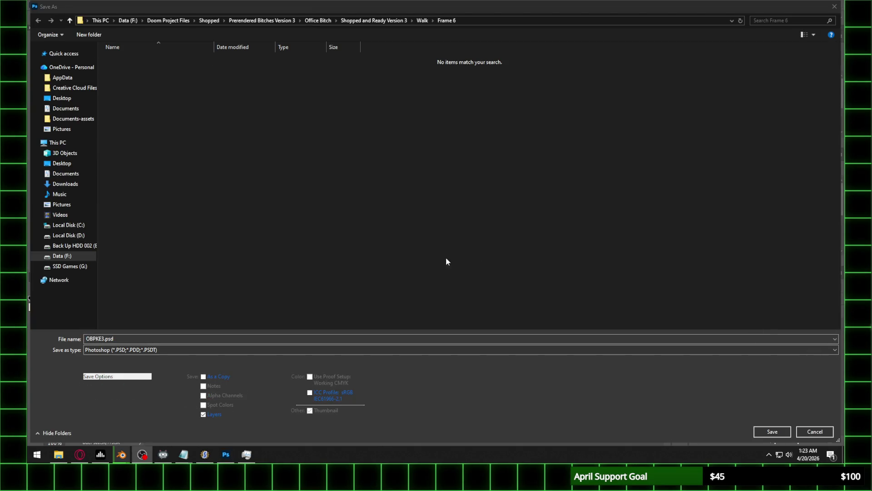
{"action": "left_click", "coordinate": [140, 349]}
{"action": "left_click", "coordinate": [116, 323]}
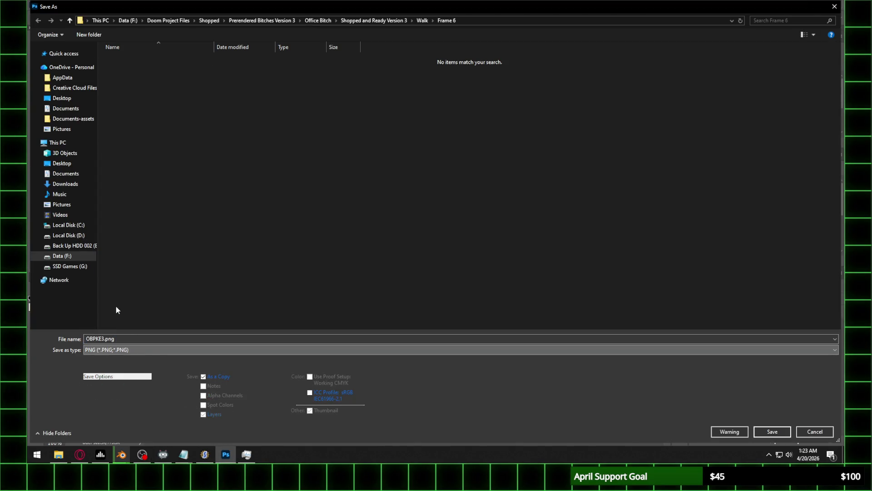
{"action": "left_click", "coordinate": [99, 340]}
{"action": "left_click_drag", "start_coordinate": [97, 339], "coordinate": [101, 338]}
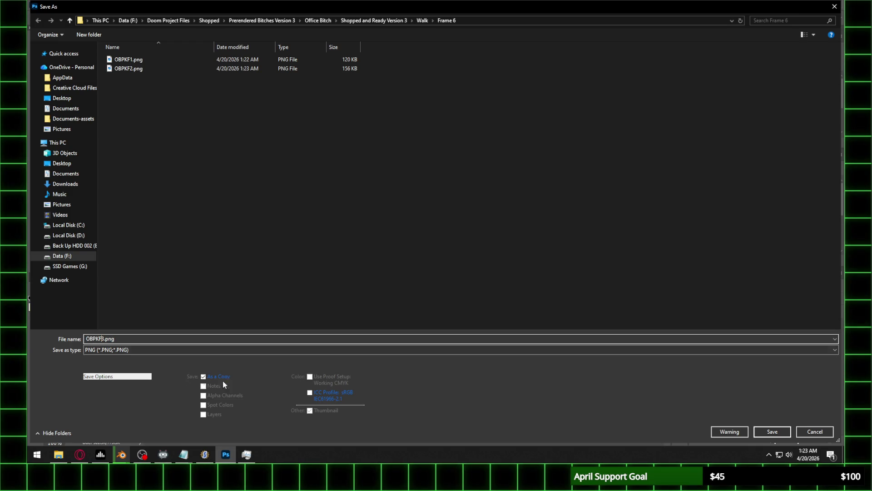
{"action": "left_click", "coordinate": [764, 429]}
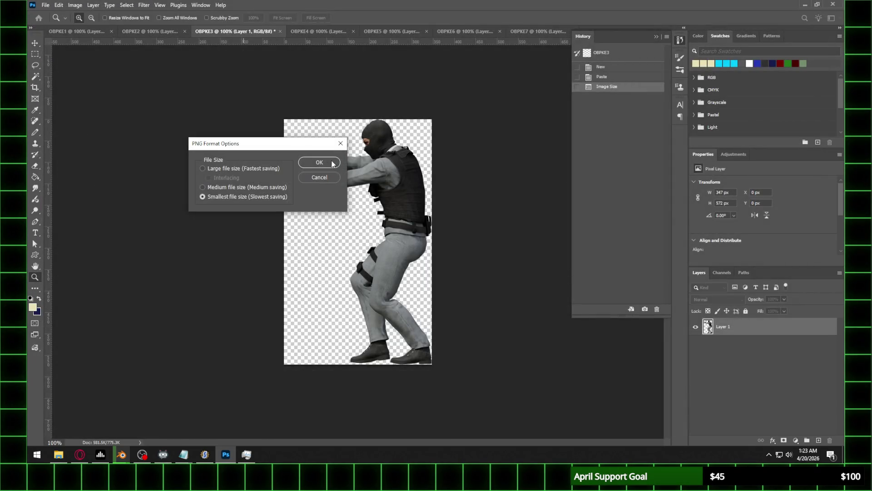
{"action": "left_click", "coordinate": [333, 163]}
Save OBPKE4 as OBPKF4.png in Frame 6
{"action": "left_click", "coordinate": [326, 32]}
{"action": "left_click", "coordinate": [45, 5]}
{"action": "left_click", "coordinate": [68, 111]}
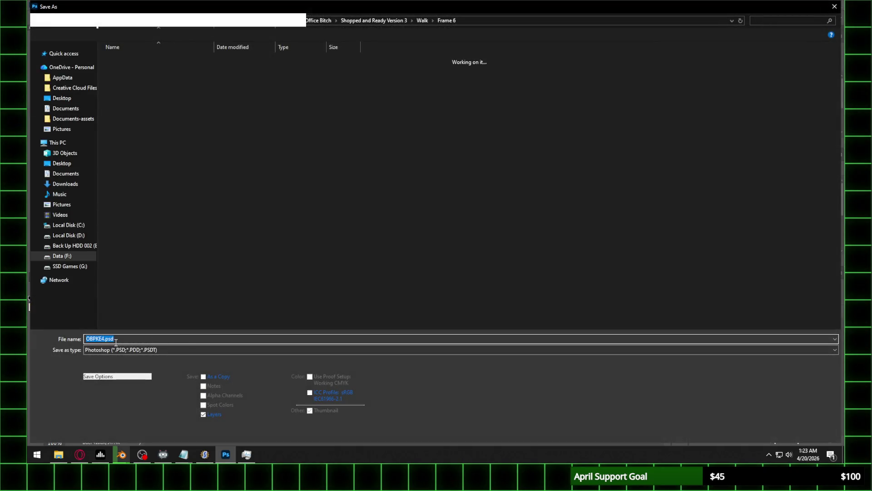
{"action": "left_click", "coordinate": [99, 339]}
{"action": "left_click", "coordinate": [124, 351]}
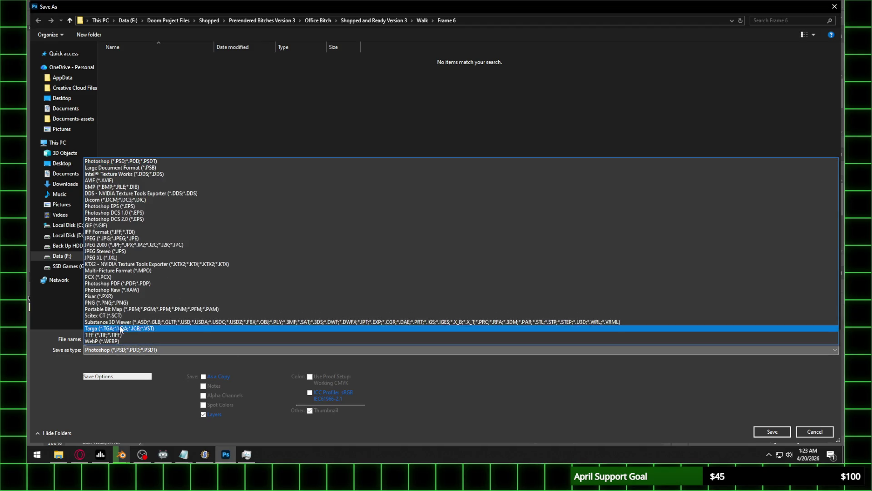
{"action": "left_click", "coordinate": [132, 303]}
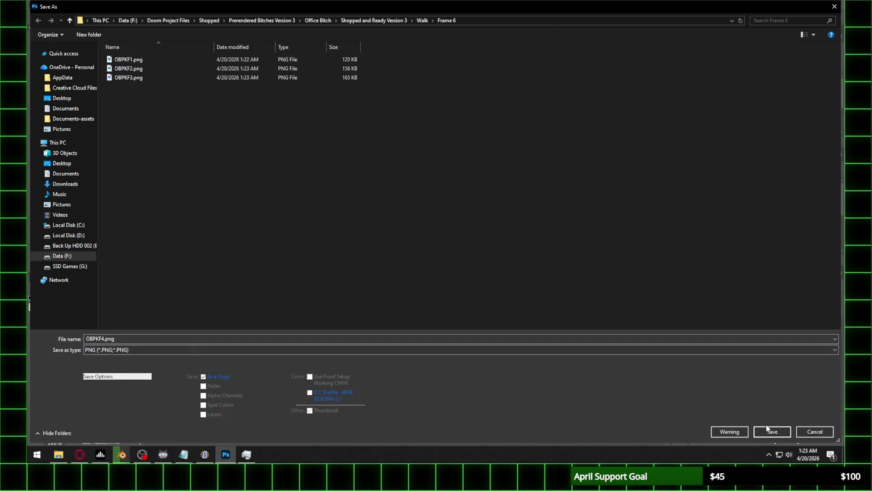
{"action": "left_click", "coordinate": [767, 428]}
{"action": "left_click", "coordinate": [325, 164]}
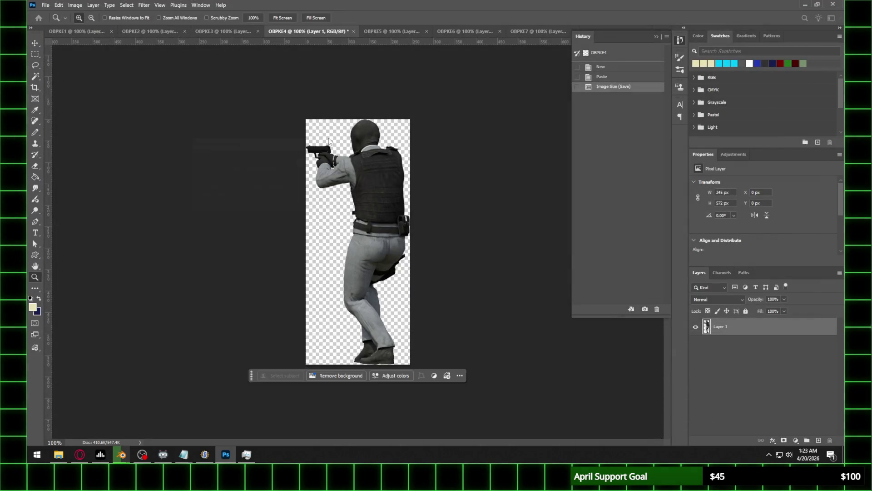
Save the OBPKE5 document as OBPKF5.png in the Frame 6 folder
{"action": "left_click", "coordinate": [394, 31]}
{"action": "left_click", "coordinate": [45, 6]}
{"action": "left_click", "coordinate": [59, 110]}
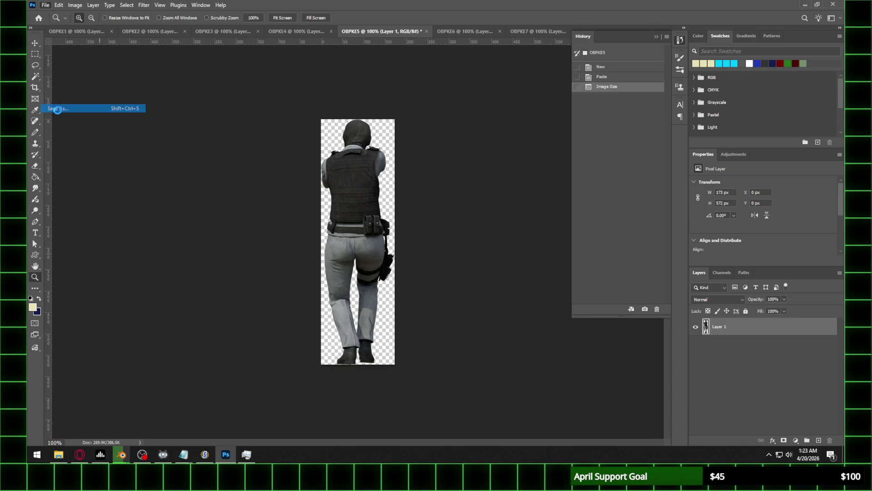
{"action": "left_click", "coordinate": [136, 349]}
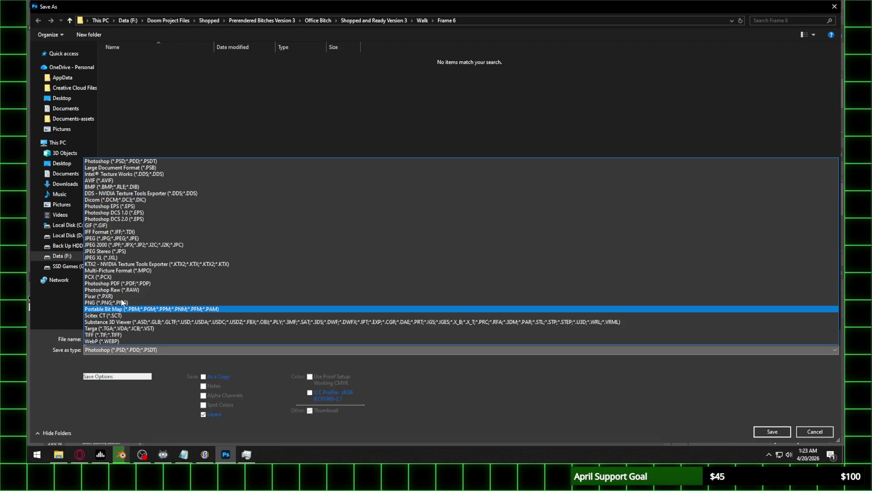
{"action": "left_click", "coordinate": [104, 304]}
{"action": "left_click", "coordinate": [111, 349]}
{"action": "left_click", "coordinate": [112, 303]}
{"action": "left_click", "coordinate": [99, 337]}
{"action": "left_click_drag", "start_coordinate": [99, 339], "coordinate": [104, 338]}
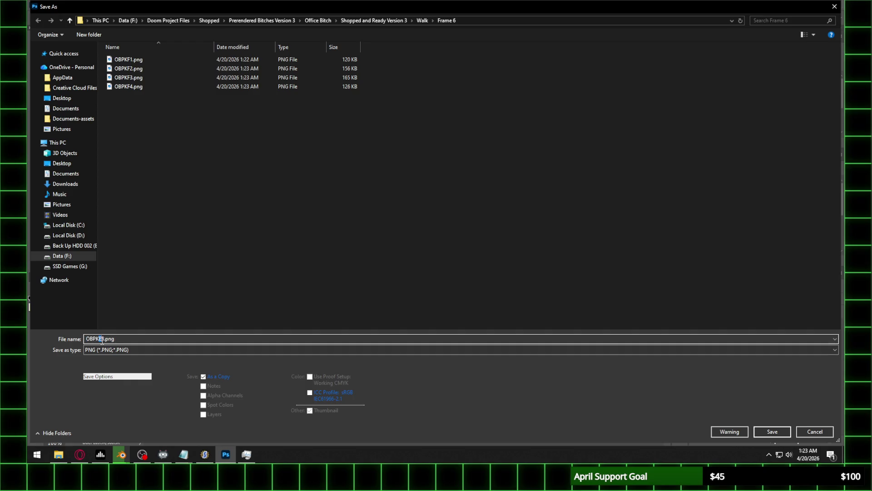
{"action": "left_click", "coordinate": [772, 431]}
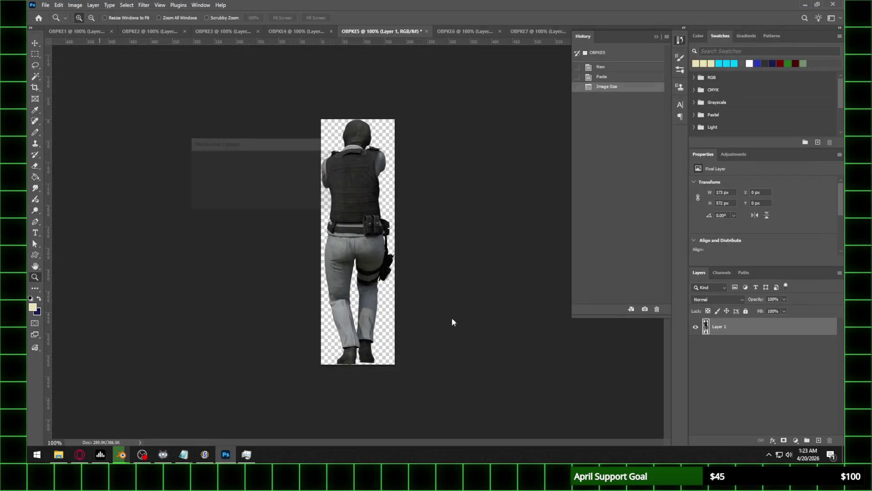
{"action": "left_click", "coordinate": [326, 165]}
Save the OBPKE6 document as OBPKF6.png in the Frame 6 folder
{"action": "left_click", "coordinate": [464, 33]}
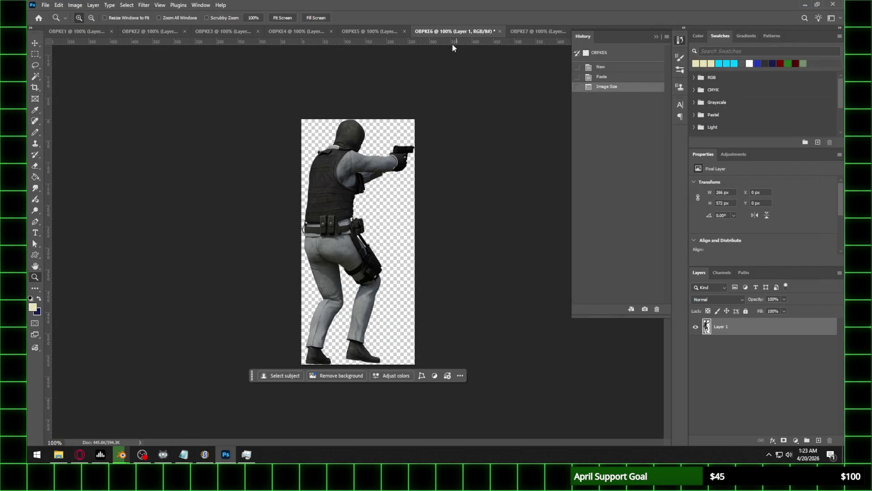
{"action": "left_click", "coordinate": [45, 5]}
{"action": "left_click", "coordinate": [58, 108]}
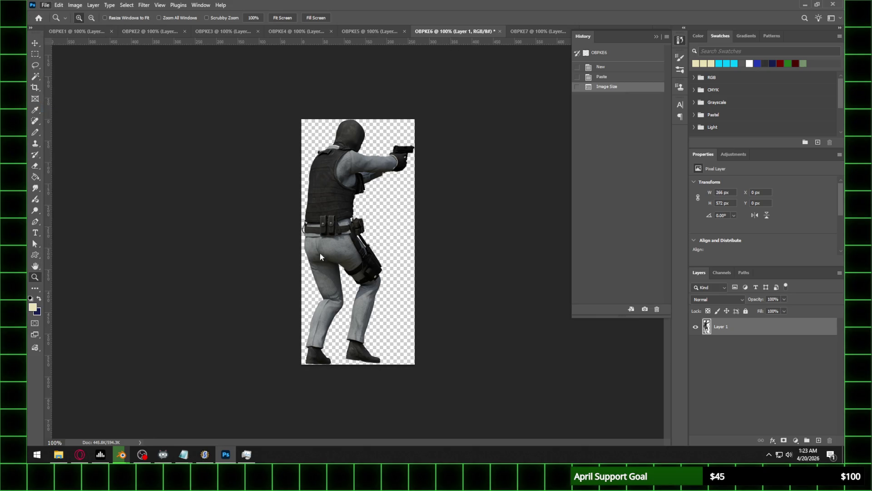
{"action": "left_click", "coordinate": [130, 349]}
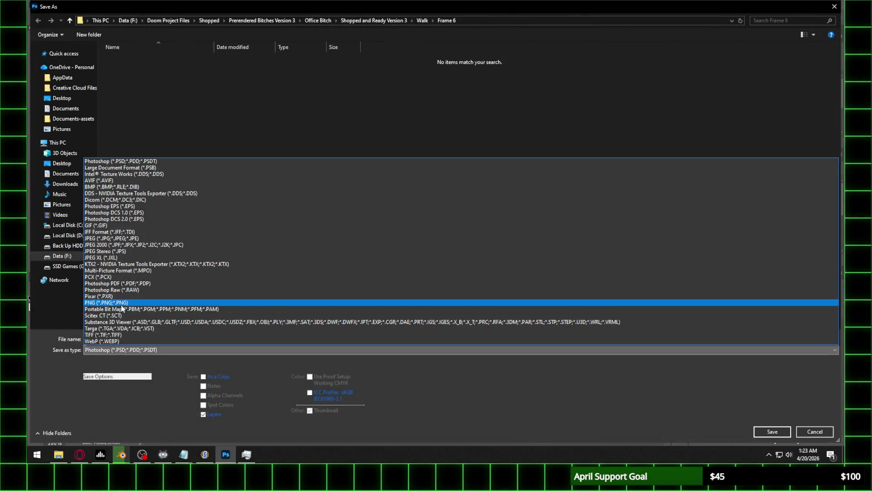
{"action": "left_click", "coordinate": [112, 303]}
{"action": "left_click", "coordinate": [99, 339]}
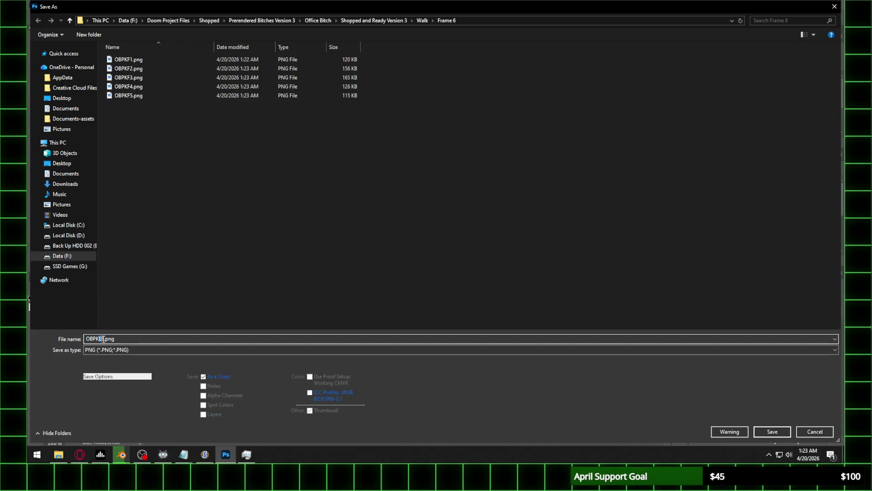
{"action": "left_click", "coordinate": [780, 430]}
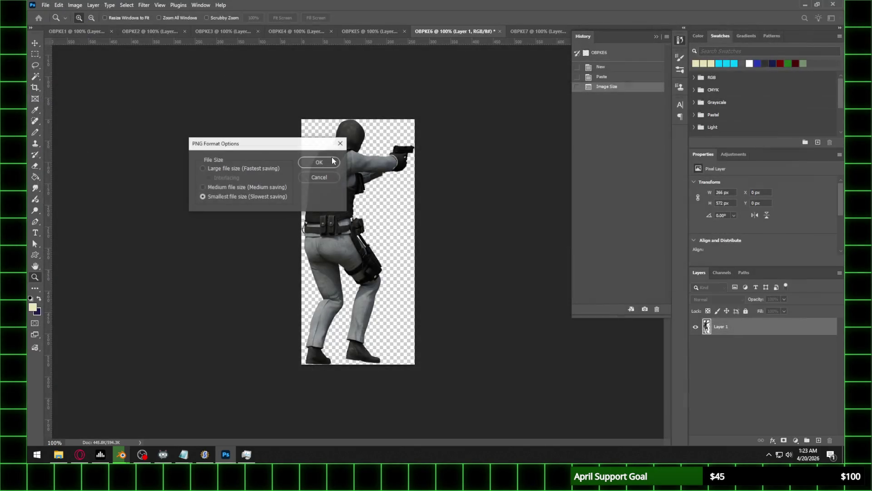
{"action": "left_click", "coordinate": [321, 163]}
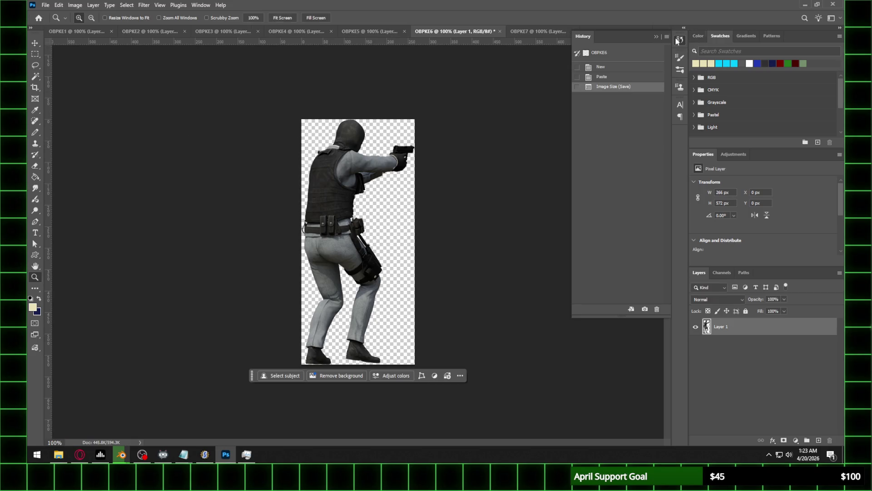
Save the OBPKE7 document as OBPKF7.png in the Frame 6 folder
{"action": "left_click", "coordinate": [543, 31]}
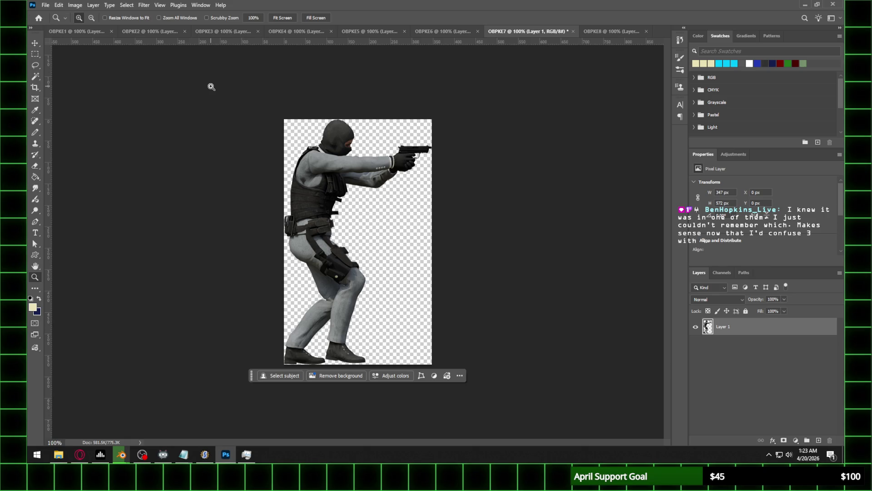
{"action": "left_click", "coordinate": [40, 5]}
{"action": "left_click", "coordinate": [85, 107]}
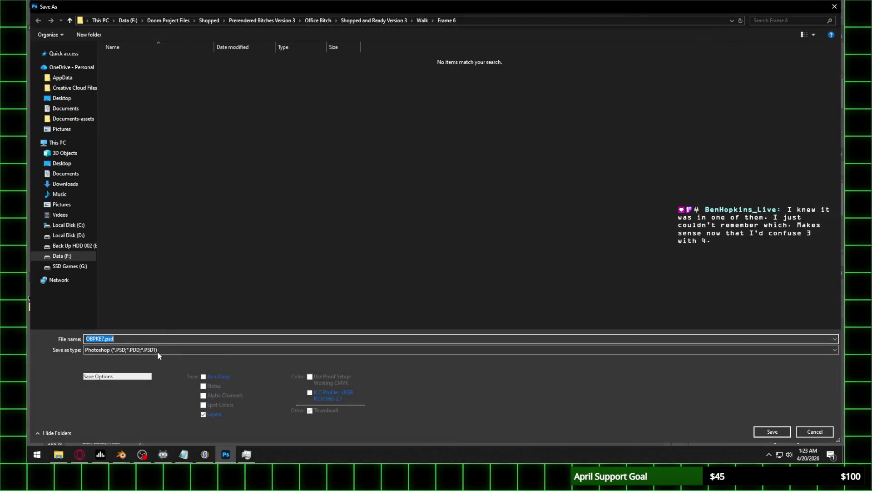
{"action": "left_click", "coordinate": [157, 352]}
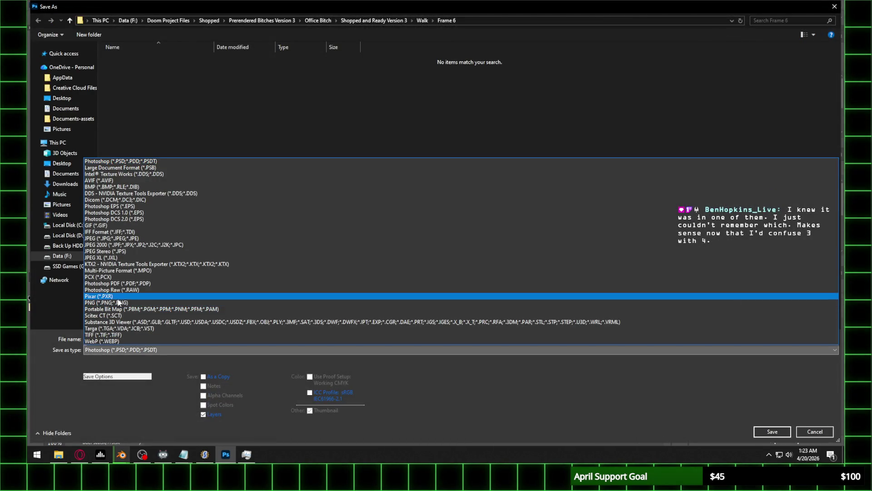
{"action": "left_click", "coordinate": [119, 302]}
{"action": "left_click", "coordinate": [101, 339]}
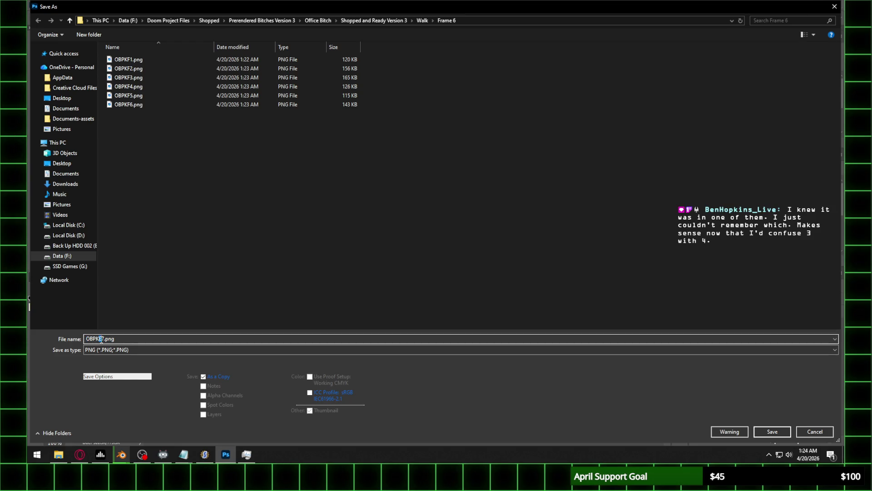
{"action": "left_click", "coordinate": [775, 431]}
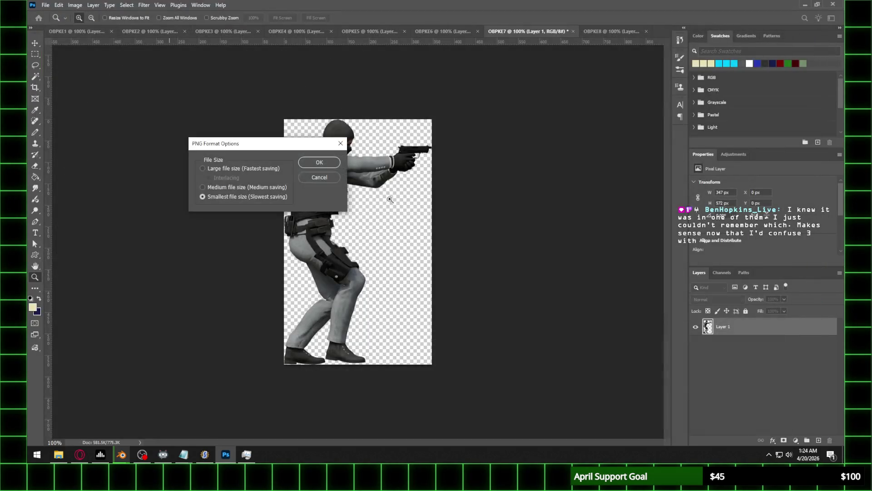
{"action": "key", "text": "Return"}
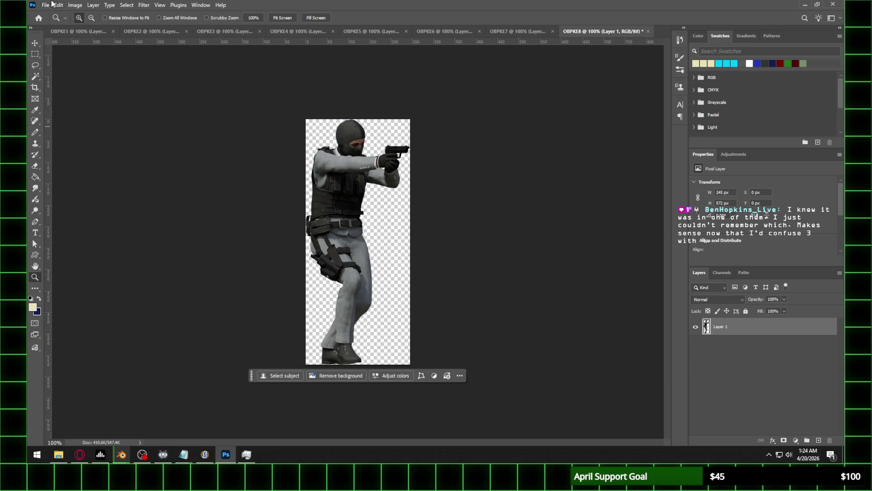
Save the OBPKE8 document as OBPKF8.png in the Frame 6 folder
{"action": "left_click", "coordinate": [53, 5]}
{"action": "left_click", "coordinate": [68, 100]}
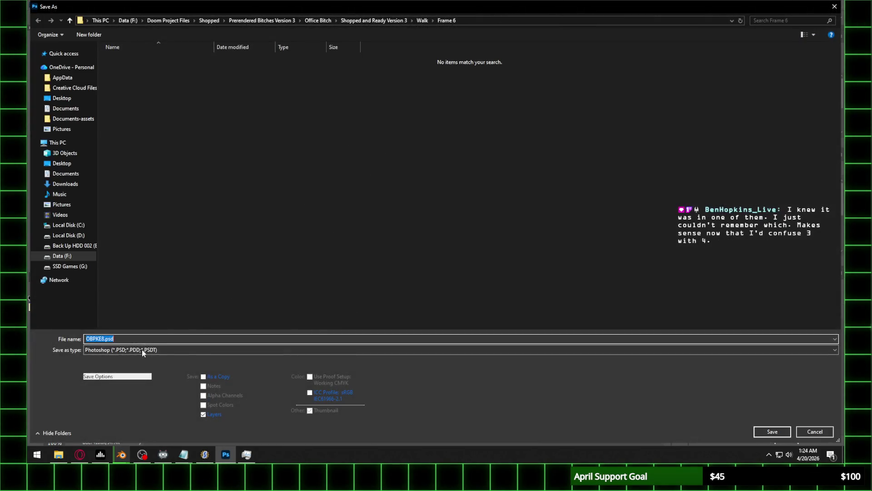
{"action": "left_click", "coordinate": [142, 350]}
{"action": "left_click", "coordinate": [127, 302]}
{"action": "left_click", "coordinate": [101, 338]}
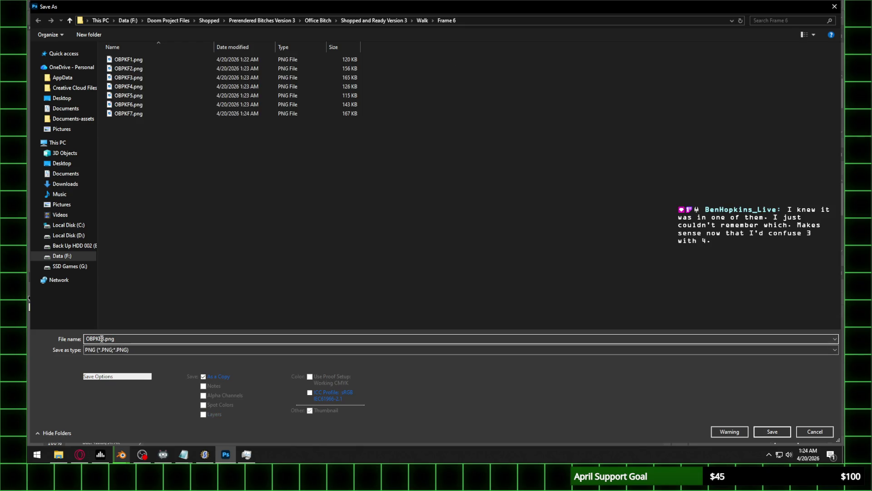
{"action": "left_click", "coordinate": [772, 431]}
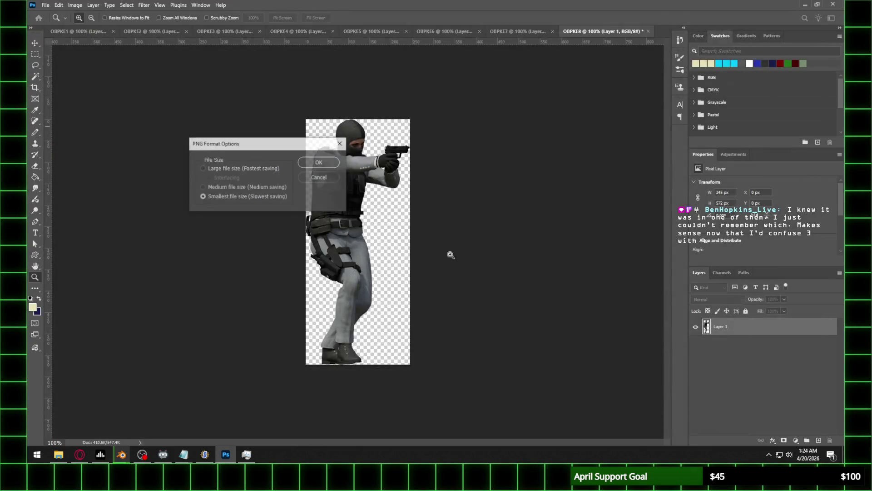
{"action": "left_click", "coordinate": [313, 157]}
{"action": "left_click", "coordinate": [81, 458]}
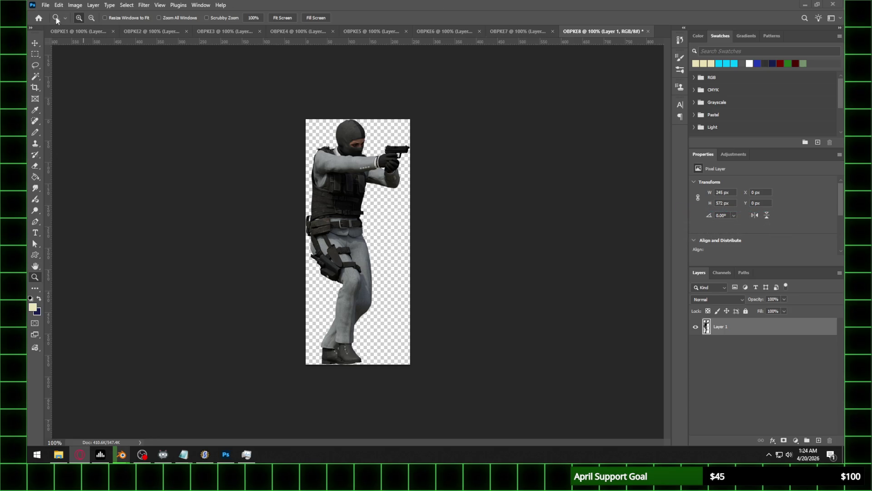
{"action": "left_click", "coordinate": [45, 5]}
Close every open frame document without saving changes, then bring SLADE forward
{"action": "left_click", "coordinate": [68, 74]}
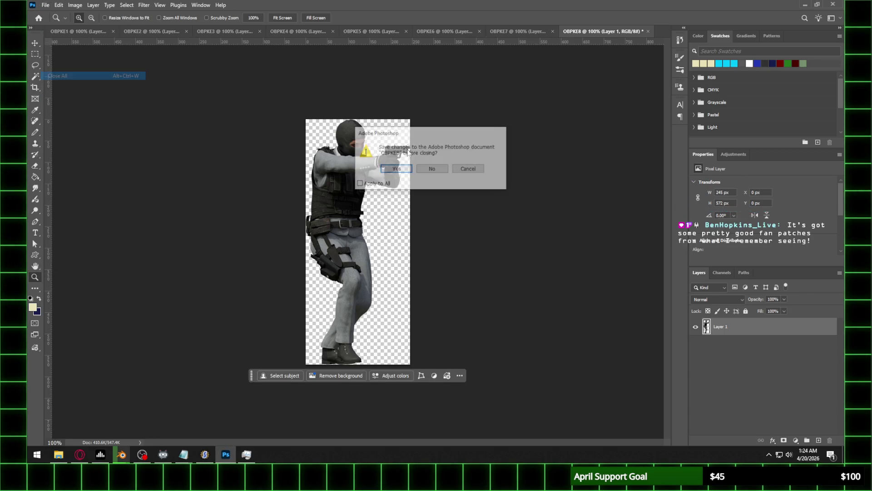
{"action": "left_click", "coordinate": [428, 170]}
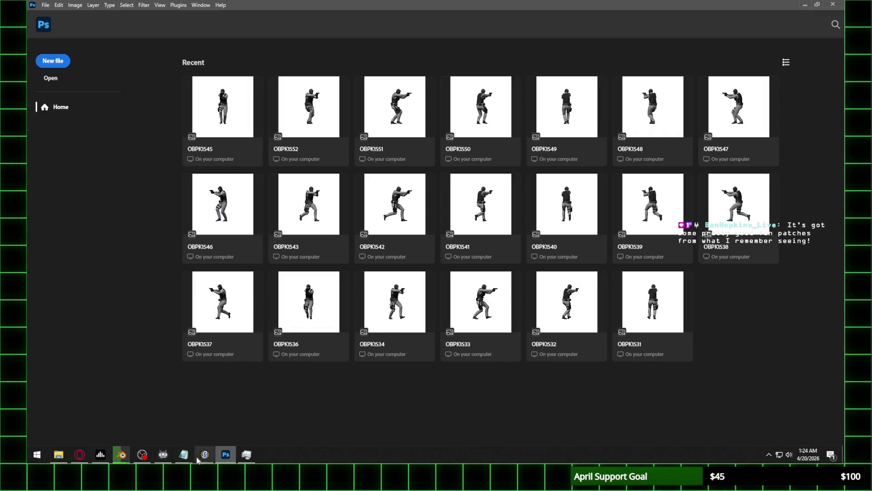
{"action": "mouse_move", "coordinate": [141, 461]}
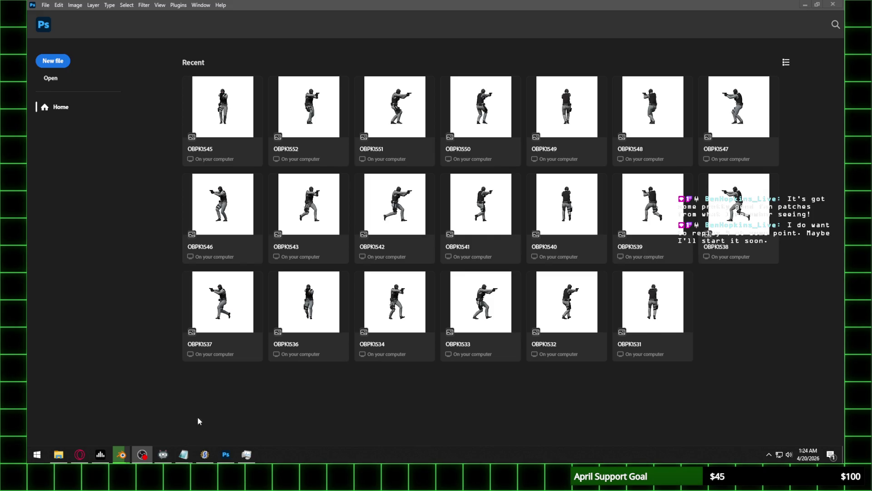
{"action": "left_click", "coordinate": [204, 455]}
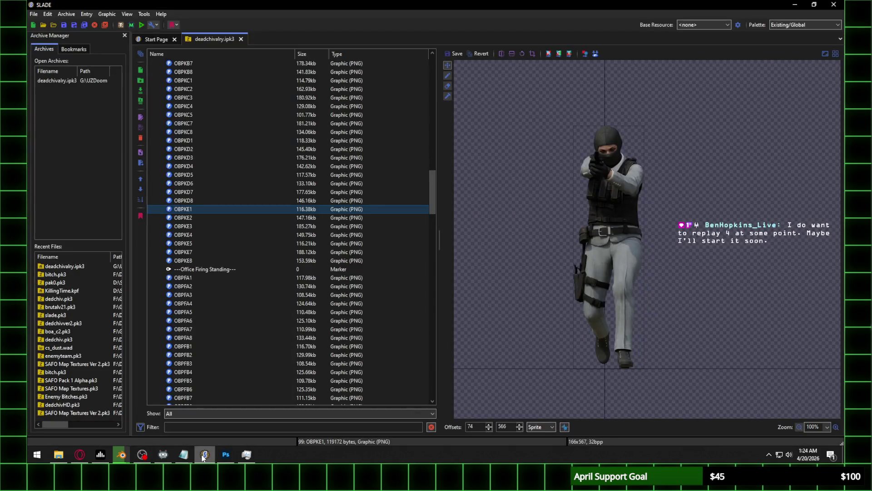
Import all eight PNGs from Walk\Frame 6 into the archive right after OBPKE8
{"action": "left_click", "coordinate": [202, 258]}
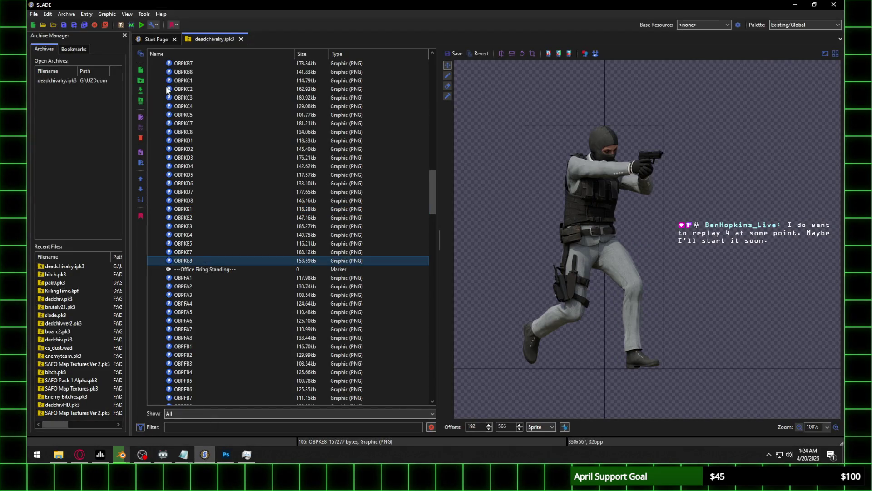
{"action": "left_click", "coordinate": [140, 90]}
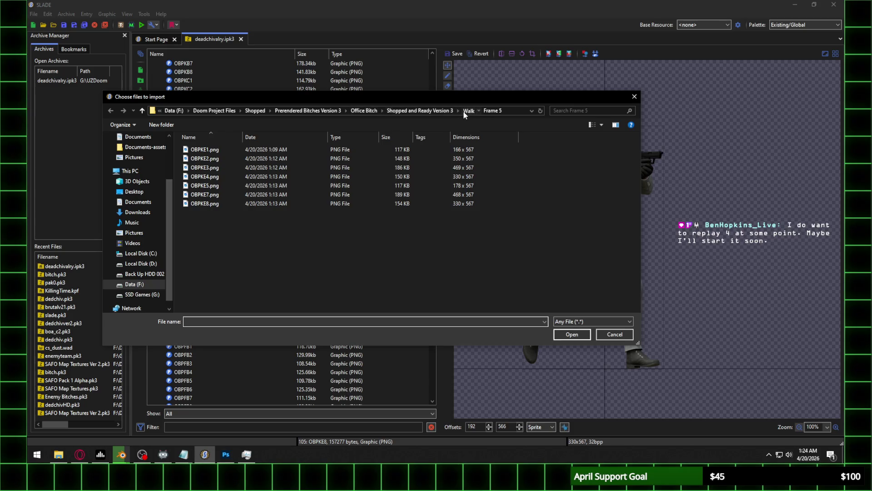
{"action": "left_click", "coordinate": [467, 112]}
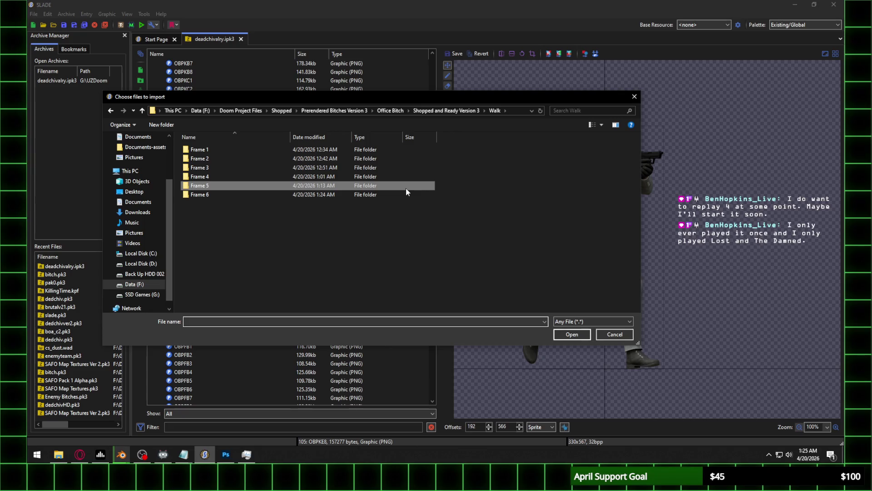
{"action": "double_click", "coordinate": [313, 194]}
{"action": "left_click", "coordinate": [203, 157]}
{"action": "left_click", "coordinate": [525, 157], "text": "shift"}
{"action": "left_click", "coordinate": [571, 334]}
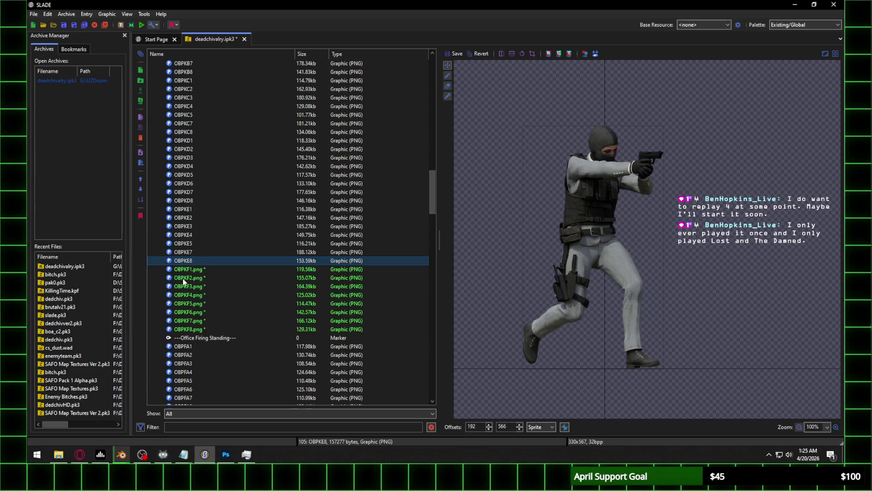
Drag the OBPKF1 sprite up onto the ground line and keep its offset change
{"action": "left_click", "coordinate": [199, 270]}
{"action": "mouse_move", "coordinate": [649, 395]}
{"action": "left_mouse_down"}
{"action": "mouse_move", "coordinate": [636, 377]}
{"action": "mouse_move", "coordinate": [599, 165]}
{"action": "mouse_move", "coordinate": [610, 162]}
{"action": "left_mouse_up"}
{"action": "scroll", "coordinate": [511, 427], "scroll_direction": "down", "scroll_amount": 1}
{"action": "scroll", "coordinate": [512, 426], "scroll_direction": "up", "scroll_amount": 1}
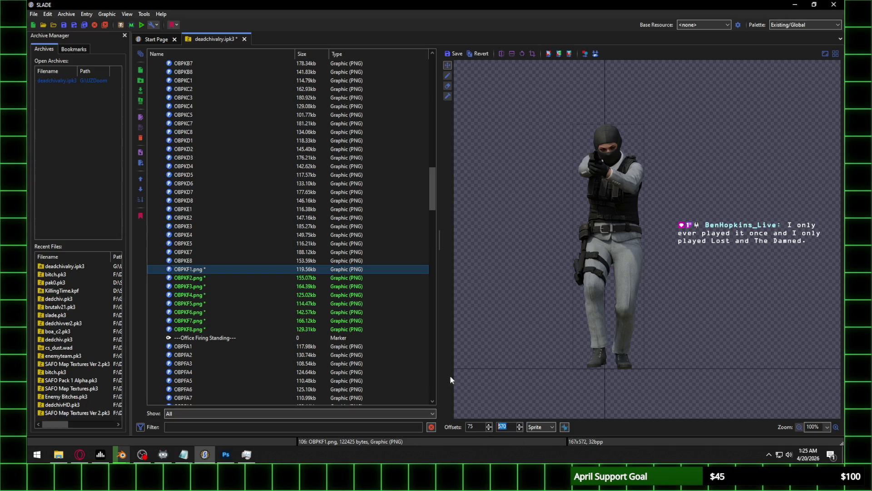
{"action": "left_click", "coordinate": [196, 278]}
{"action": "left_click", "coordinate": [456, 225]}
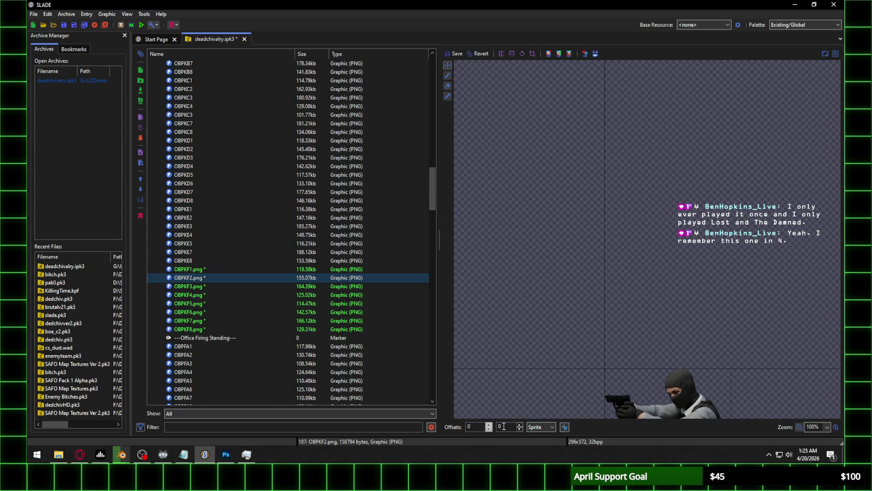
{"action": "type", "text": "570"}
Retype and nudge OBPKF2's horizontal offset, then save the entry
{"action": "left_click", "coordinate": [476, 426]}
{"action": "type", "text": "21"}
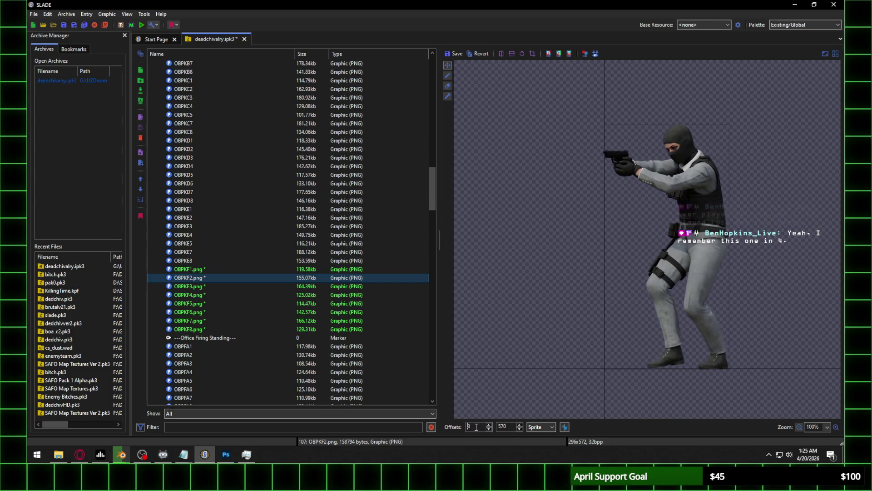
{"action": "key", "text": "BackSpace"}
{"action": "key", "text": "BackSpace"}
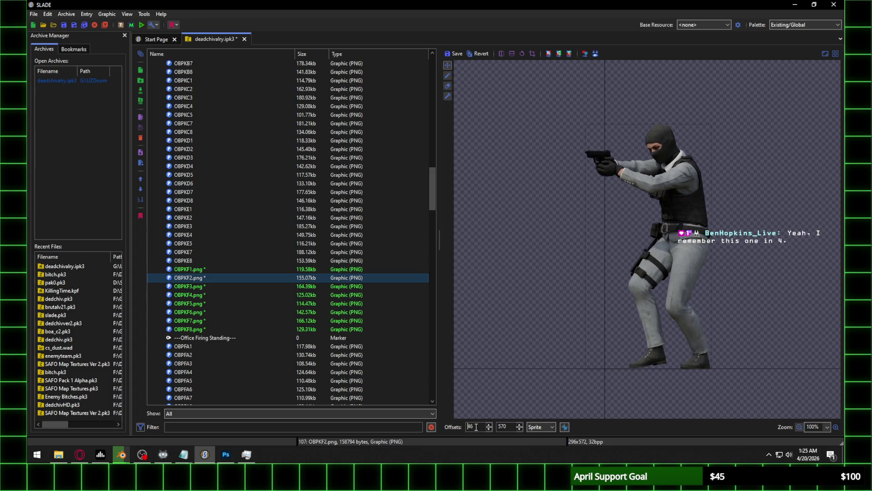
{"action": "type", "text": "63"}
{"action": "scroll", "coordinate": [476, 427], "scroll_direction": "up", "scroll_amount": 20}
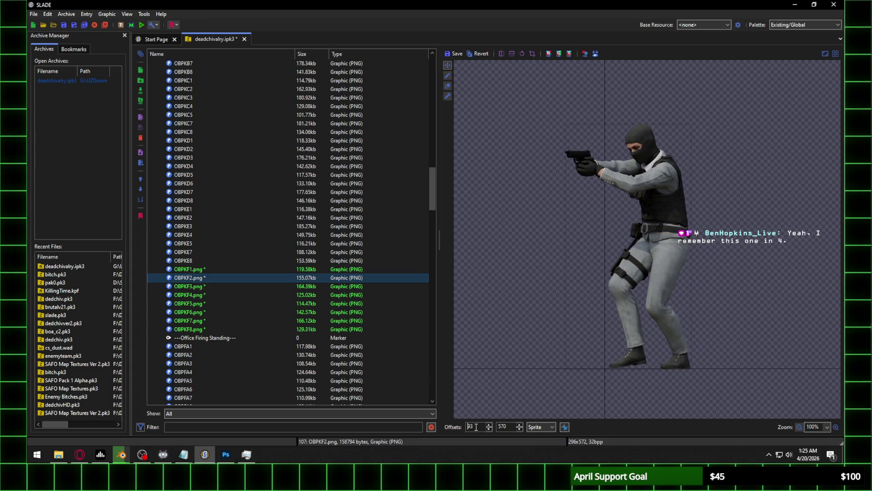
{"action": "scroll", "coordinate": [476, 426], "scroll_direction": "up", "scroll_amount": 20}
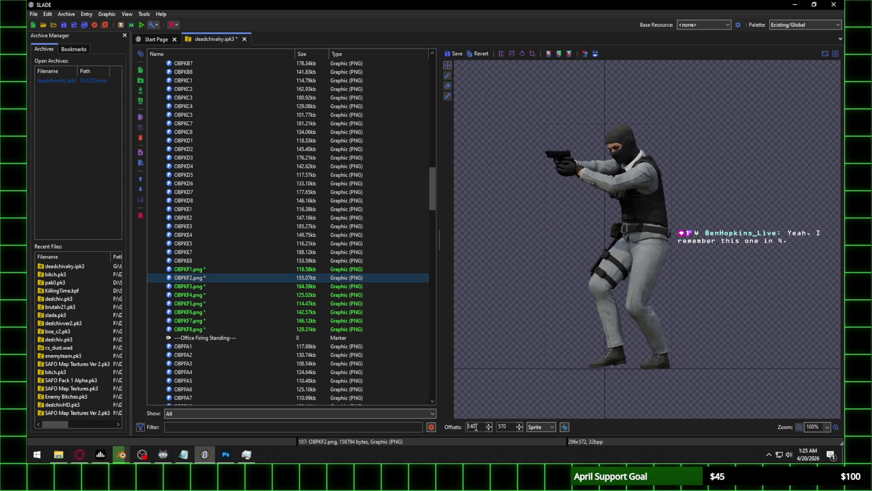
{"action": "scroll", "coordinate": [476, 427], "scroll_direction": "up", "scroll_amount": 12}
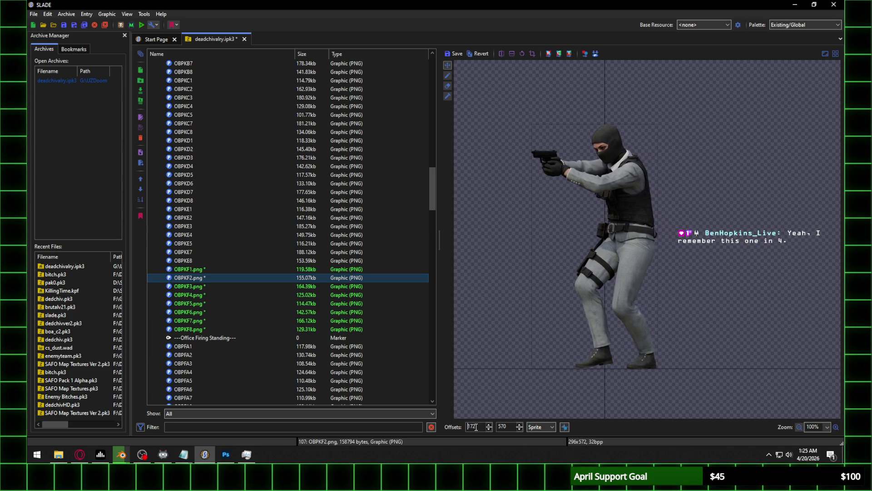
{"action": "type", "text": "173"}
{"action": "left_click", "coordinate": [214, 287]}
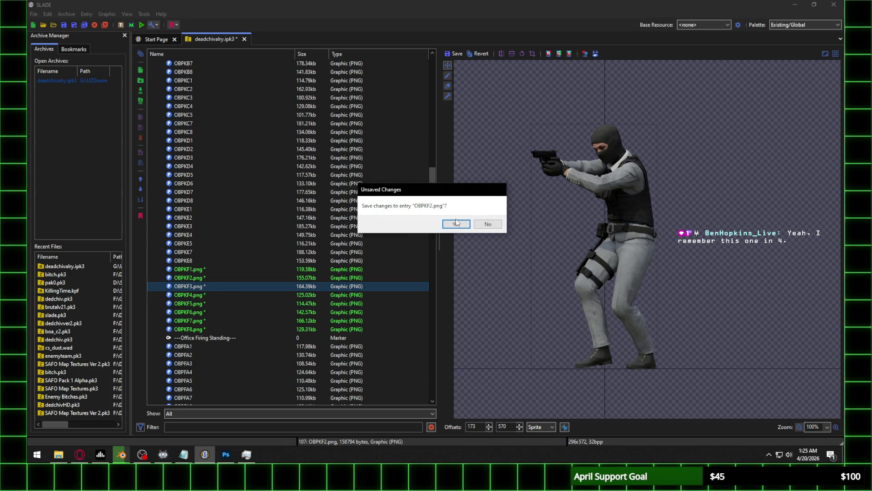
{"action": "left_click", "coordinate": [457, 223]}
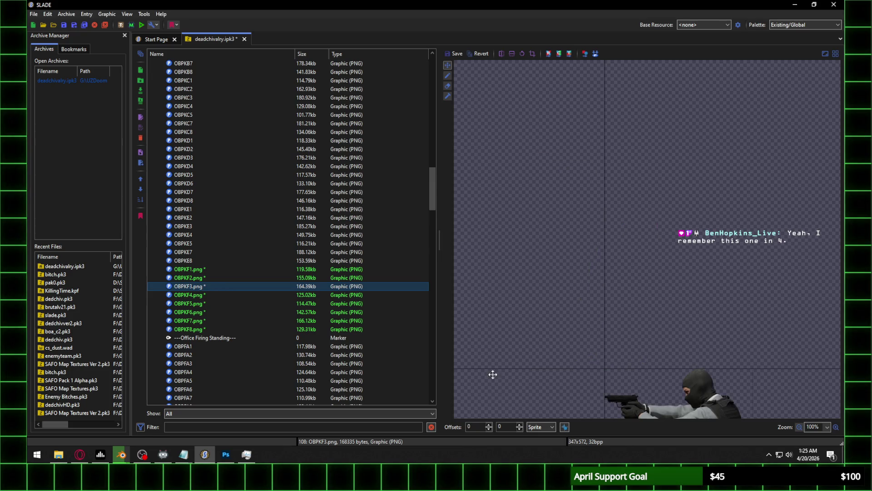
Raise OBPKF3 to the shared ground offset and save the entry
{"action": "left_click", "coordinate": [475, 427]}
{"action": "scroll", "coordinate": [475, 428], "scroll_direction": "up", "scroll_amount": 20}
{"action": "scroll", "coordinate": [474, 427], "scroll_direction": "up", "scroll_amount": 20}
{"action": "scroll", "coordinate": [472, 427], "scroll_direction": "up", "scroll_amount": 20}
{"action": "scroll", "coordinate": [474, 427], "scroll_direction": "up", "scroll_amount": 8}
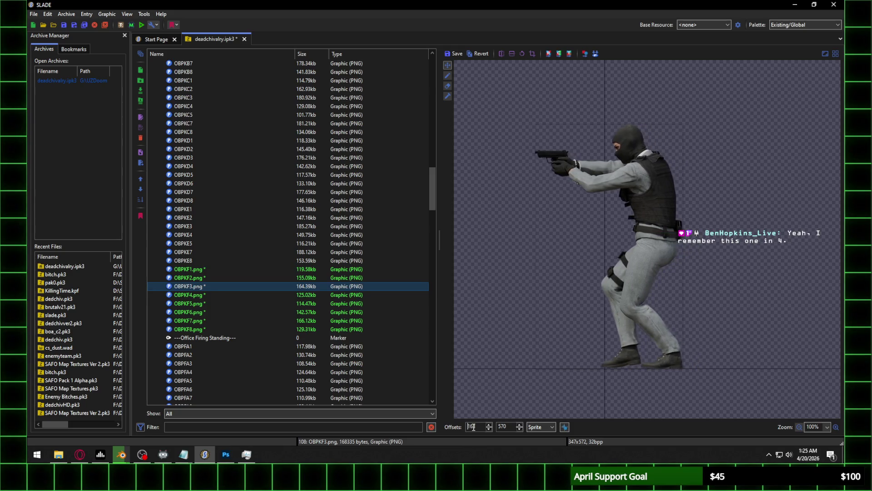
{"action": "scroll", "coordinate": [473, 427], "scroll_direction": "up", "scroll_amount": 20}
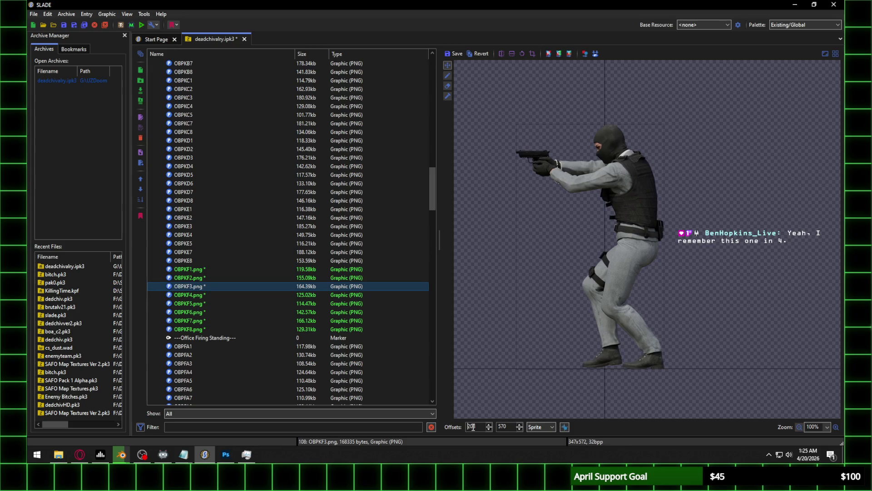
{"action": "scroll", "coordinate": [472, 427], "scroll_direction": "up", "scroll_amount": 4}
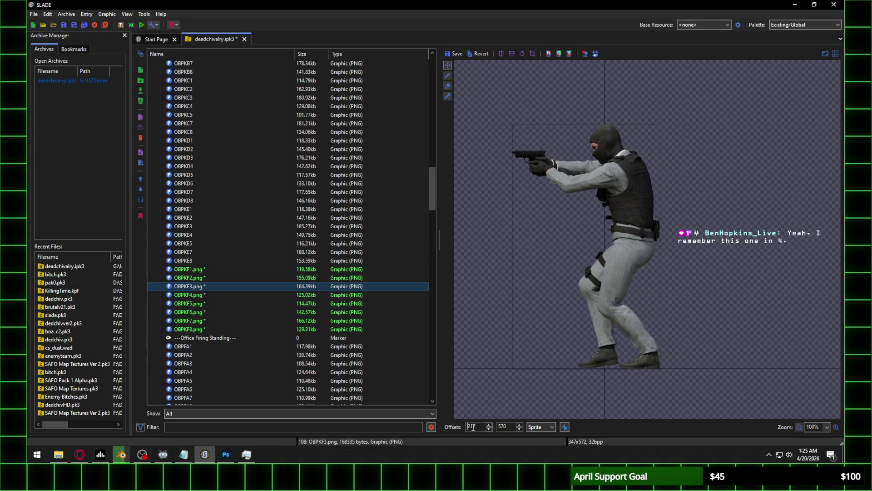
{"action": "left_click", "coordinate": [213, 295]}
{"action": "left_click", "coordinate": [456, 225]}
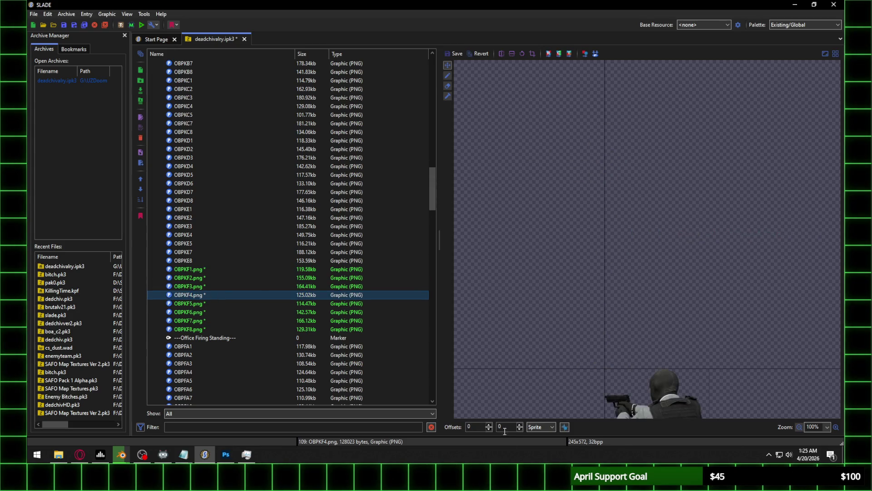
Set OBPKF4's offsets to 140, 570 and save the entry
{"action": "scroll", "coordinate": [477, 428], "scroll_direction": "up", "scroll_amount": 11}
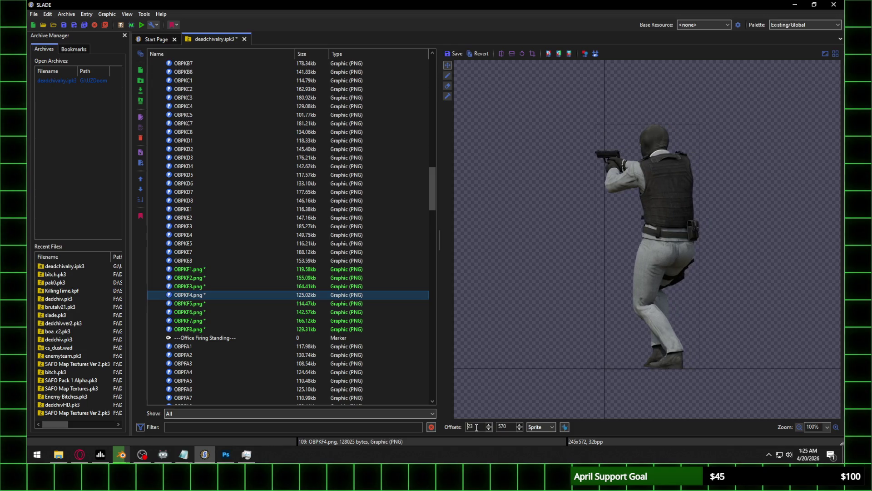
{"action": "scroll", "coordinate": [477, 427], "scroll_direction": "up", "scroll_amount": 16}
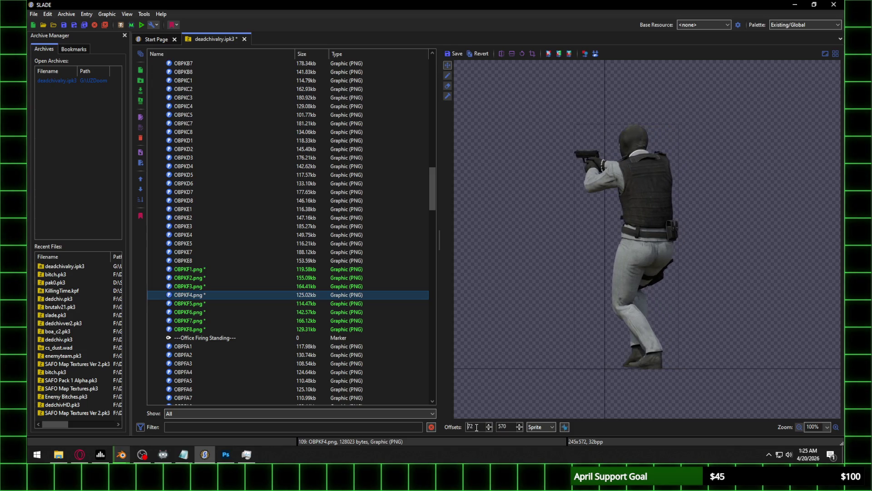
{"action": "scroll", "coordinate": [476, 427], "scroll_direction": "up", "scroll_amount": 12}
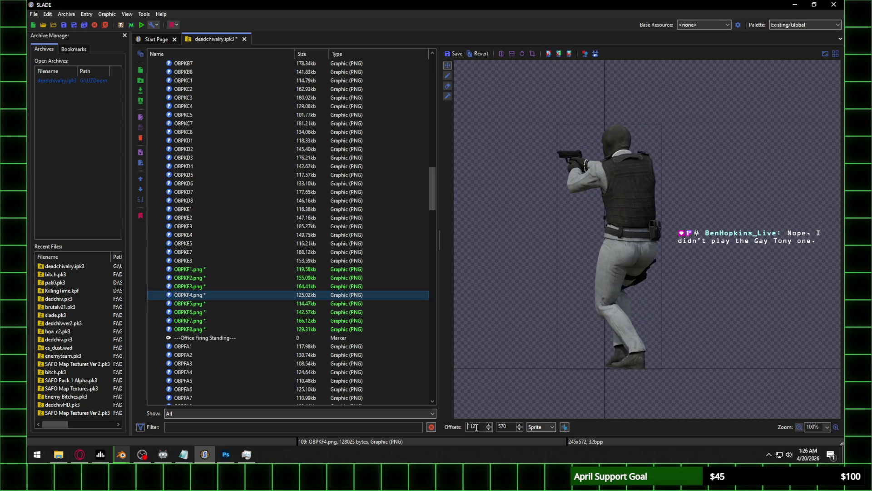
{"action": "scroll", "coordinate": [476, 427], "scroll_direction": "up", "scroll_amount": 19}
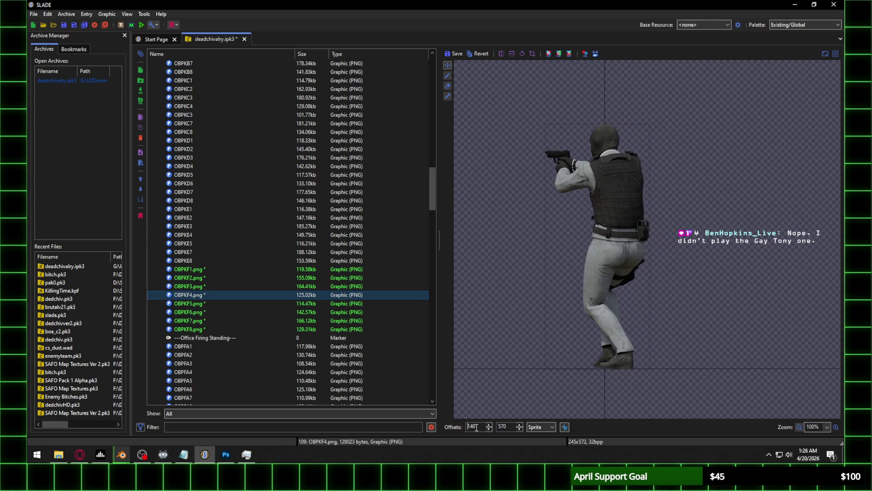
{"action": "left_click", "coordinate": [215, 303]}
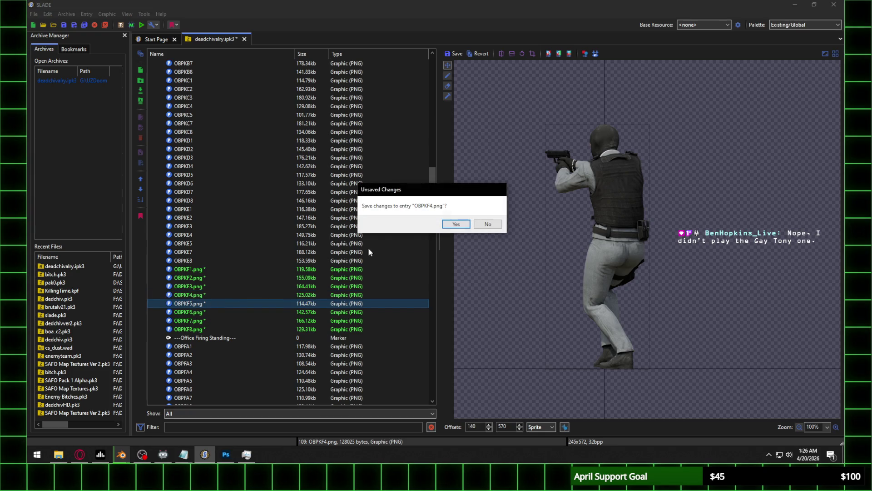
{"action": "left_click", "coordinate": [451, 223]}
Adjust OBPKF5's offsets in the spin boxes and save the frame
{"action": "type", "text": "22"}
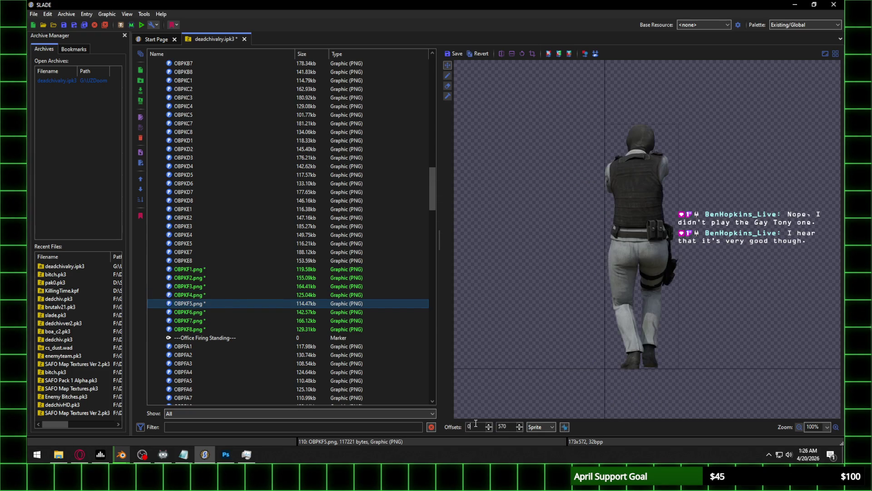
{"action": "scroll", "coordinate": [475, 425], "scroll_direction": "up", "scroll_amount": 20}
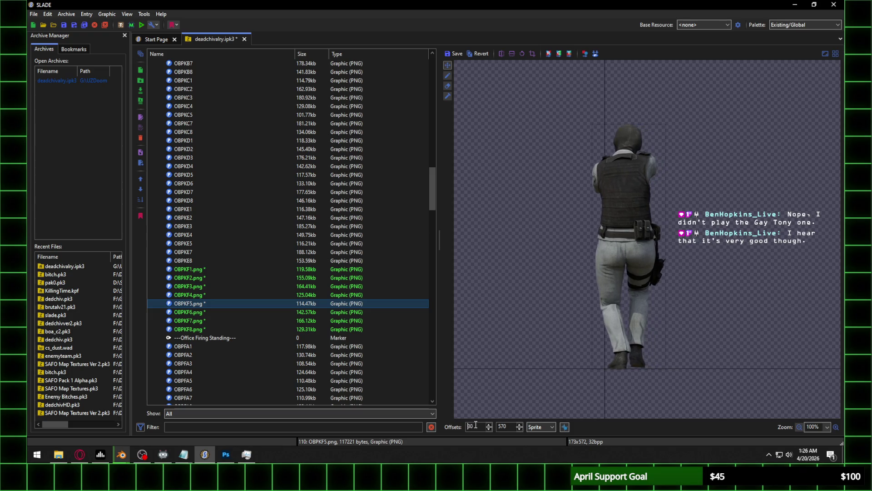
{"action": "scroll", "coordinate": [475, 425], "scroll_direction": "up", "scroll_amount": 17}
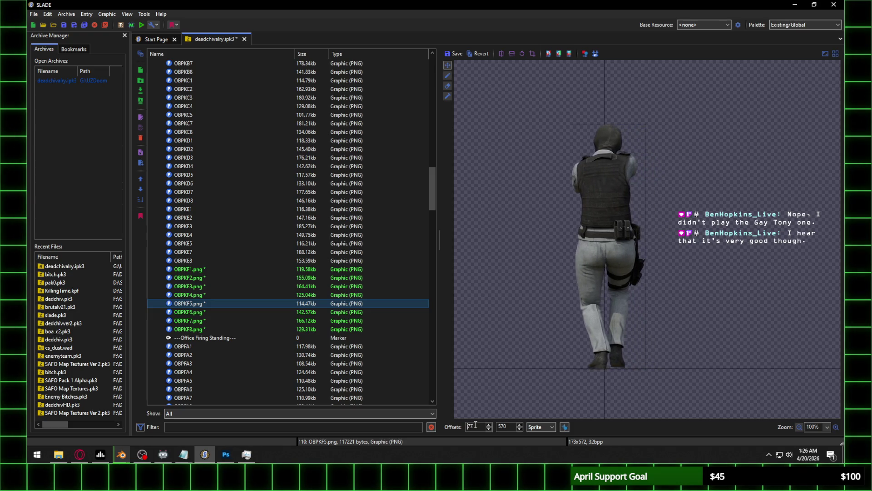
{"action": "scroll", "coordinate": [475, 424], "scroll_direction": "down", "scroll_amount": 2}
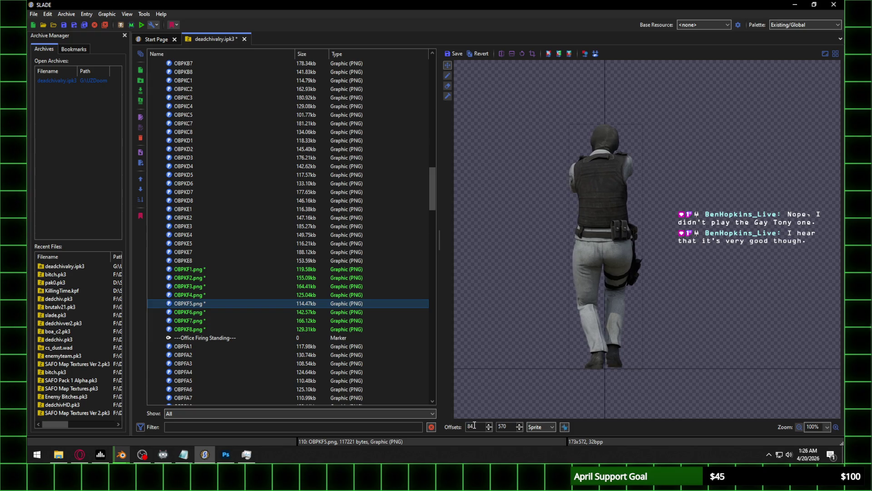
{"action": "left_click", "coordinate": [210, 312]}
{"action": "left_click", "coordinate": [450, 225]}
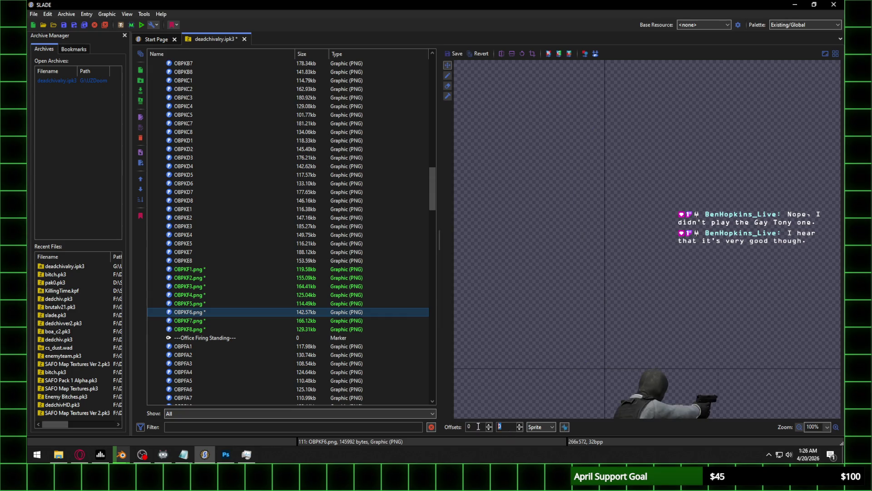
Adjust OBPKF6's offsets in the spin boxes and save the frame
{"action": "scroll", "coordinate": [476, 425], "scroll_direction": "up", "scroll_amount": 20}
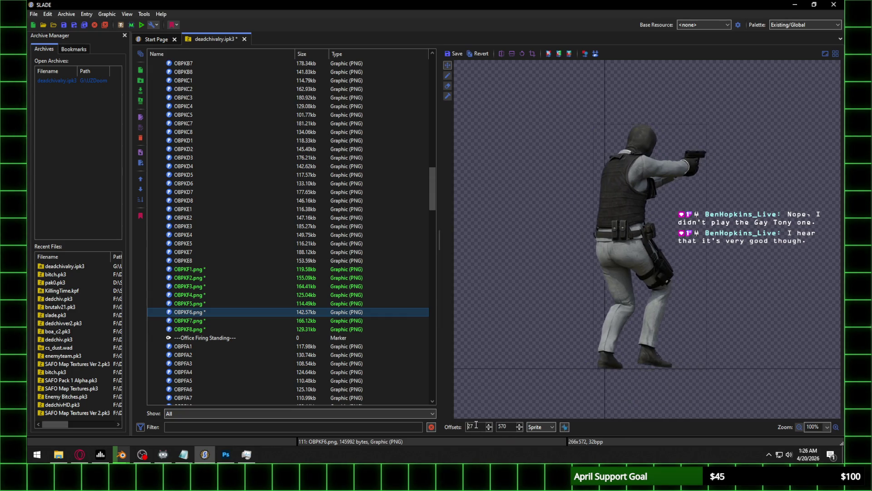
{"action": "scroll", "coordinate": [476, 425], "scroll_direction": "up", "scroll_amount": 20}
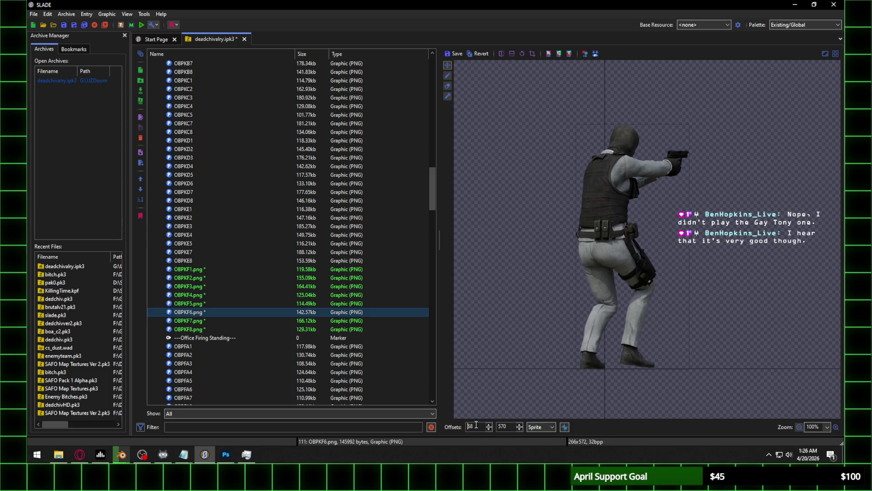
{"action": "scroll", "coordinate": [476, 425], "scroll_direction": "up", "scroll_amount": 15}
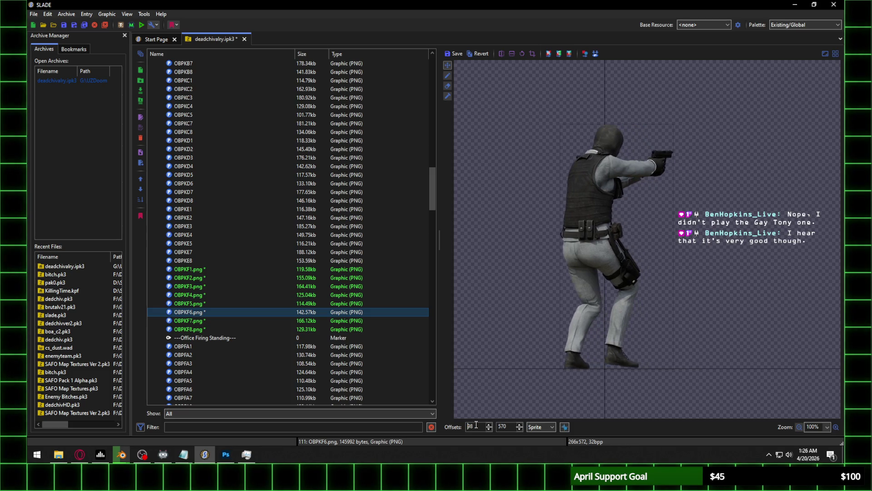
{"action": "scroll", "coordinate": [476, 425], "scroll_direction": "down", "scroll_amount": 1}
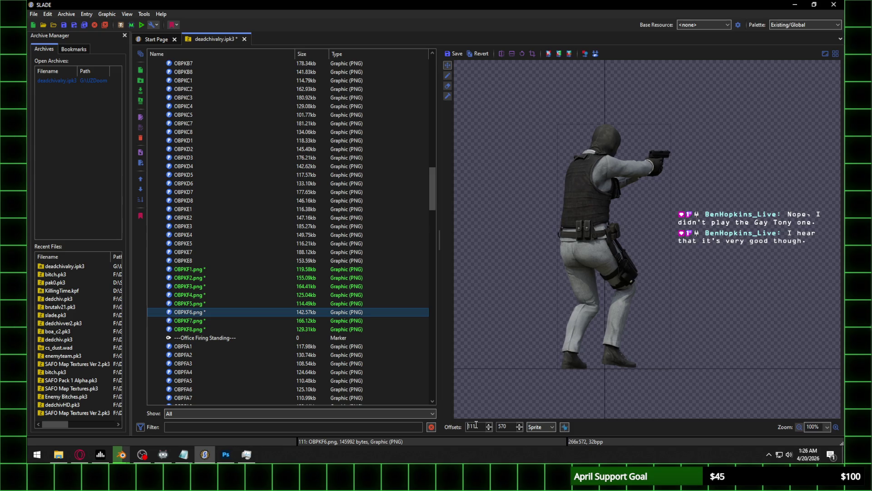
{"action": "left_click", "coordinate": [214, 321]}
{"action": "left_click", "coordinate": [456, 224]}
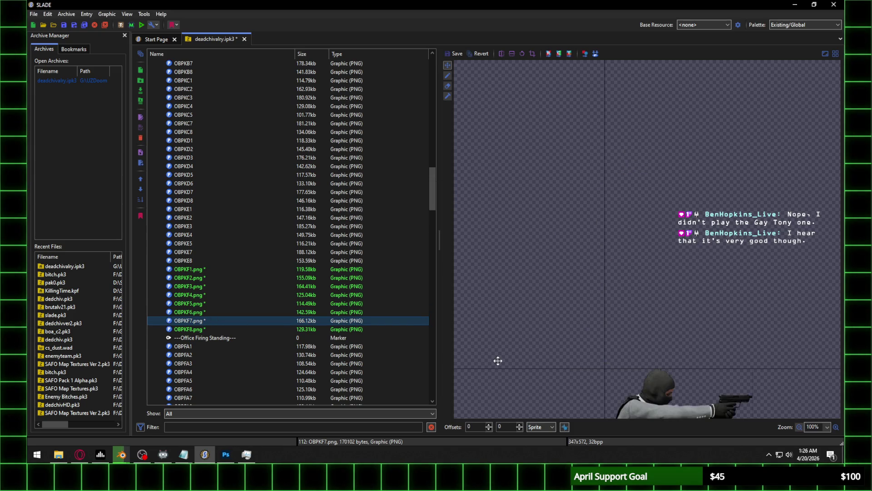
Adjust OBPKF7's offsets in the spin boxes and save the frame
{"action": "scroll", "coordinate": [478, 427], "scroll_direction": "up", "scroll_amount": 20}
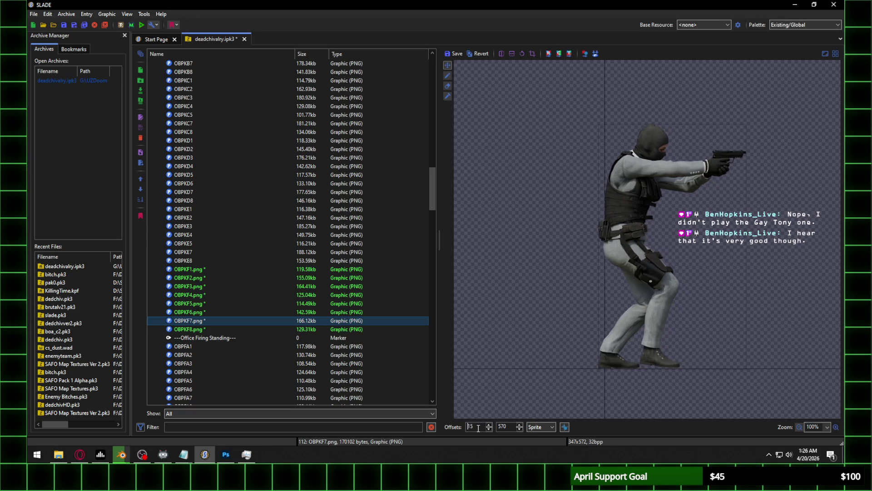
{"action": "scroll", "coordinate": [478, 427], "scroll_direction": "up", "scroll_amount": 20}
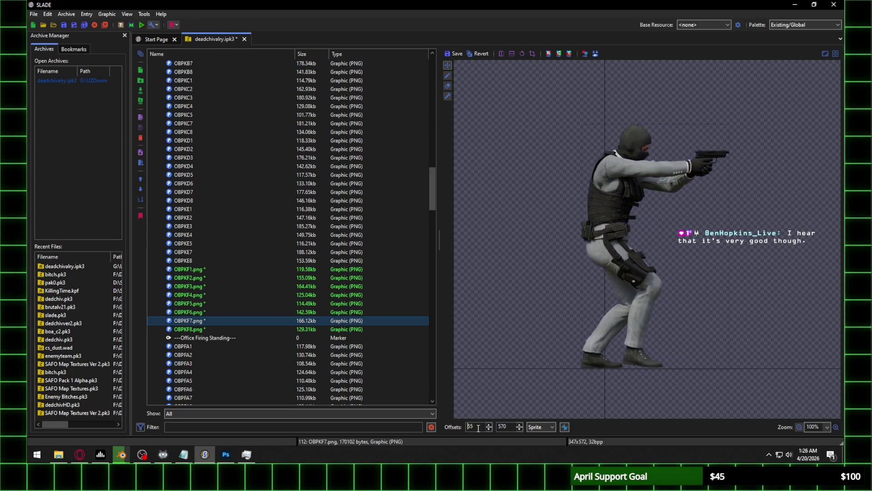
{"action": "scroll", "coordinate": [478, 427], "scroll_direction": "up", "scroll_amount": 20}
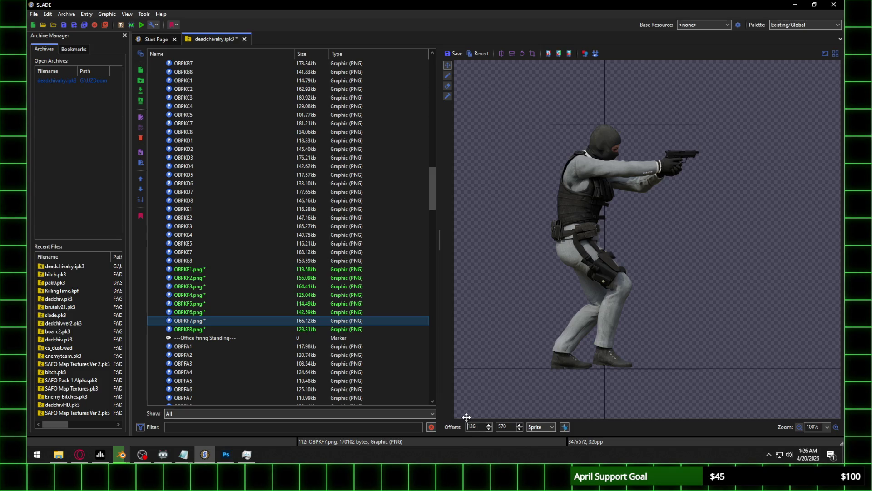
{"action": "left_click", "coordinate": [219, 329]}
{"action": "left_click", "coordinate": [452, 224]}
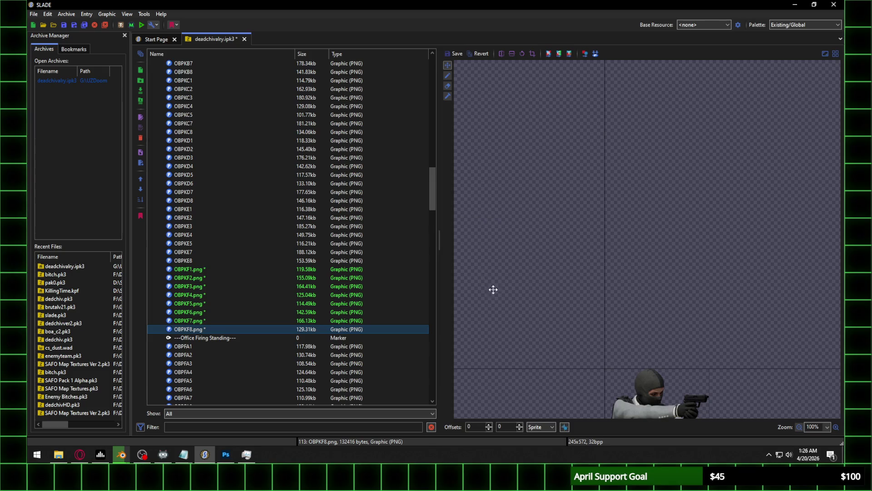
Set OBPKF8's offsets to 109, 570 and save the frame
{"action": "double_click", "coordinate": [504, 427]}
{"action": "type", "text": "570"}
{"action": "key", "text": "Return"}
{"action": "type", "text": "60"}
{"action": "key", "text": "BackSpace"}
{"action": "key", "text": "BackSpace"}
{"action": "type", "text": "100"}
{"action": "key", "text": "BackSpace"}
{"action": "key", "text": "BackSpace"}
{"action": "type", "text": "10"}
{"action": "key", "text": "BackSpace"}
{"action": "key", "text": "BackSpace"}
{"action": "type", "text": "05"}
{"action": "key", "text": "BackSpace"}
{"action": "type", "text": "9"}
{"action": "left_click", "coordinate": [209, 270]}
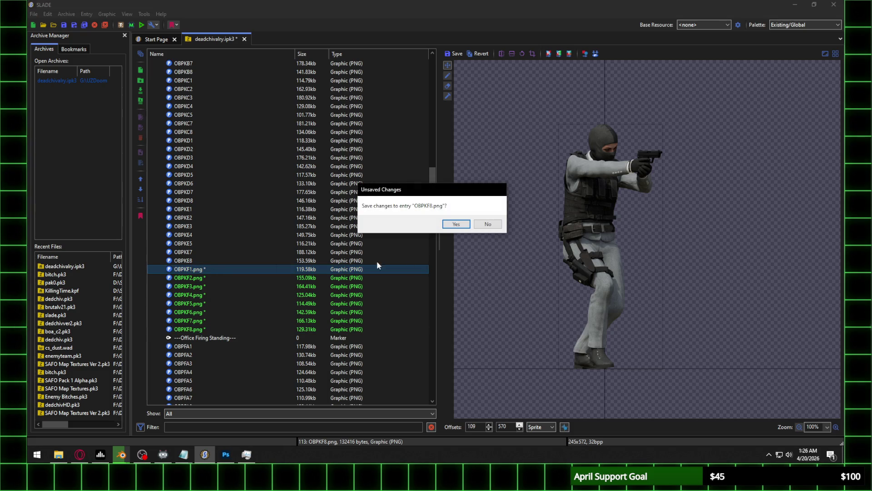
{"action": "left_click", "coordinate": [457, 224]}
{"action": "left_click", "coordinate": [186, 329], "text": "shift"}
Rename OBPKF1 through OBPKF4 one by one, dropping the .png extension
{"action": "right_click", "coordinate": [209, 290]}
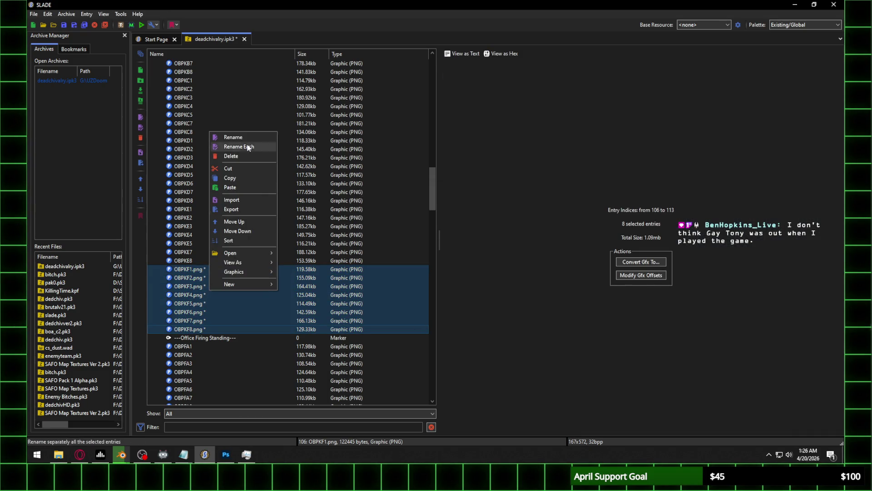
{"action": "left_click", "coordinate": [245, 147]}
{"action": "type", "text": "OBPKF1"}
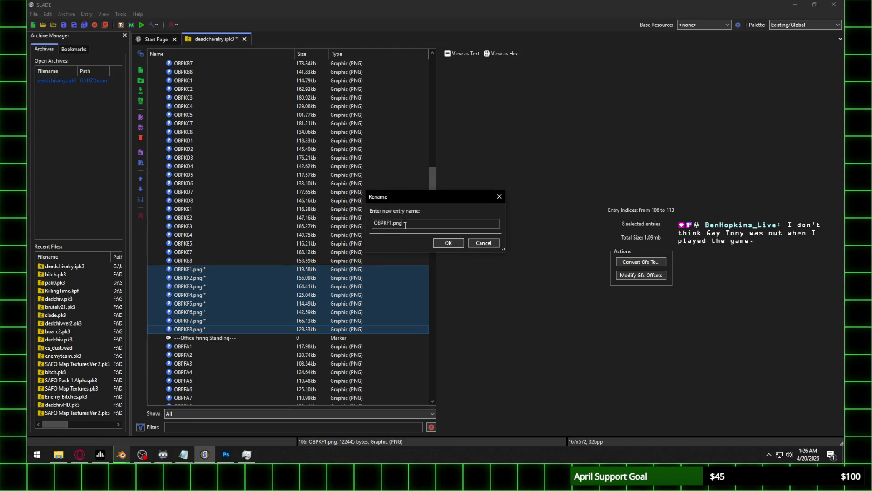
{"action": "key", "text": "Return"}
{"action": "type", "text": "OBPKF2"}
{"action": "key", "text": "Return"}
{"action": "key", "text": "Return"}
{"action": "key", "text": "BackSpace"}
{"action": "key", "text": "Return"}
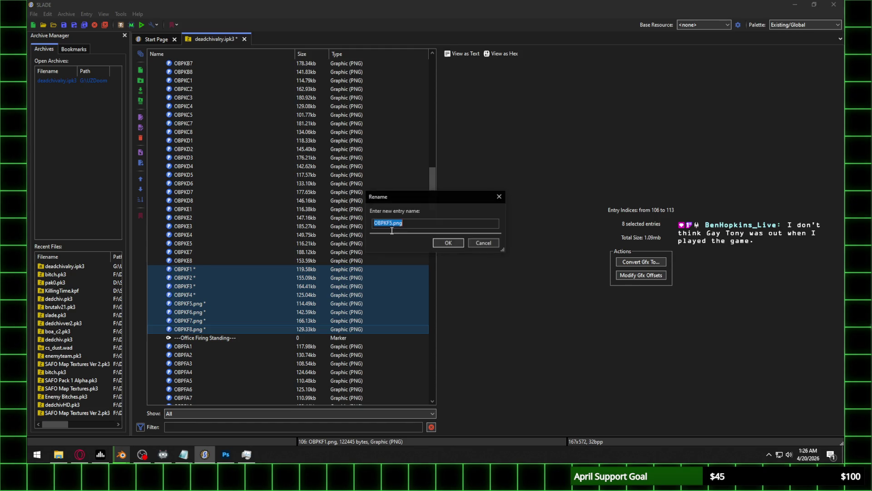
Rename OBPKF5 through OBPKF8, removing .png from each name
{"action": "key", "text": "Return"}
{"action": "key", "text": "BackSpace"}
{"action": "key", "text": "Return"}
{"action": "left_click_drag", "start_coordinate": [389, 223], "coordinate": [410, 223]}
{"action": "key", "text": "BackSpace"}
{"action": "key", "text": "Return"}
{"action": "key", "text": "BackSpace"}
{"action": "key", "text": "Return"}
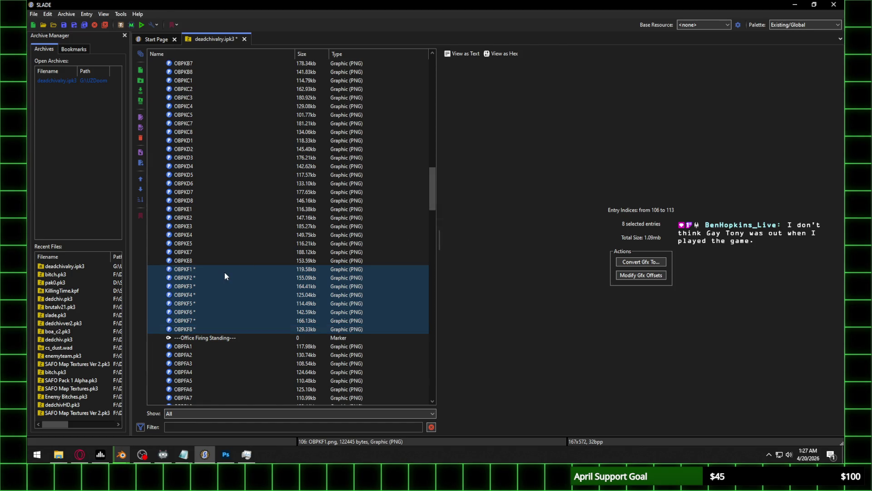
Compare the OBPKF1 sprite with OBPKE1, then bring up the Blender render window
{"action": "left_click", "coordinate": [224, 271]}
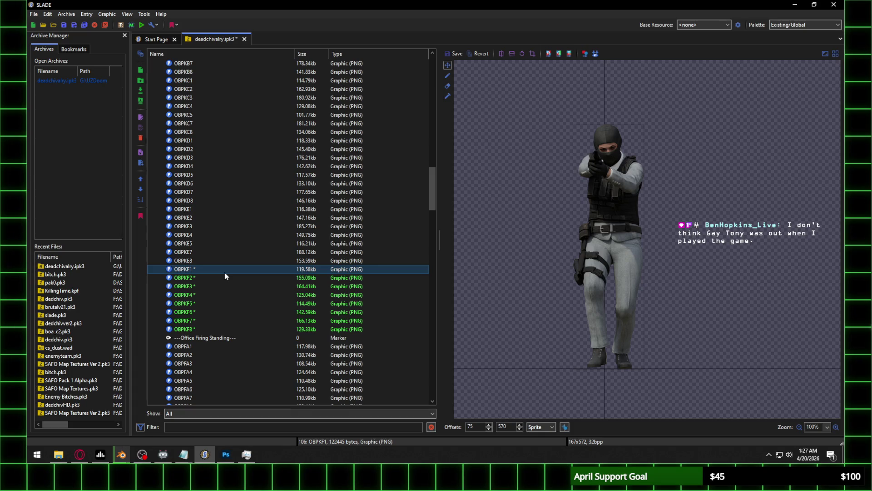
{"action": "left_click", "coordinate": [200, 209]}
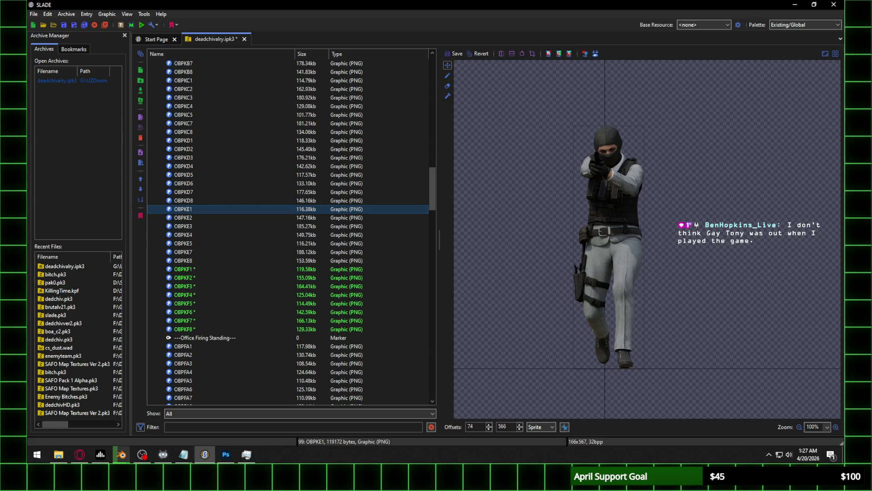
{"action": "key", "text": "alt+Tab"}
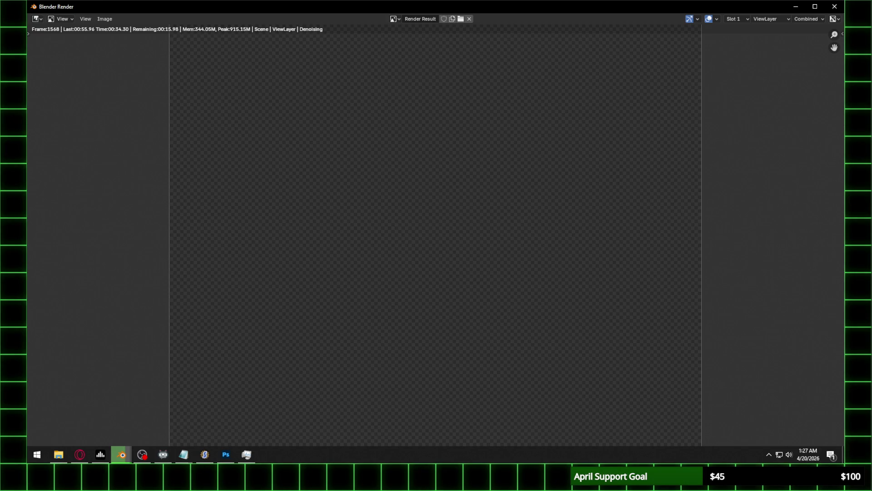
{"action": "key", "text": "alt+Tab"}
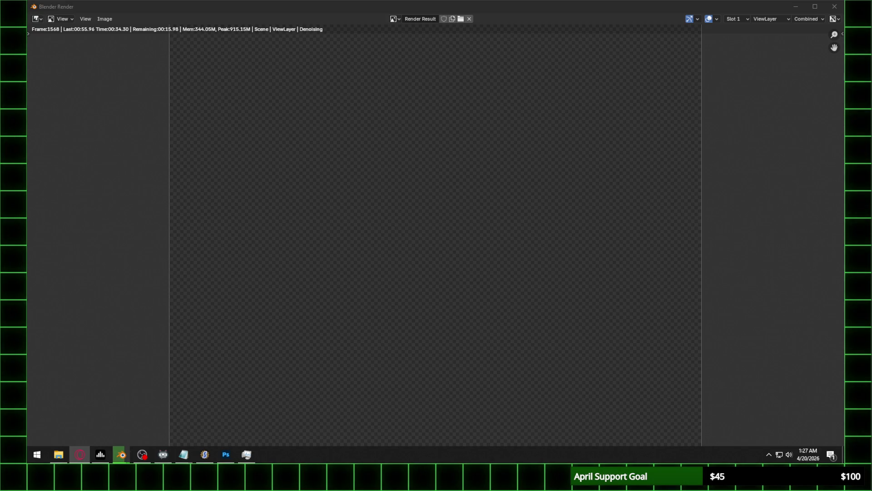
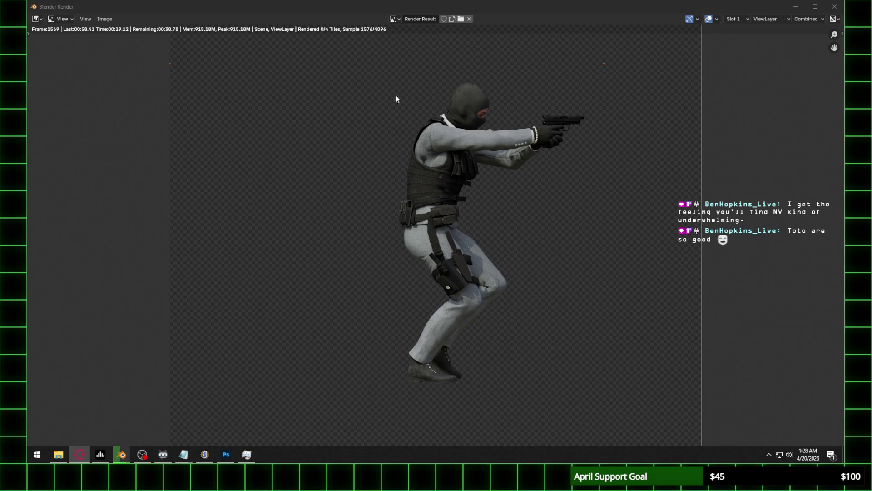
Return to the main Blender window, then switch to SLADE showing the deadchivalry.ipk3 sprite list
{"action": "mouse_move", "coordinate": [122, 456]}
{"action": "left_click", "coordinate": [97, 419]}
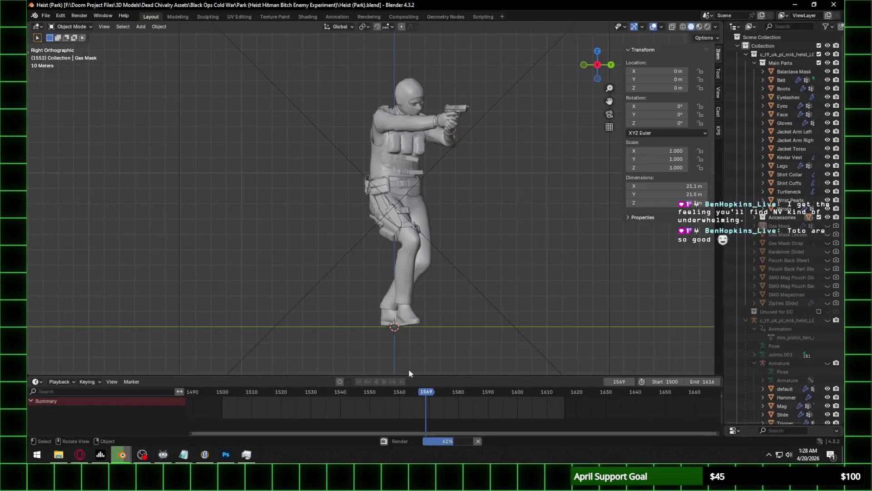
{"action": "left_click", "coordinate": [207, 456]}
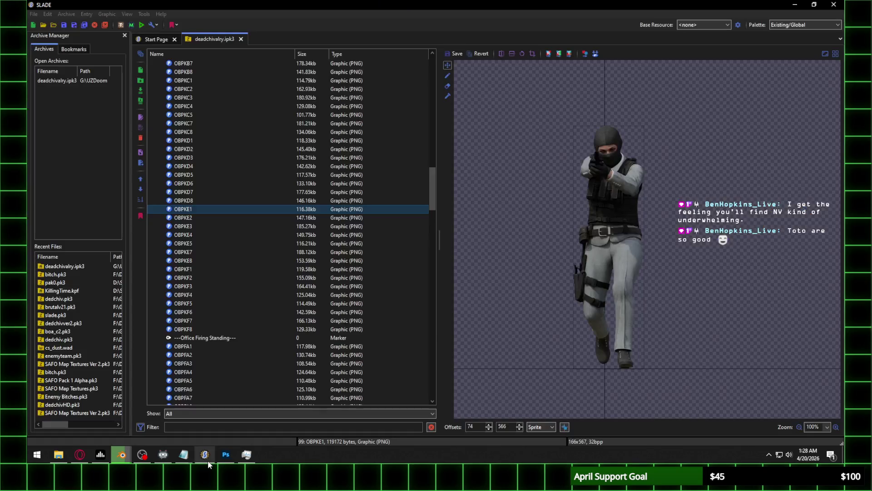
{"action": "left_click", "coordinate": [190, 272]}
{"action": "scroll", "coordinate": [201, 170], "scroll_direction": "up", "scroll_amount": 5}
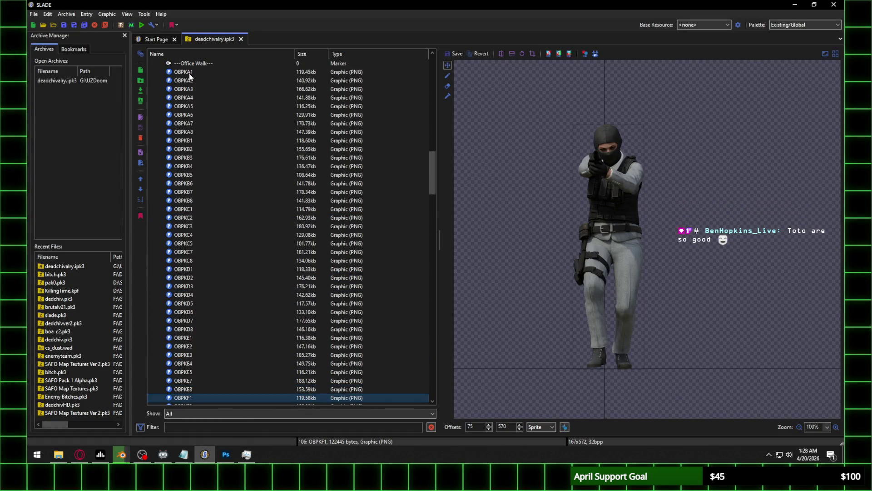
{"action": "left_click", "coordinate": [189, 73]}
{"action": "left_click", "coordinate": [193, 141]}
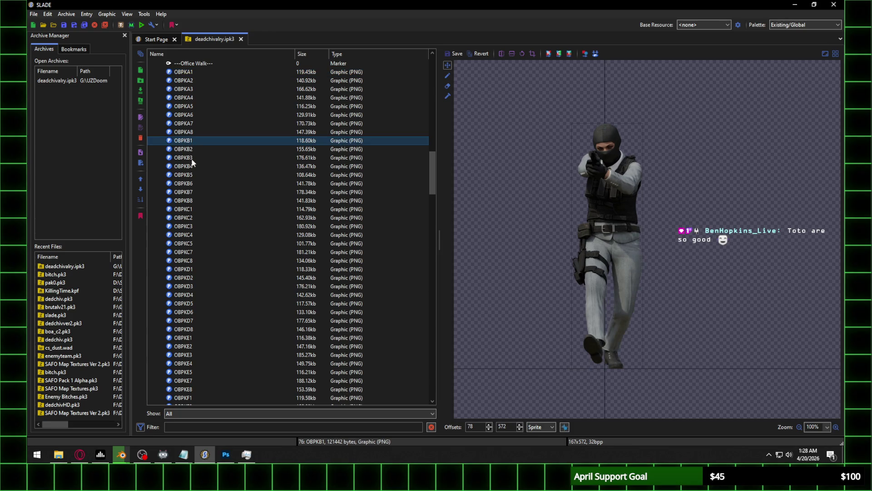
{"action": "left_click", "coordinate": [192, 211]}
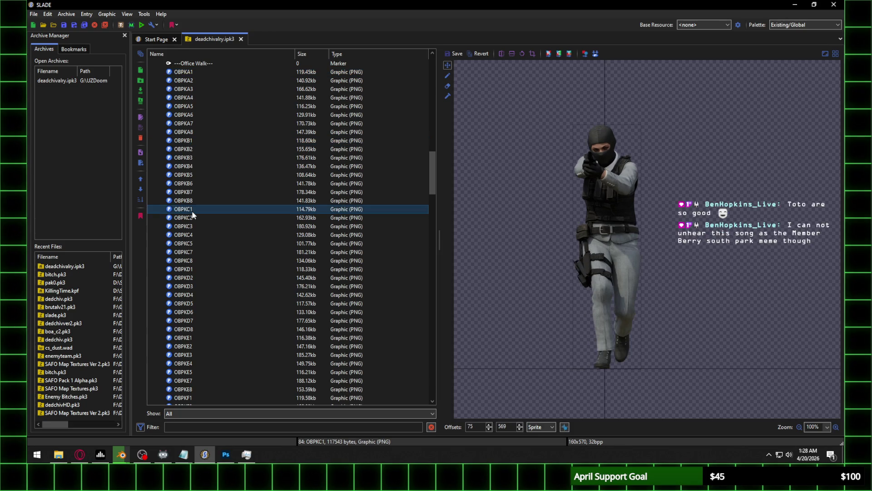
{"action": "left_click", "coordinate": [193, 269]}
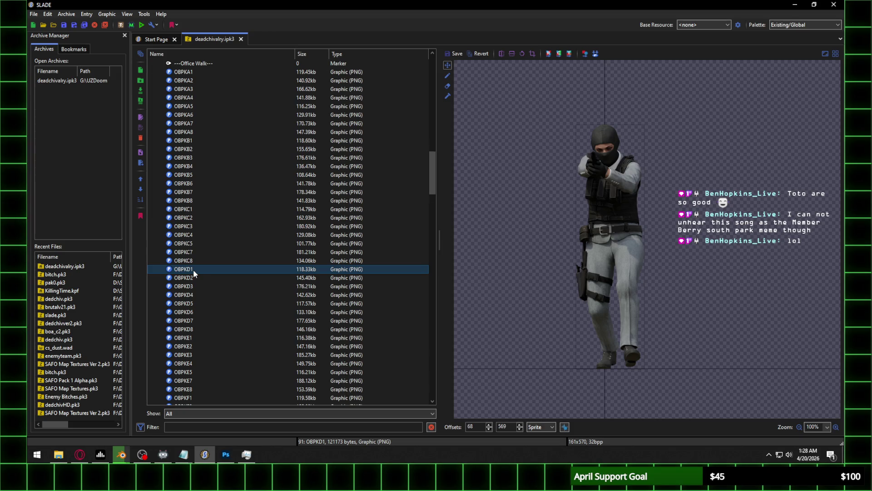
{"action": "left_click", "coordinate": [190, 337]}
{"action": "scroll", "coordinate": [216, 301], "scroll_direction": "down", "scroll_amount": 2}
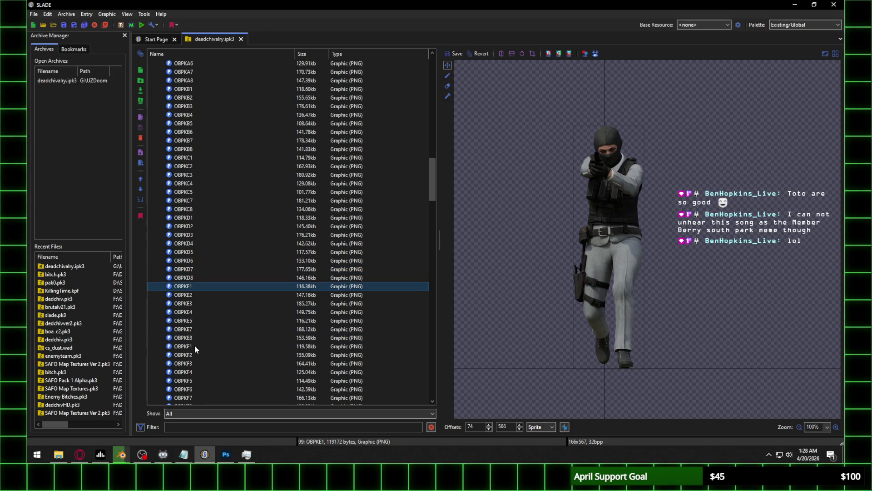
{"action": "left_click", "coordinate": [196, 346]}
{"action": "scroll", "coordinate": [233, 280], "scroll_direction": "down", "scroll_amount": 4}
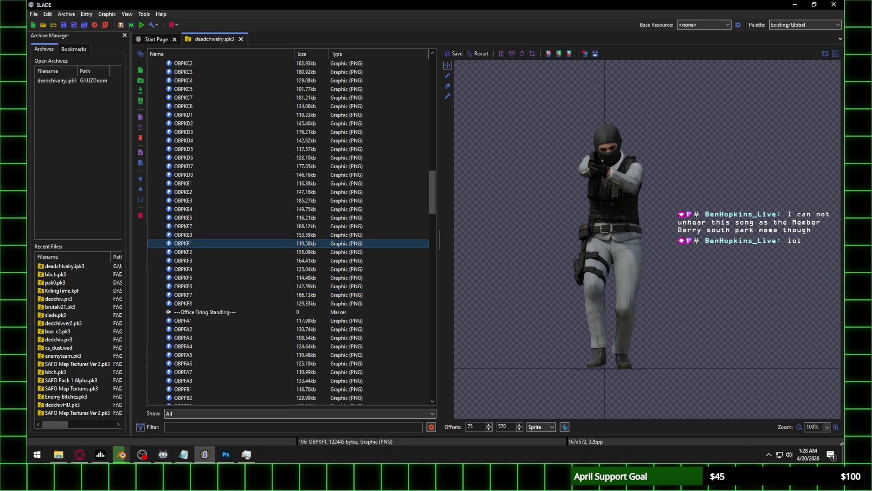
{"action": "key", "text": "alt+Tab"}
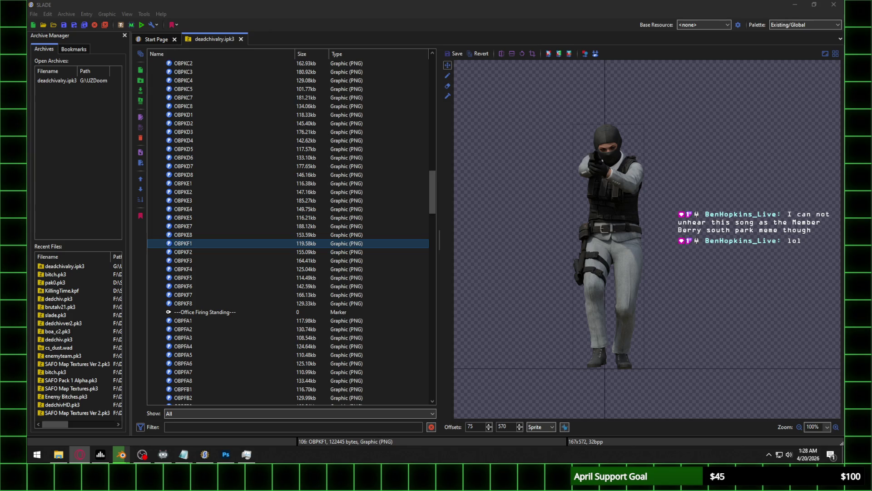
{"action": "key", "text": "alt+Tab"}
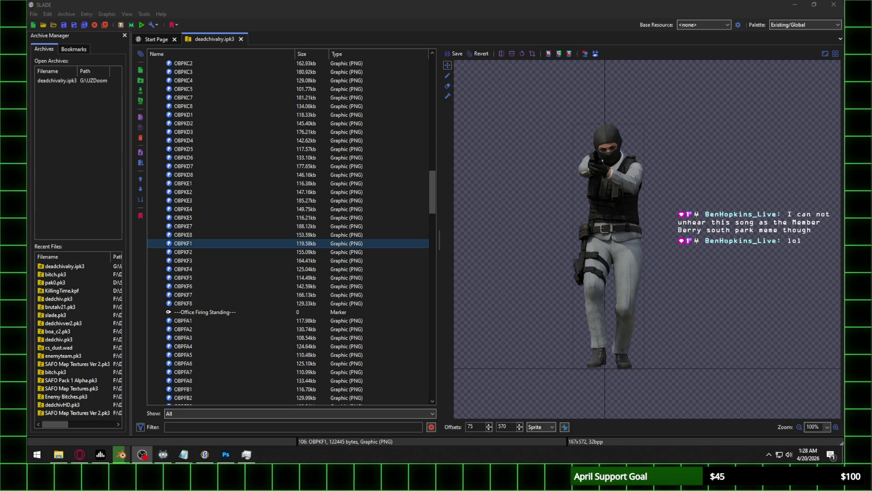
{"action": "key", "text": "alt+Tab"}
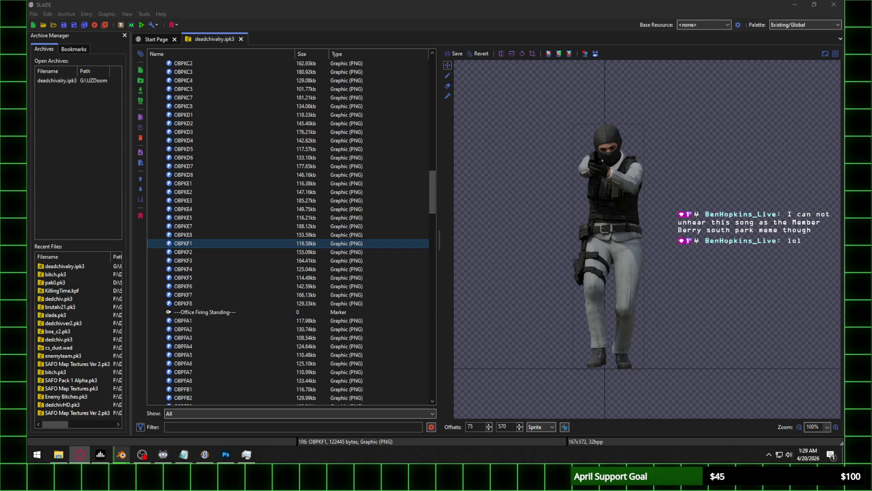
{"action": "left_click", "coordinate": [188, 303]}
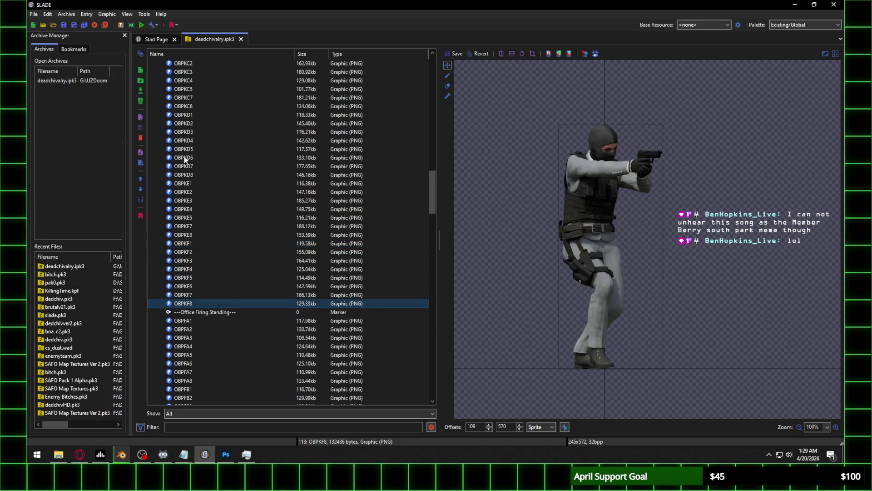
{"action": "left_click", "coordinate": [140, 93]}
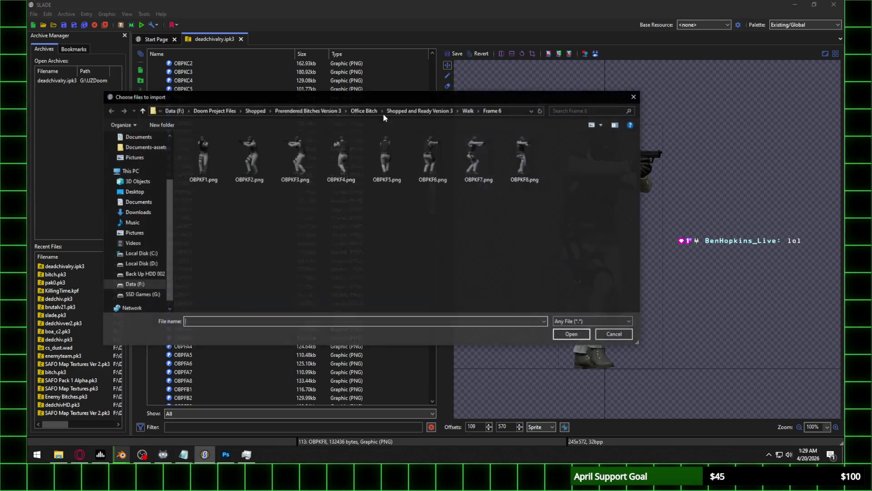
Navigate SLADE's import chooser to the Walk frames folder, then bring Photoshop forward
{"action": "left_click", "coordinate": [470, 110]}
{"action": "left_click", "coordinate": [59, 454]}
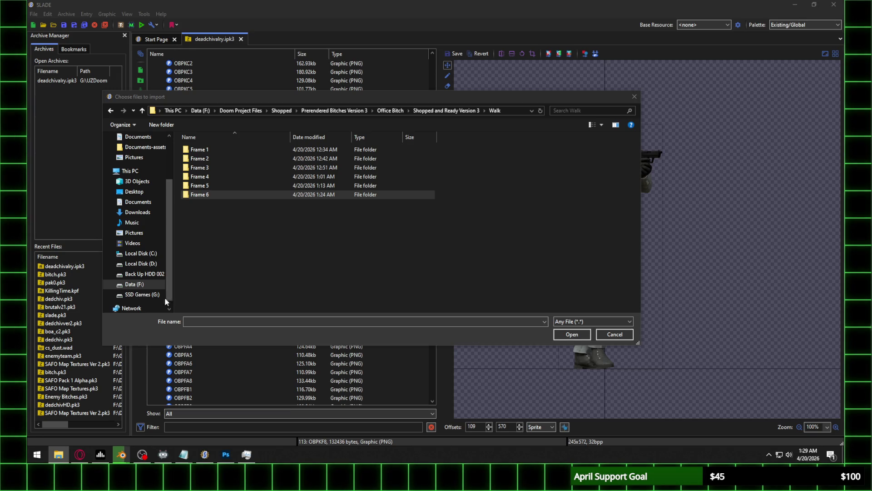
{"action": "left_click", "coordinate": [225, 454]}
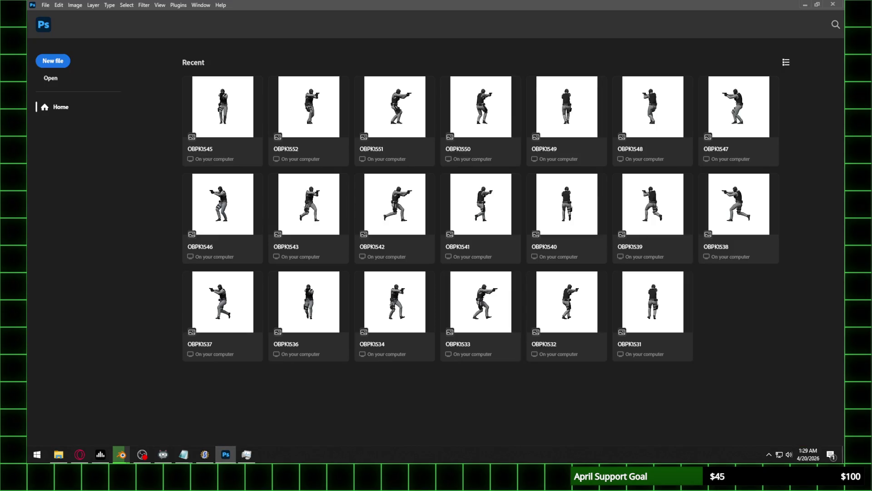
Load the rendered frame images into Photoshop and marquee a tight box around the OBPK1554 figure
{"action": "left_click", "coordinate": [59, 454]}
{"action": "left_click_drag", "start_coordinate": [526, 132], "coordinate": [448, 156]}
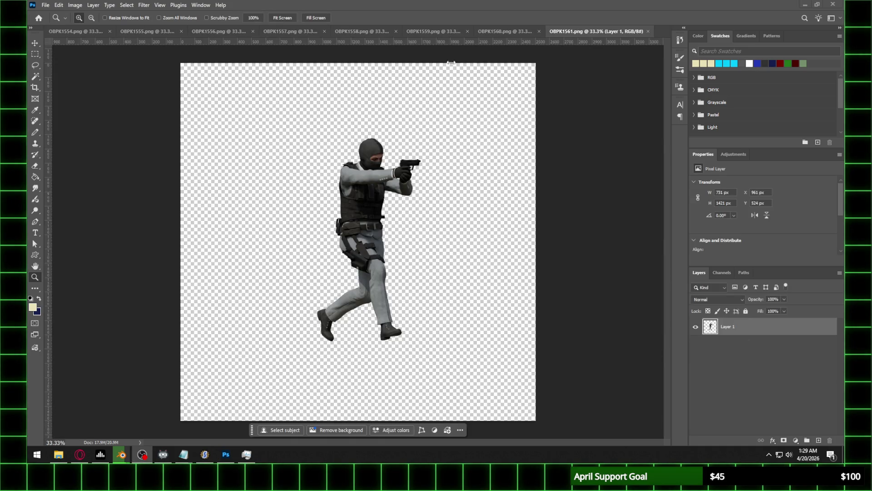
{"action": "left_click", "coordinate": [89, 35]}
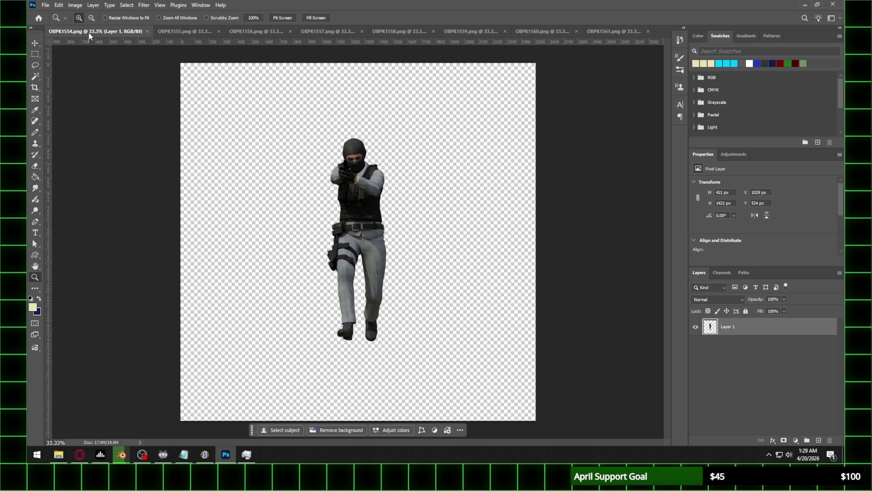
{"action": "left_click", "coordinate": [35, 54]}
{"action": "mouse_move", "coordinate": [265, 103]}
{"action": "left_mouse_down"}
{"action": "mouse_move", "coordinate": [460, 349]}
{"action": "mouse_move", "coordinate": [461, 363]}
{"action": "left_mouse_up"}
Create a clipboard-sized document named OBPKG1 and paste the cropped figure into it
{"action": "left_click", "coordinate": [43, 5]}
{"action": "left_click", "coordinate": [50, 13]}
{"action": "type", "text": "OBPK"}
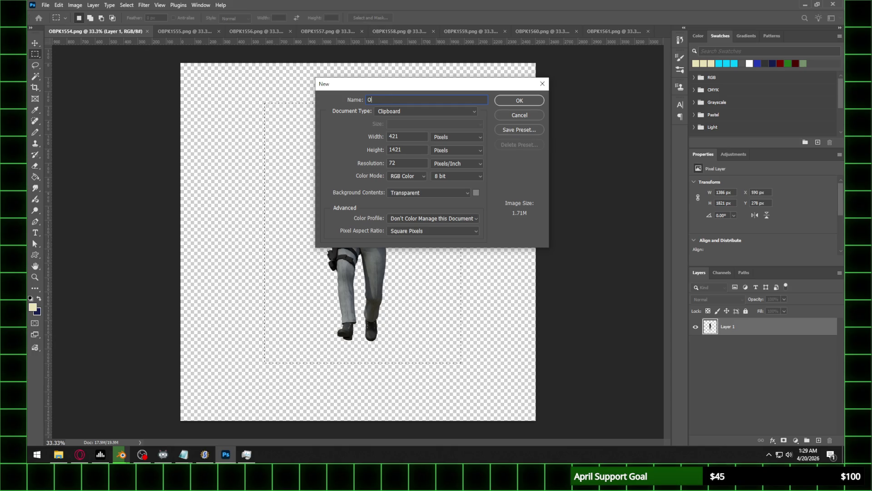
{"action": "type", "text": "G`"}
{"action": "key", "text": "BackSpace"}
{"action": "type", "text": "1"}
{"action": "key", "text": "Return"}
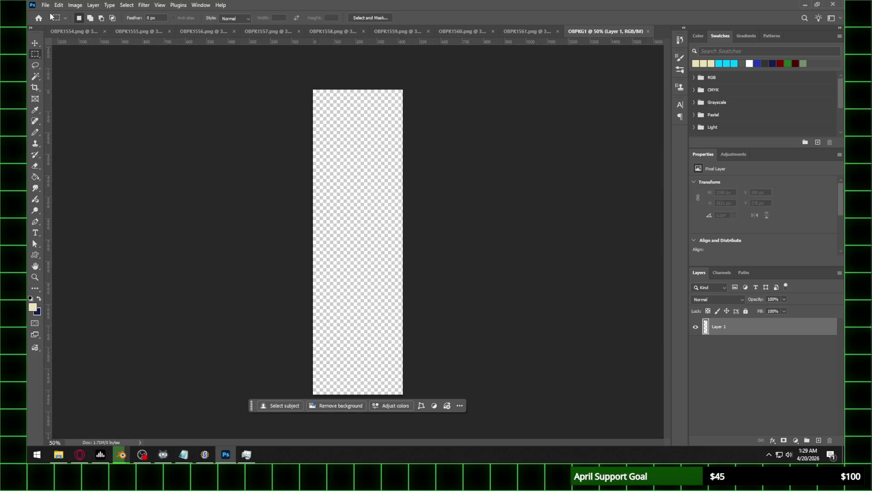
{"action": "key", "text": "ctrl+v"}
Abandon resizing OBPKG1, keeping it 421 × 1421 px, and close the OBPK1554 frame
{"action": "left_click", "coordinate": [76, 5]}
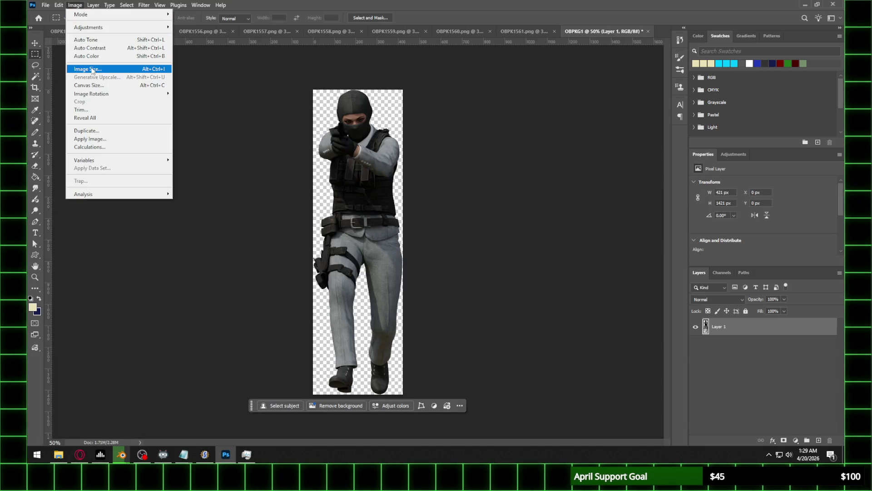
{"action": "left_click", "coordinate": [87, 68]}
{"action": "type", "text": "40"}
{"action": "key", "text": "BackSpace"}
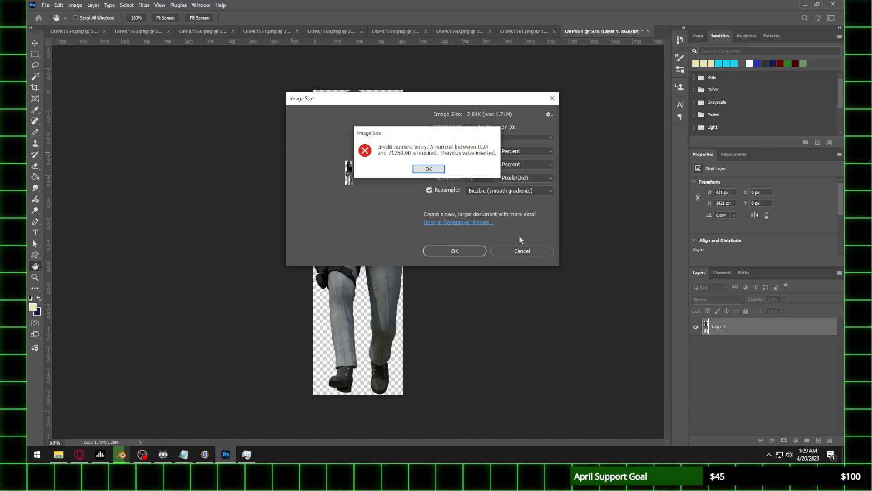
{"action": "left_click", "coordinate": [429, 170]}
{"action": "left_click", "coordinate": [521, 251]}
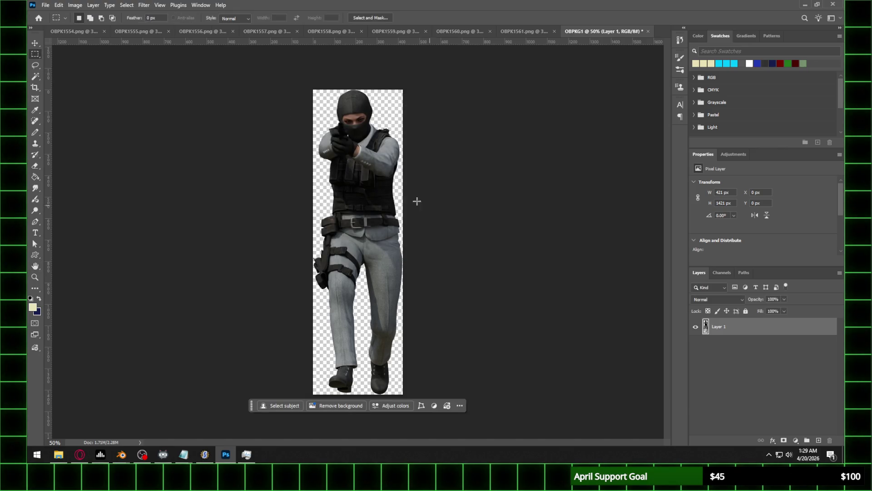
{"action": "left_click", "coordinate": [55, 31]}
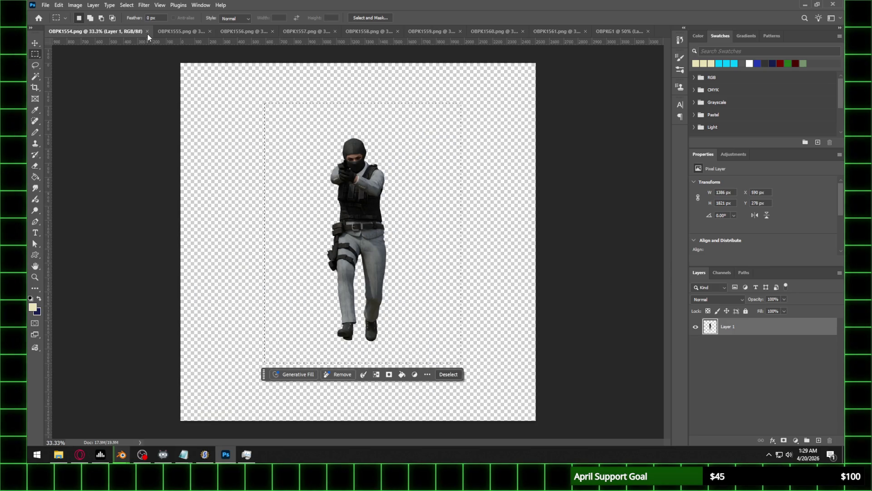
{"action": "left_click", "coordinate": [149, 32]}
Crop the OBPK1555 figure into new document OBPKG2 and close the source frame
{"action": "left_click", "coordinate": [88, 33]}
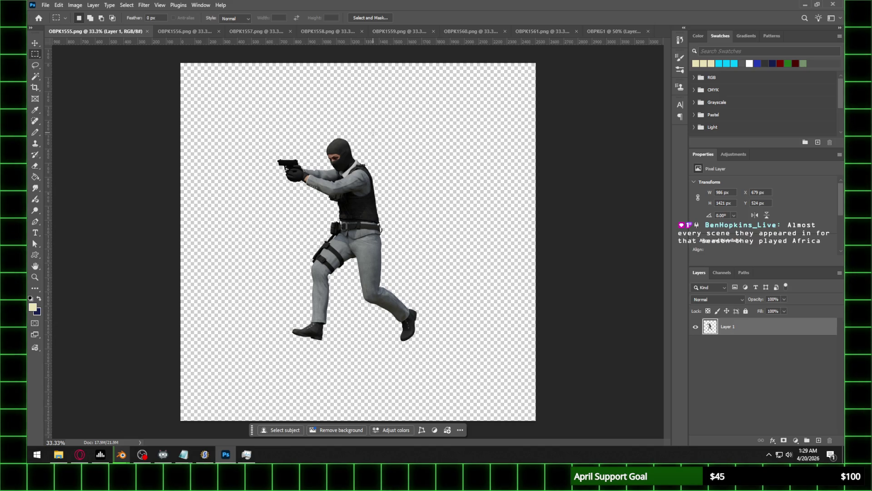
{"action": "mouse_move", "coordinate": [248, 109]}
{"action": "left_mouse_down"}
{"action": "mouse_move", "coordinate": [478, 354]}
{"action": "mouse_move", "coordinate": [453, 356]}
{"action": "mouse_move", "coordinate": [455, 366]}
{"action": "left_mouse_up"}
{"action": "left_click", "coordinate": [45, 5]}
{"action": "left_click", "coordinate": [50, 15]}
{"action": "type", "text": "OBPKG"}
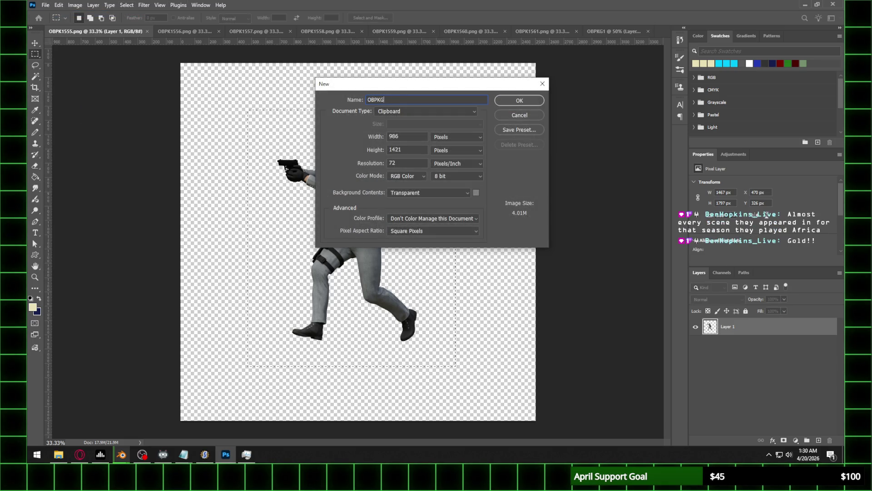
{"action": "type", "text": "2"}
{"action": "key", "text": "Return"}
{"action": "key", "text": "ctrl+v"}
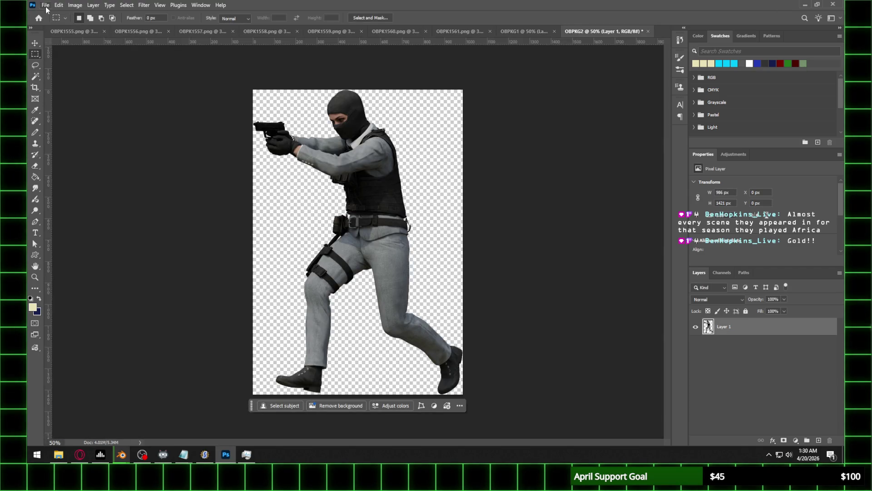
{"action": "left_click", "coordinate": [104, 32]}
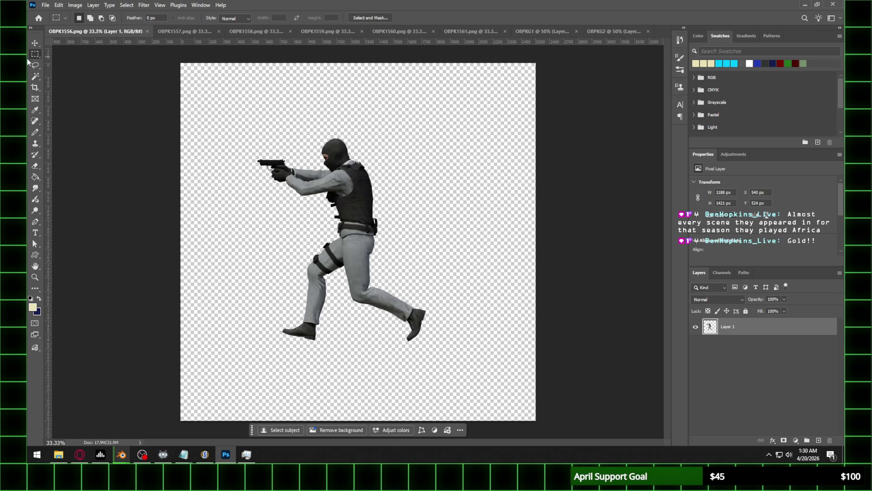
Crop the OBPK1556 figure into new document OBPKG3 and close the source frame
{"action": "mouse_move", "coordinate": [226, 117]}
{"action": "left_mouse_down"}
{"action": "mouse_move", "coordinate": [467, 331]}
{"action": "mouse_move", "coordinate": [466, 376]}
{"action": "left_mouse_up"}
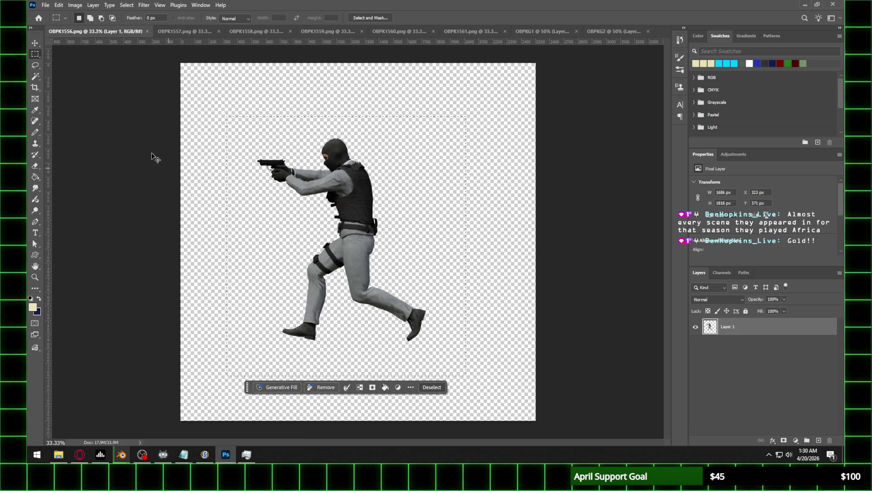
{"action": "left_click", "coordinate": [46, 5]}
{"action": "left_click", "coordinate": [52, 14]}
{"action": "type", "text": "O"}
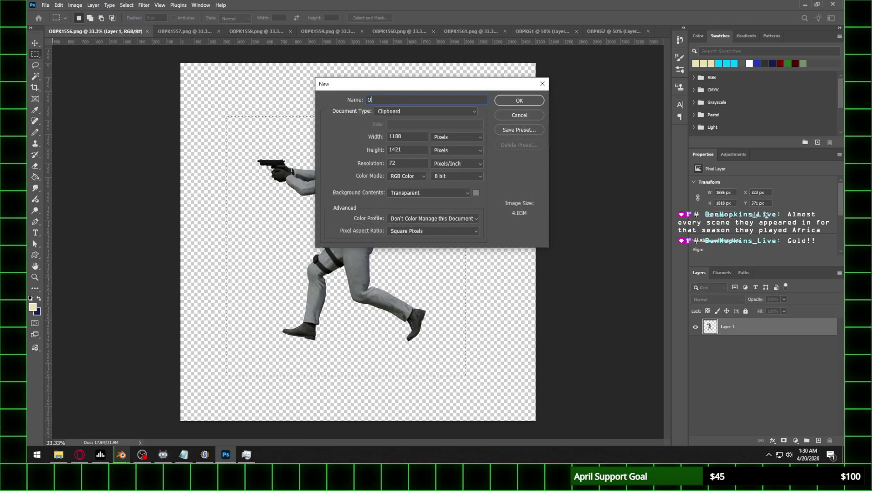
{"action": "type", "text": "BPKG3"}
{"action": "key", "text": "Return"}
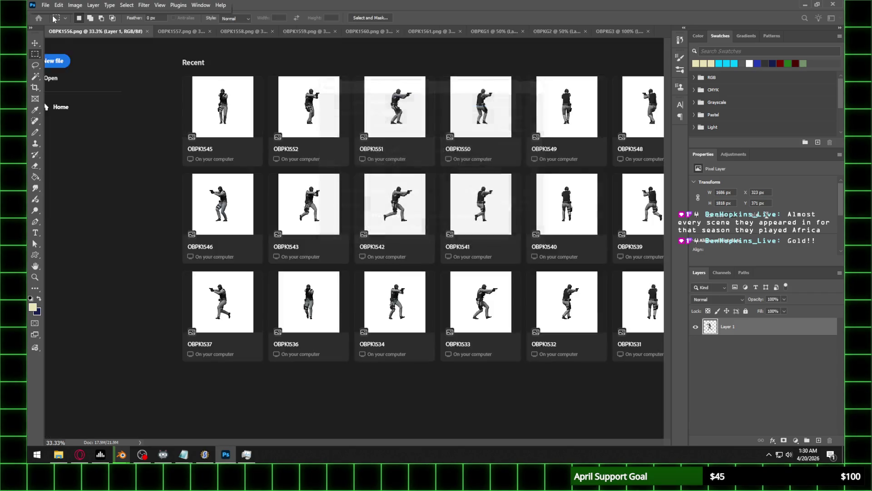
{"action": "key", "text": "ctrl+v"}
{"action": "left_click", "coordinate": [104, 31]}
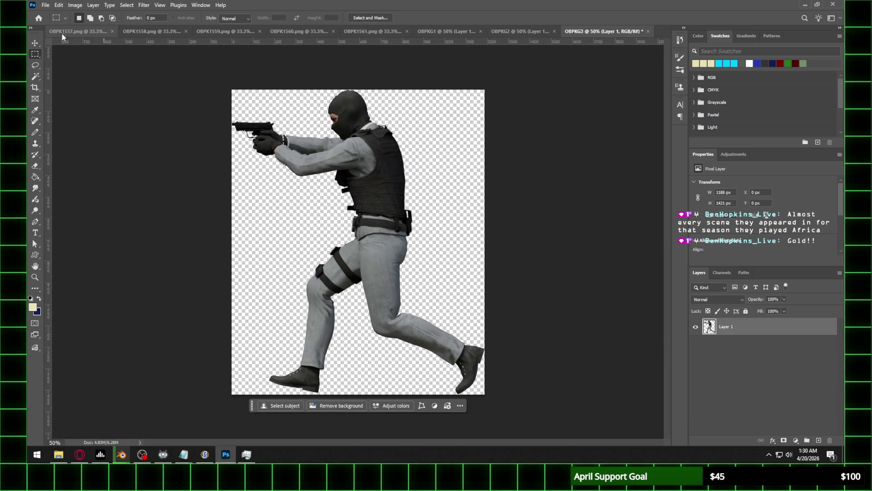
Crop the OBPK1557 figure into new document OBPKG4 and close the source frame
{"action": "left_click", "coordinate": [86, 31]}
{"action": "mouse_move", "coordinate": [265, 112]}
{"action": "left_mouse_down"}
{"action": "mouse_move", "coordinate": [346, 206]}
{"action": "mouse_move", "coordinate": [438, 361]}
{"action": "left_mouse_up"}
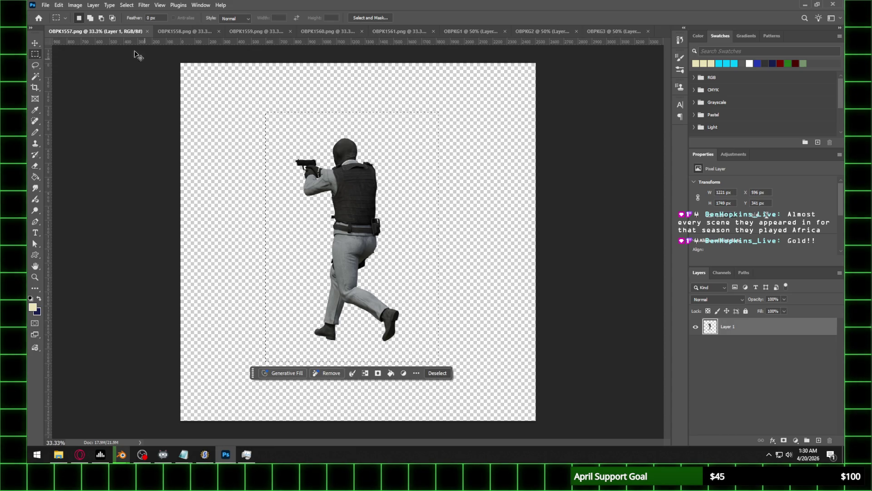
{"action": "left_click", "coordinate": [46, 5]}
{"action": "left_click", "coordinate": [51, 13]}
{"action": "type", "text": "OBPKG4"}
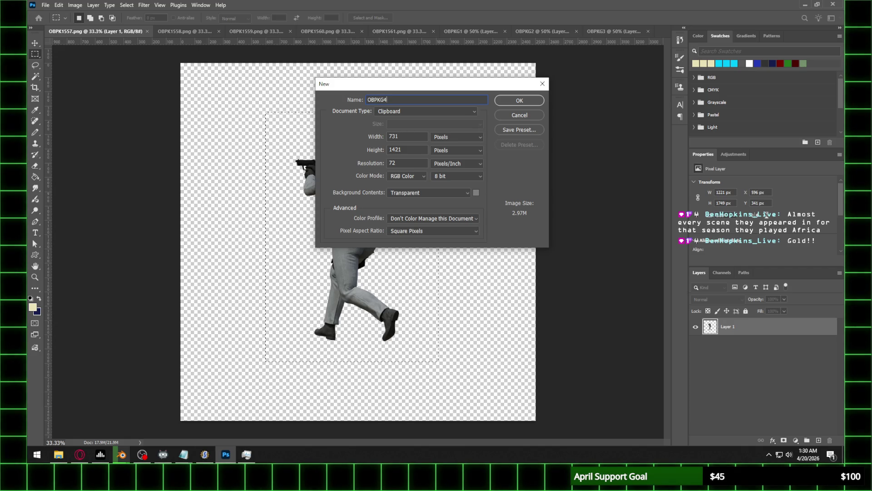
{"action": "key", "text": "Return"}
{"action": "key", "text": "ctrl+v"}
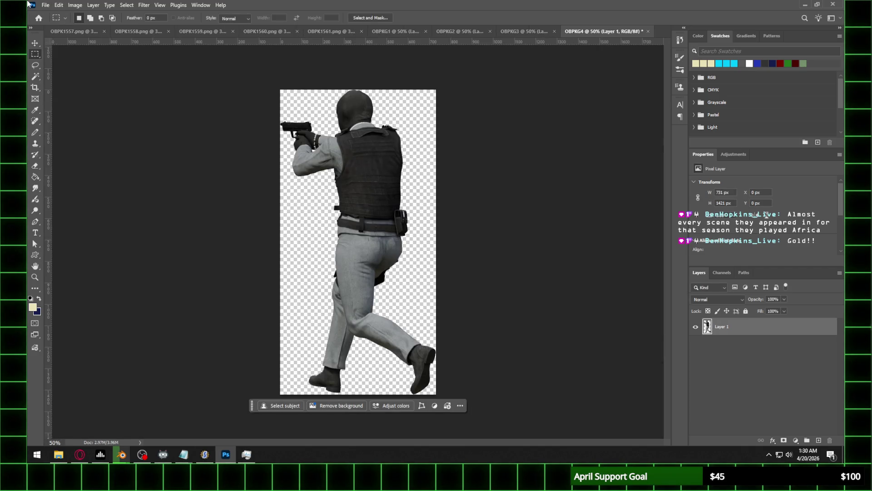
{"action": "left_click", "coordinate": [82, 32]}
{"action": "left_click", "coordinate": [148, 31]}
Crop the OBPK1558 figure into new document OBPKG5 and close the source frame
{"action": "left_click", "coordinate": [67, 31]}
{"action": "mouse_move", "coordinate": [264, 111]}
{"action": "left_mouse_down"}
{"action": "mouse_move", "coordinate": [346, 194]}
{"action": "mouse_move", "coordinate": [462, 372]}
{"action": "left_mouse_up"}
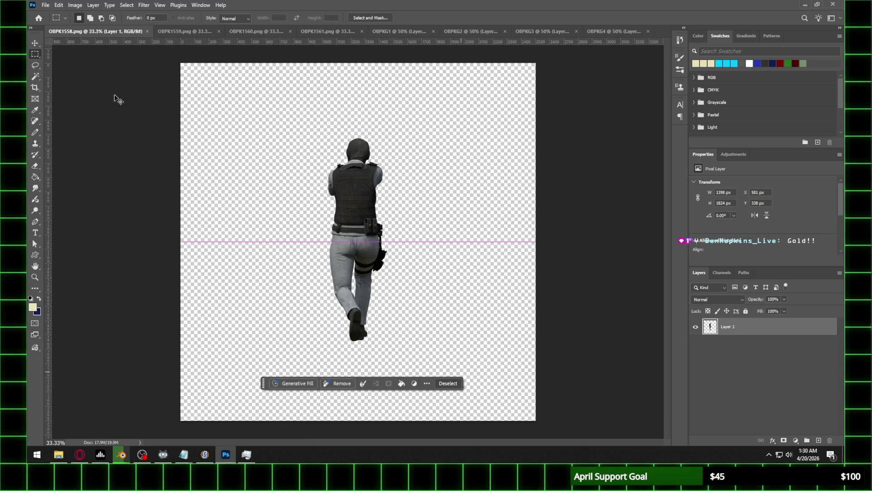
{"action": "left_click", "coordinate": [45, 5]}
{"action": "left_click", "coordinate": [49, 14]}
{"action": "type", "text": "OBPK"}
{"action": "key", "text": "Return"}
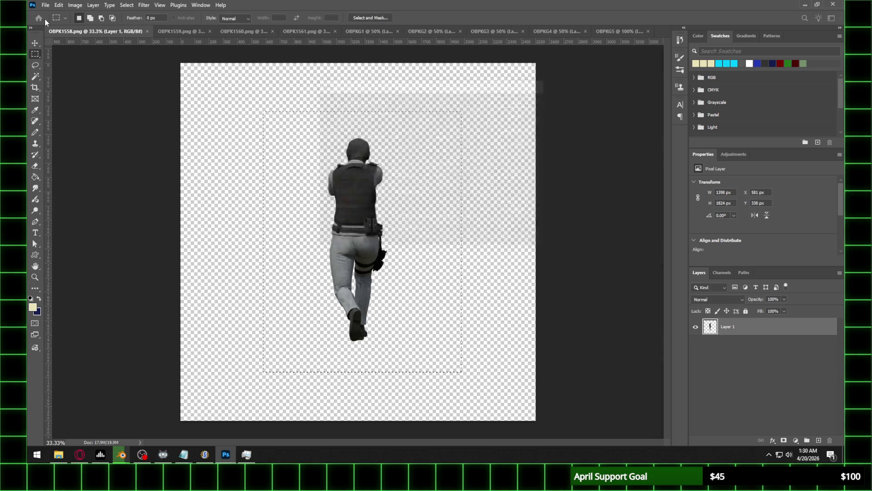
{"action": "key", "text": "ctrl+v"}
{"action": "left_click", "coordinate": [105, 31]}
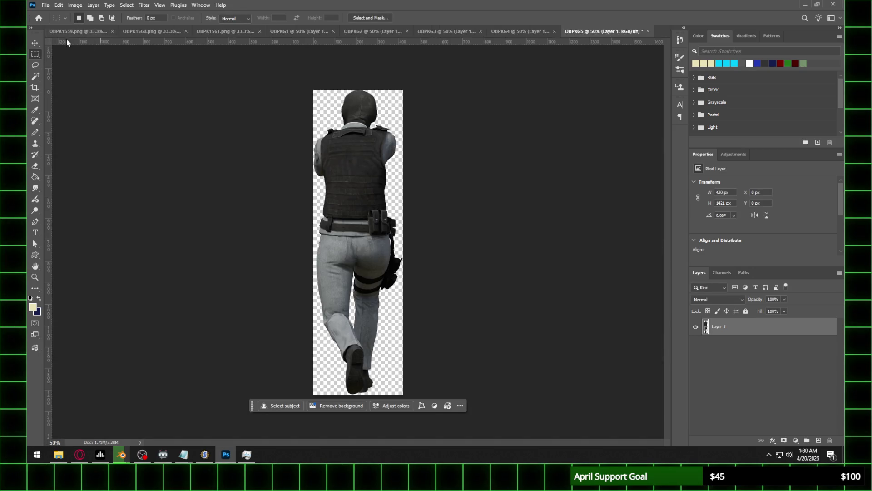
Select the OBPK1559 figure and start a clipboard-sized document named OBPKG6 at 851 × 1421 px
{"action": "mouse_move", "coordinate": [291, 119]}
{"action": "left_mouse_down"}
{"action": "mouse_move", "coordinate": [460, 346]}
{"action": "mouse_move", "coordinate": [460, 362]}
{"action": "left_mouse_up"}
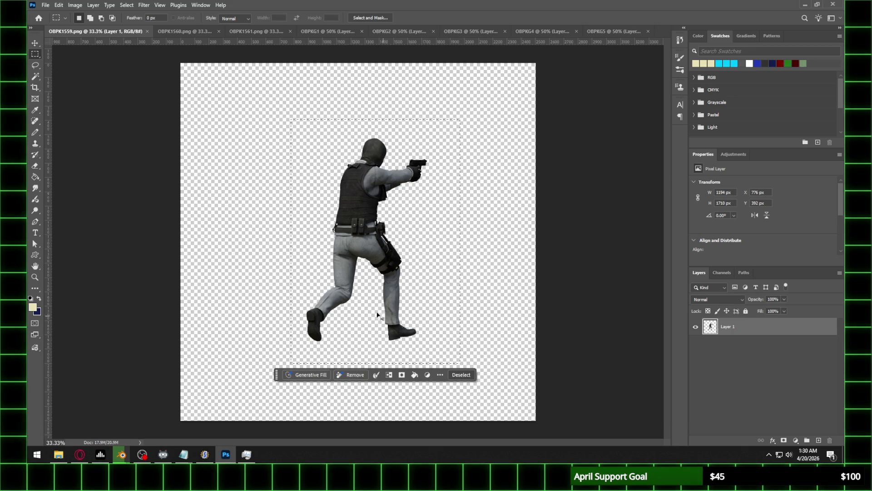
{"action": "left_click", "coordinate": [44, 5]}
{"action": "left_click", "coordinate": [52, 12]}
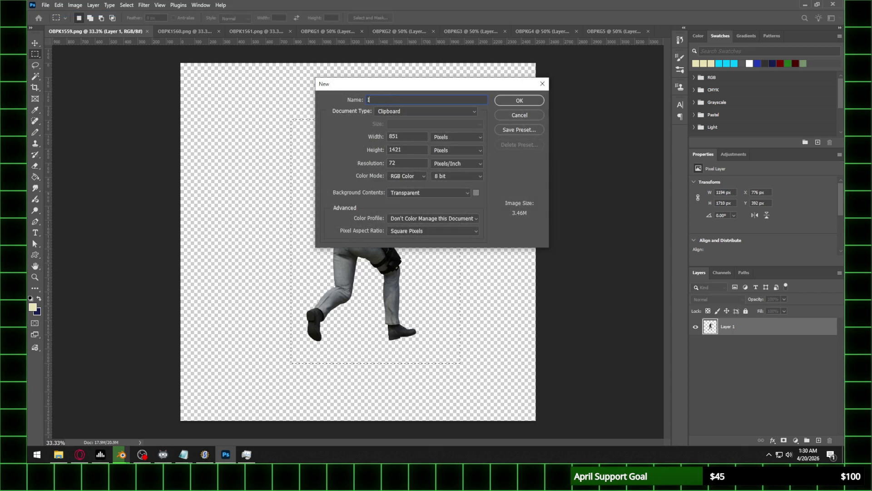
{"action": "type", "text": "OBPKG6"}
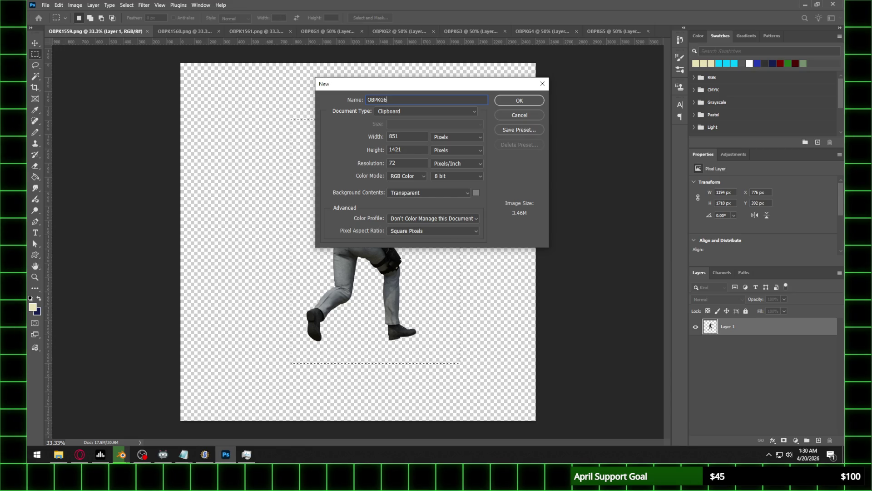